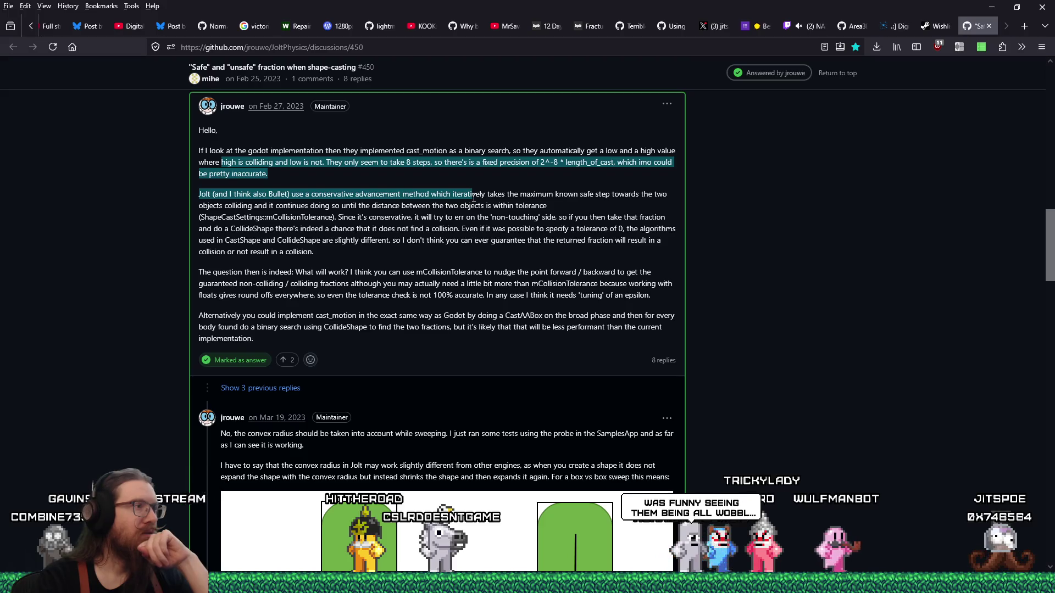
Highlight the maintainer's answer through the conservative advancement, collision tolerance and non-touching fraction paragraphs.
left_click_drag(476, 196, 485, 205)
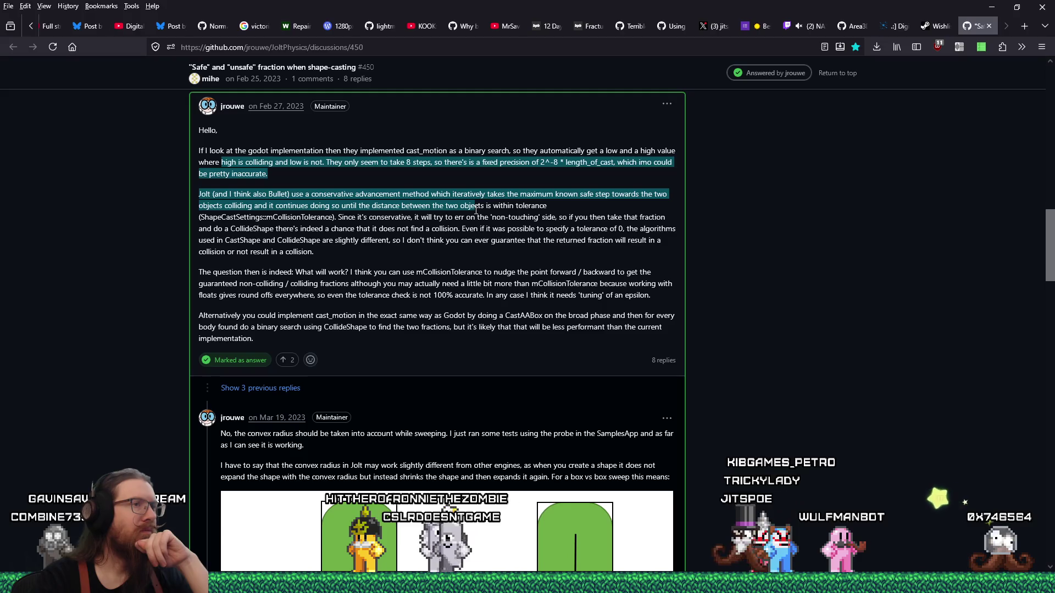
mouse_move(476, 208)
left_mouse_down()
mouse_move(461, 240)
mouse_move(458, 221)
left_mouse_up()
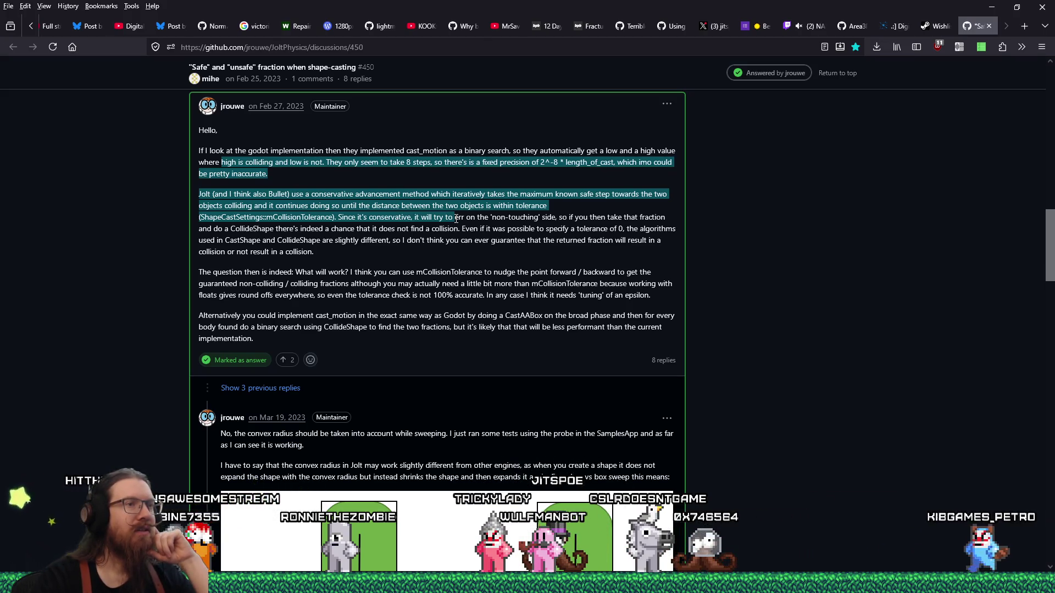
left_click_drag(334, 224, 302, 240)
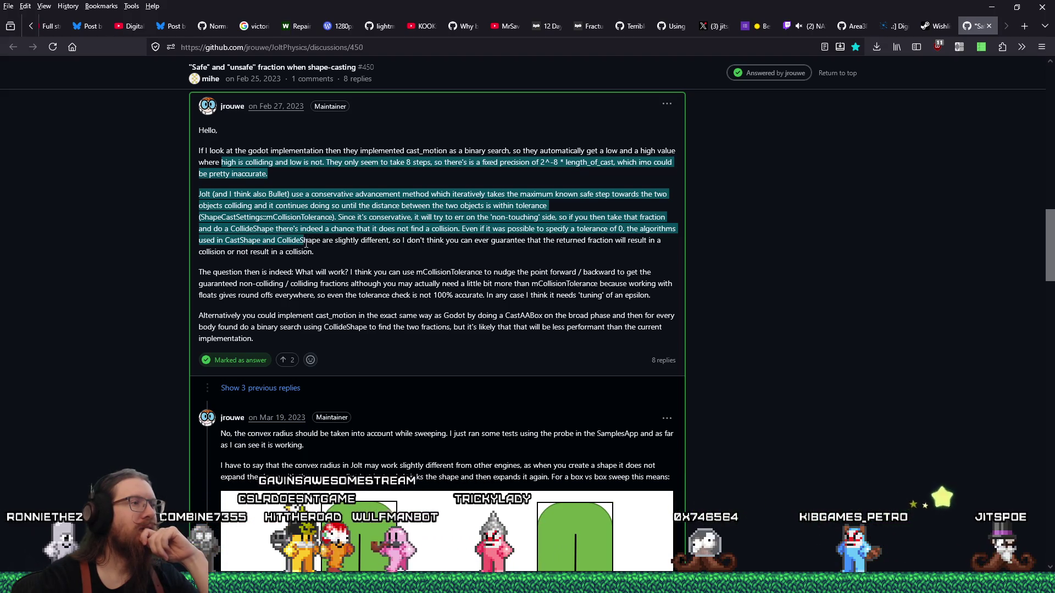
left_click_drag(304, 239, 312, 254)
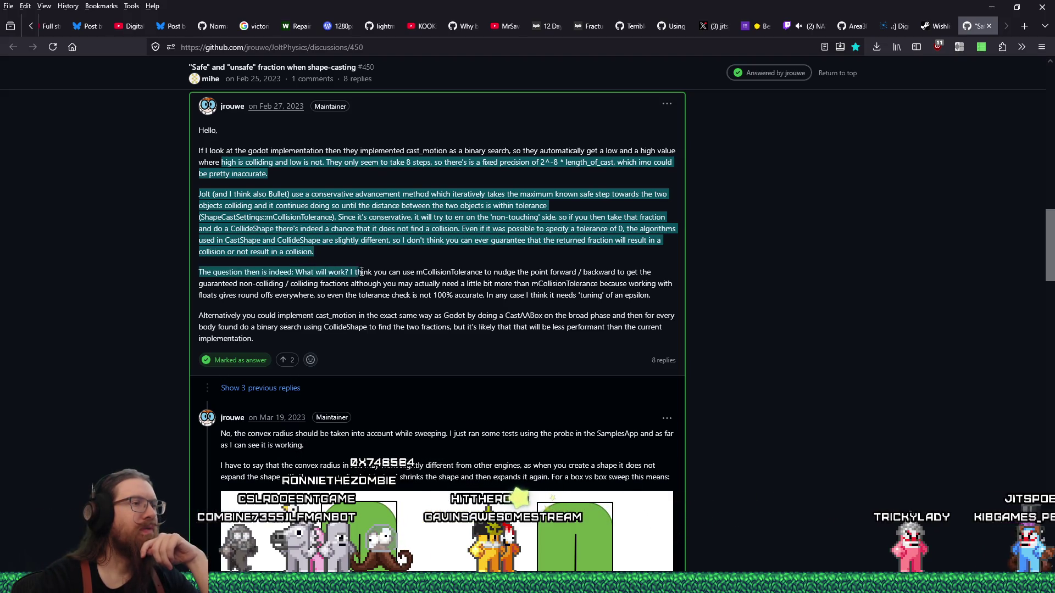
Highlight the what-will-work paragraph down to the final alternative cast_motion paragraph.
left_click_drag(355, 273, 392, 283)
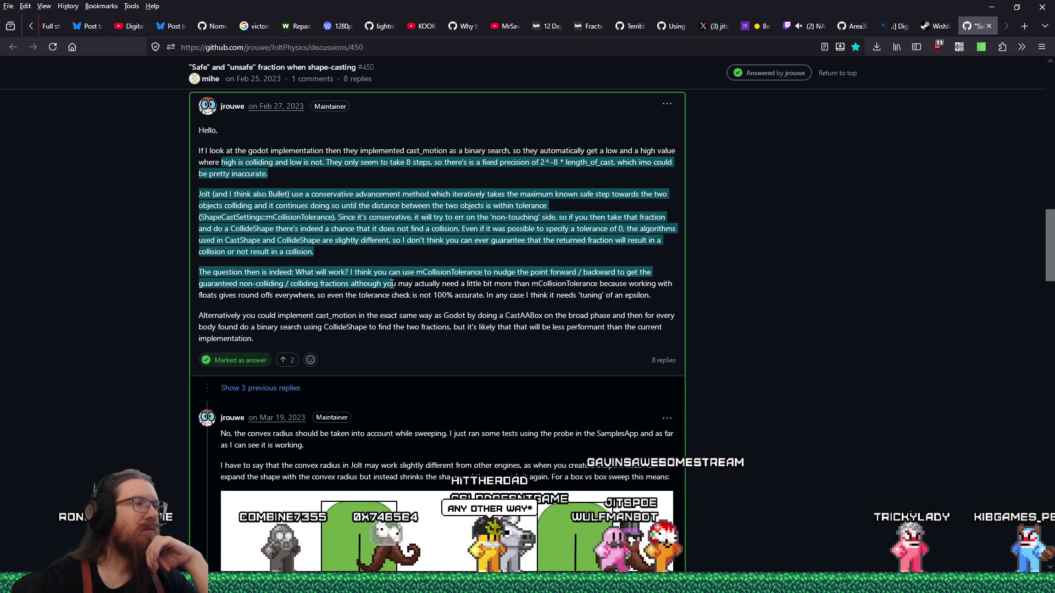
left_click_drag(396, 285, 403, 304)
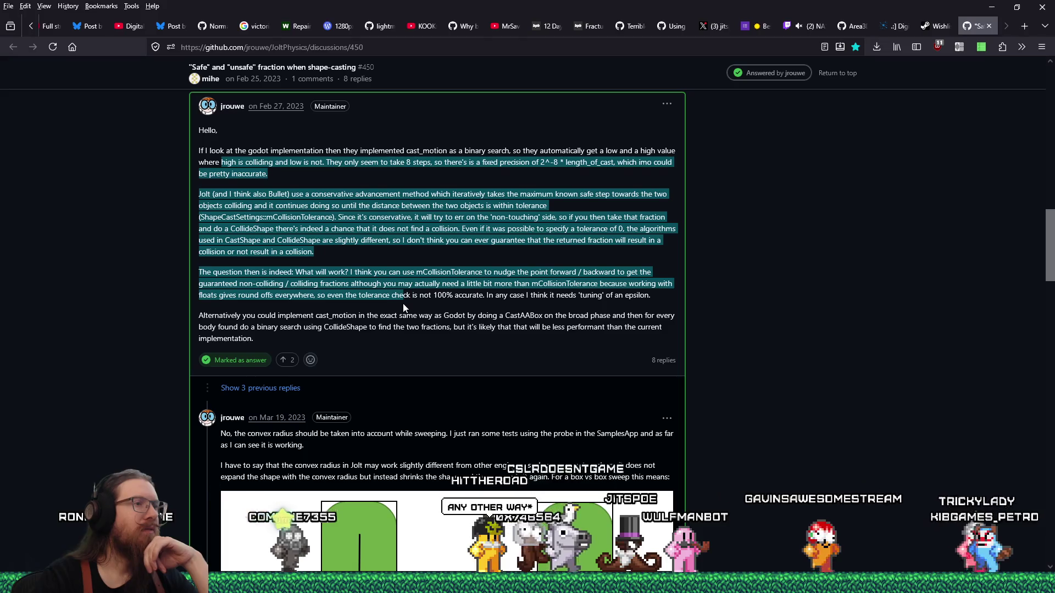
left_click_drag(404, 304, 407, 324)
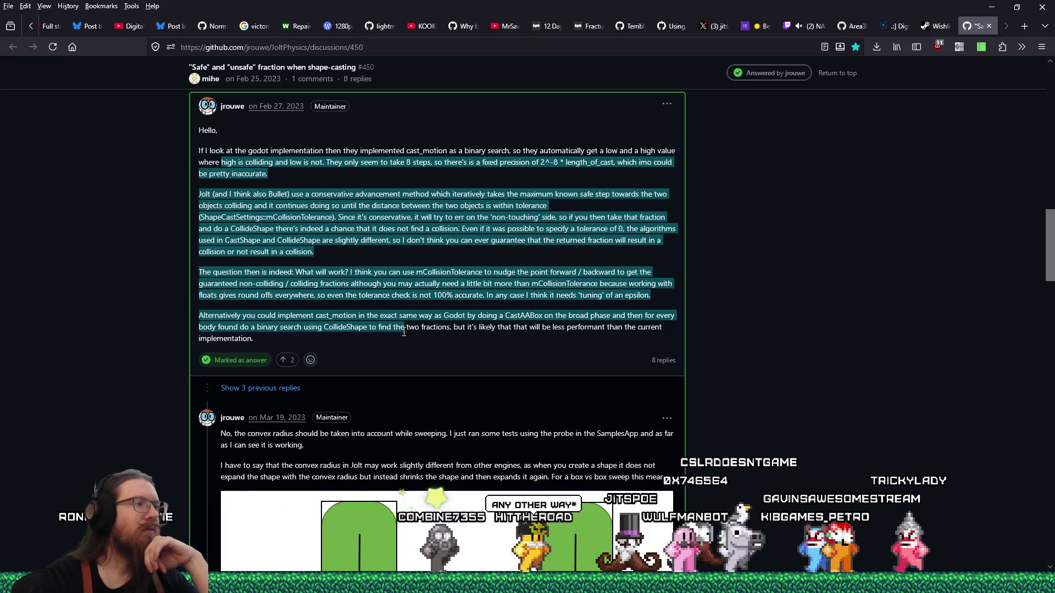
scroll(407, 324, "down", 3)
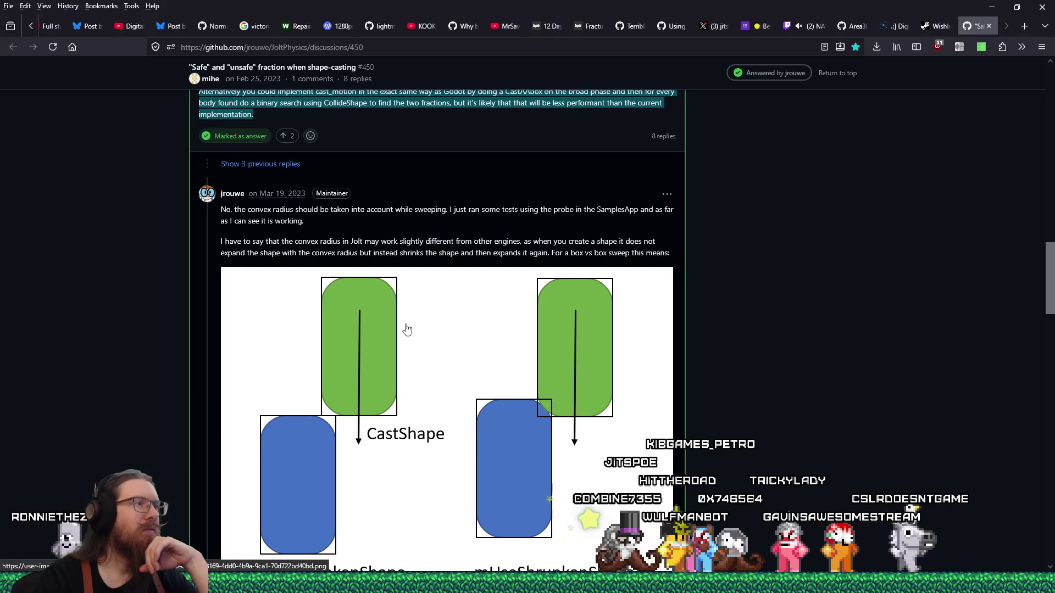
scroll(407, 330, "down", 3)
scroll(406, 330, "down", 5)
scroll(406, 330, "down", 4)
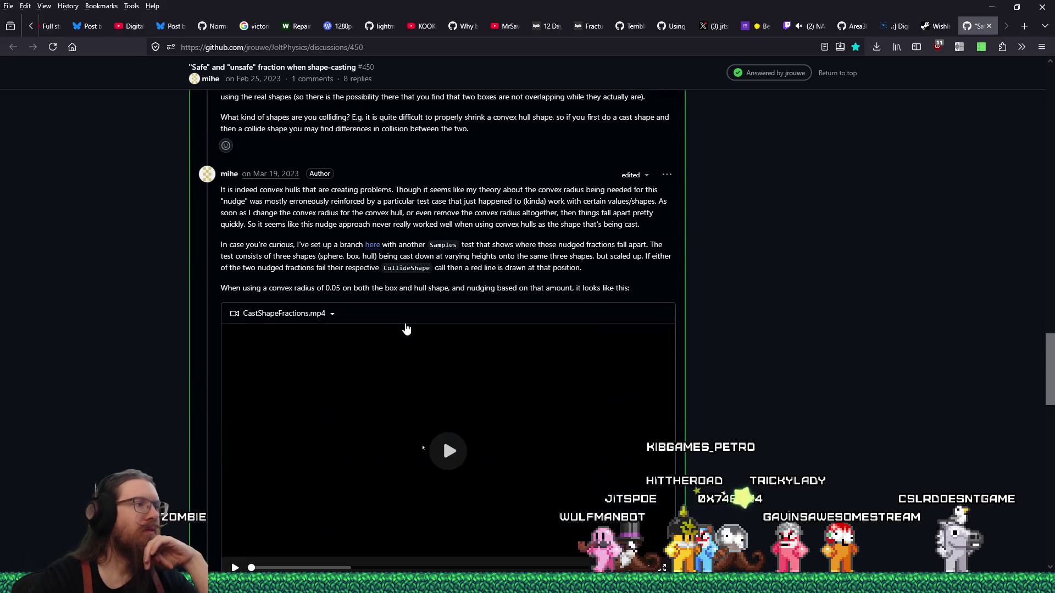
scroll(406, 330, "down", 2)
Play the CastShapeFractions.mp4 demo video in the author's reply.
left_click(450, 332)
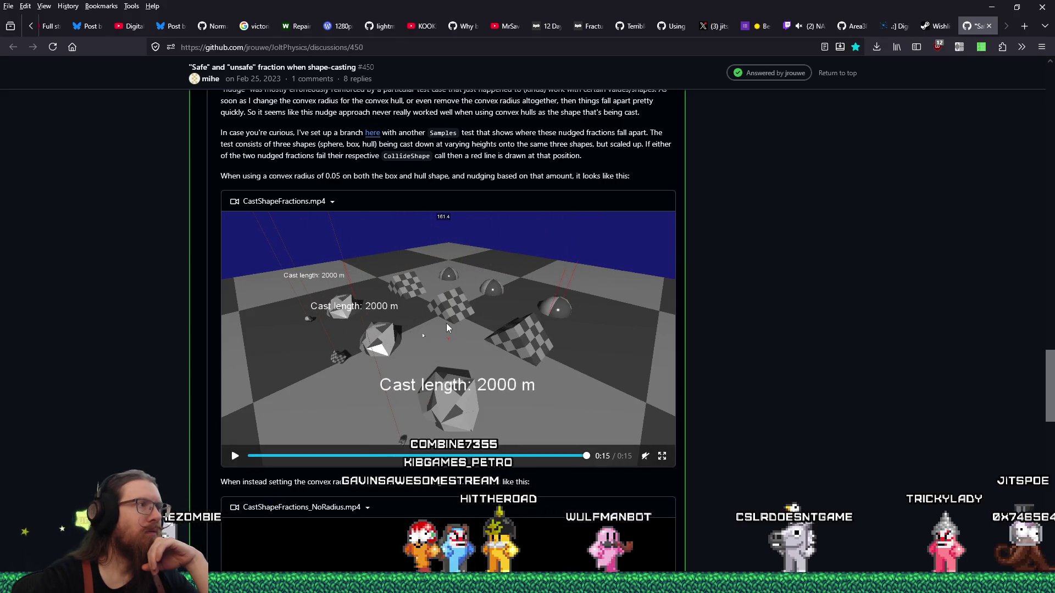
scroll(446, 323, "up", 1)
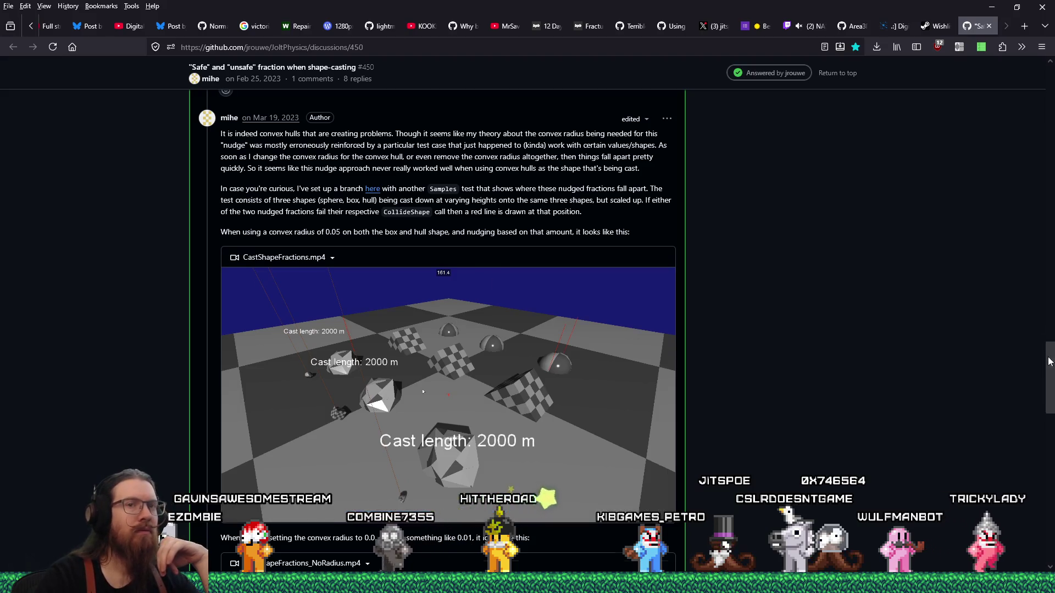
mouse_move(1048, 376)
left_mouse_down()
mouse_move(1031, 202)
mouse_move(1014, 354)
left_mouse_up()
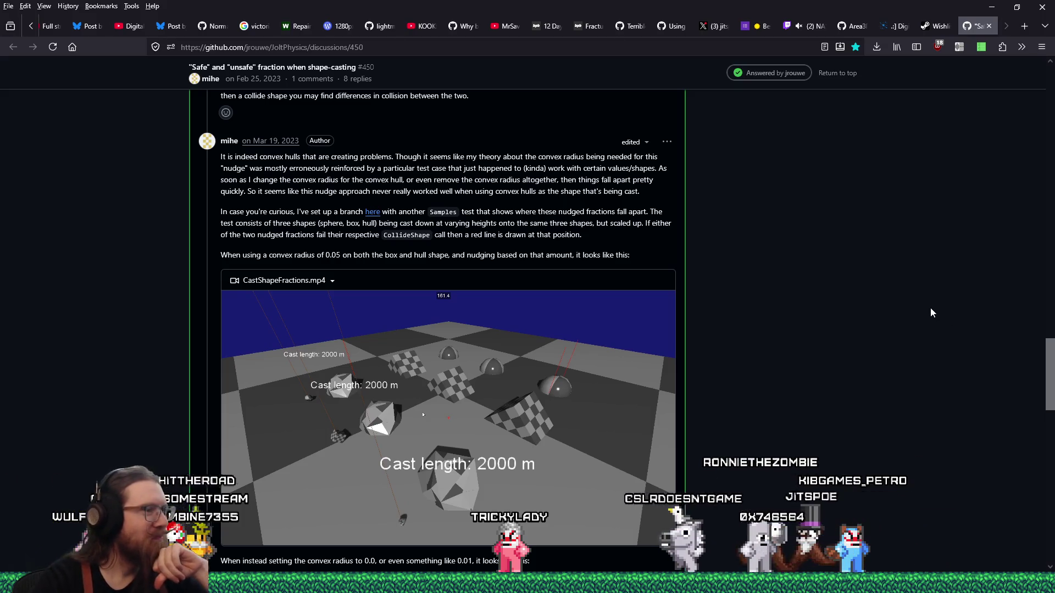
scroll(930, 307, "down", 3)
scroll(926, 302, "down", 3)
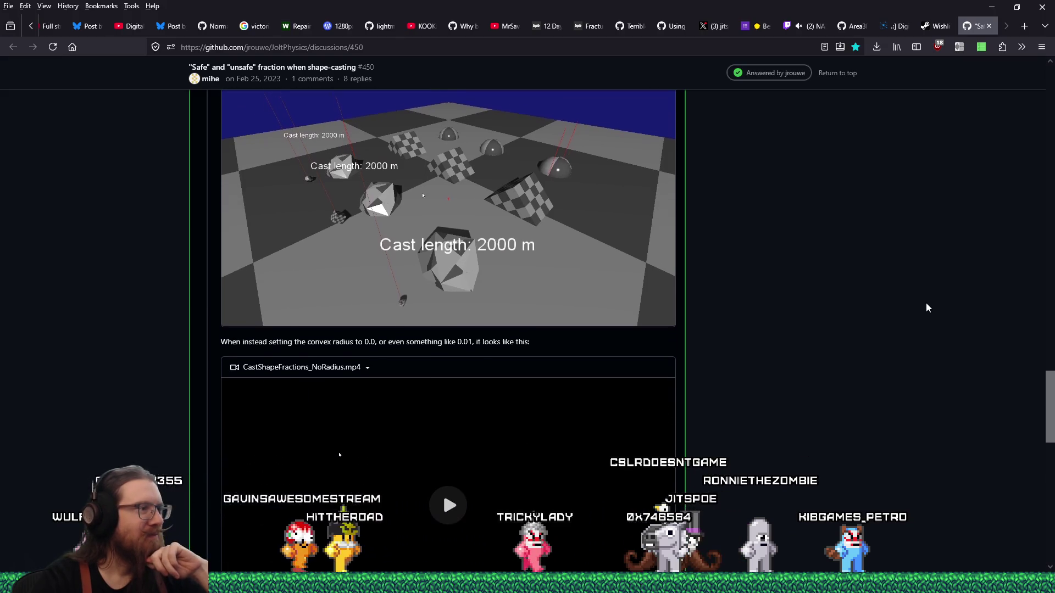
scroll(926, 303, "down", 3)
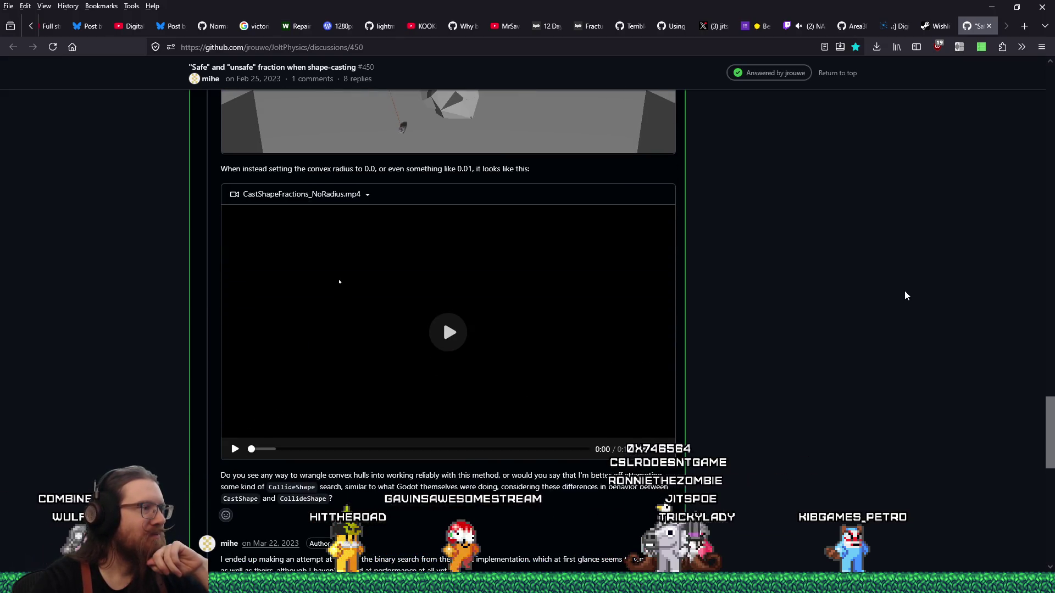
scroll(906, 294, "down", 3)
Play the CastShapeFractions_NoRadius.mp4 demo video.
left_click(484, 219)
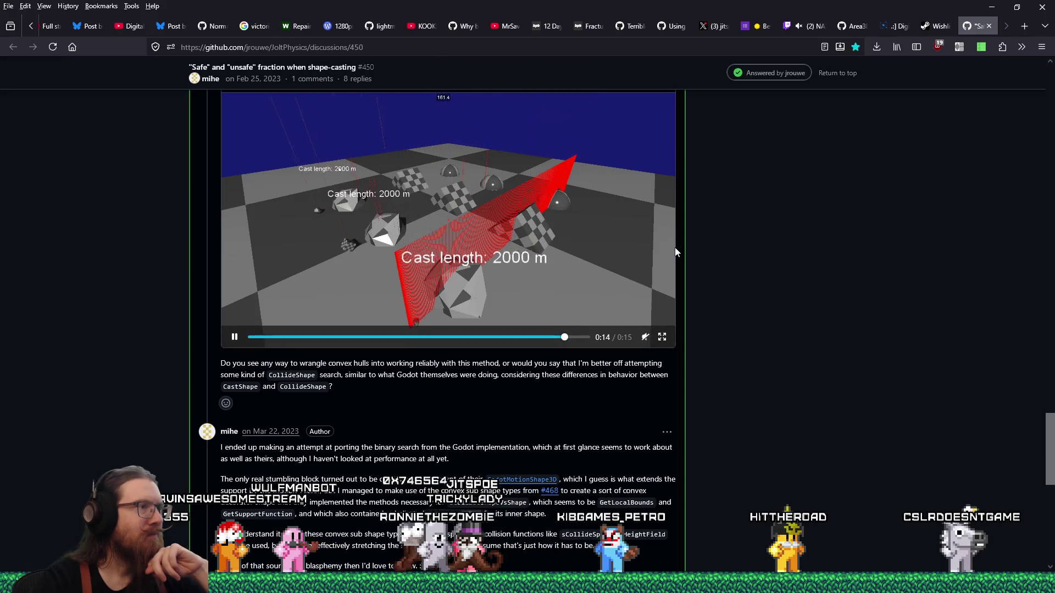
scroll(676, 252, "down", 2)
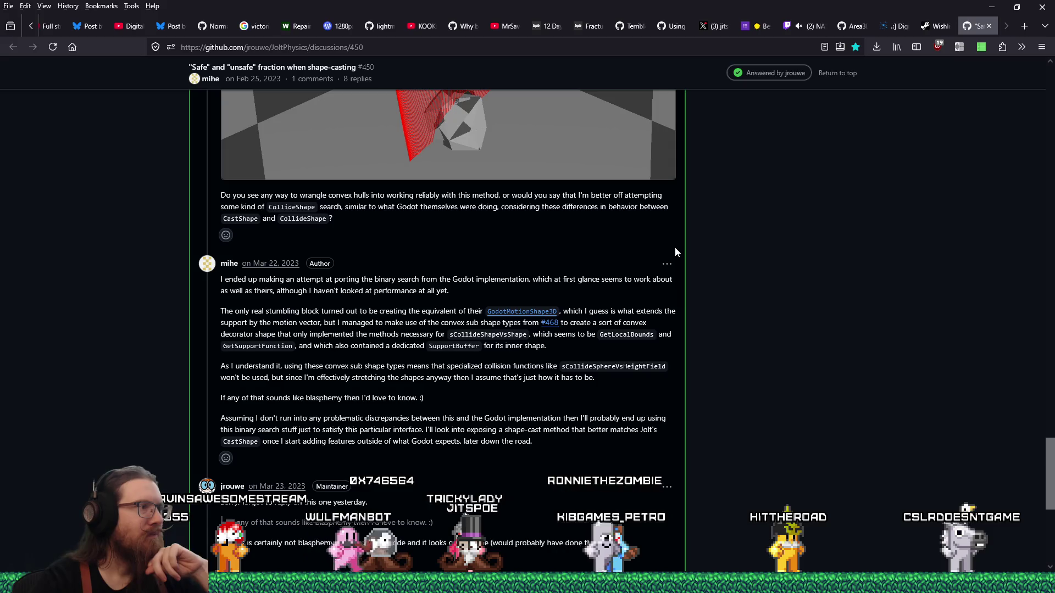
scroll(676, 247, "down", 2)
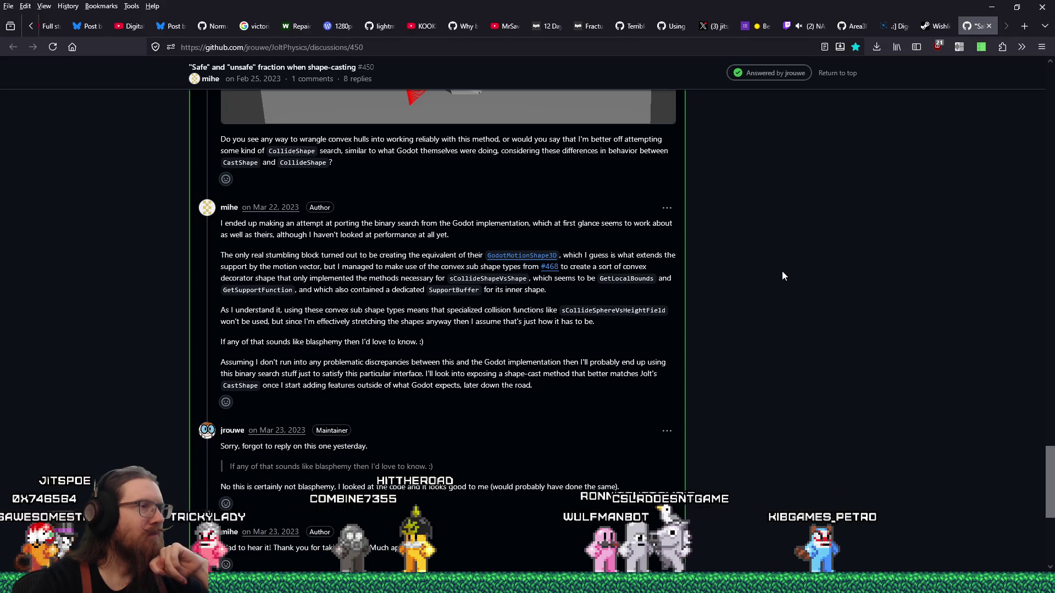
scroll(782, 271, "down", 1)
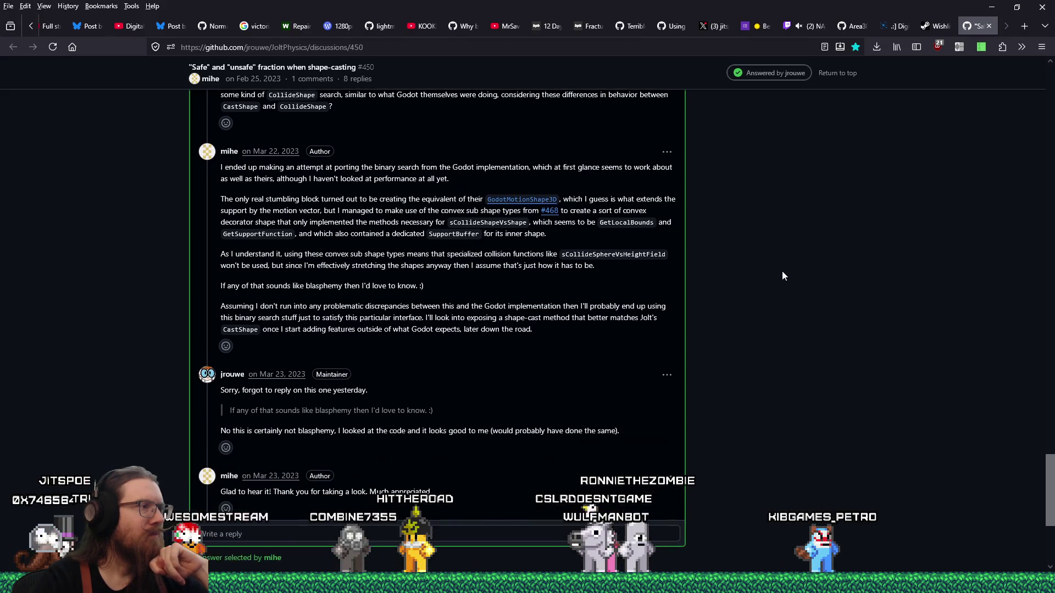
scroll(782, 271, "down", 2)
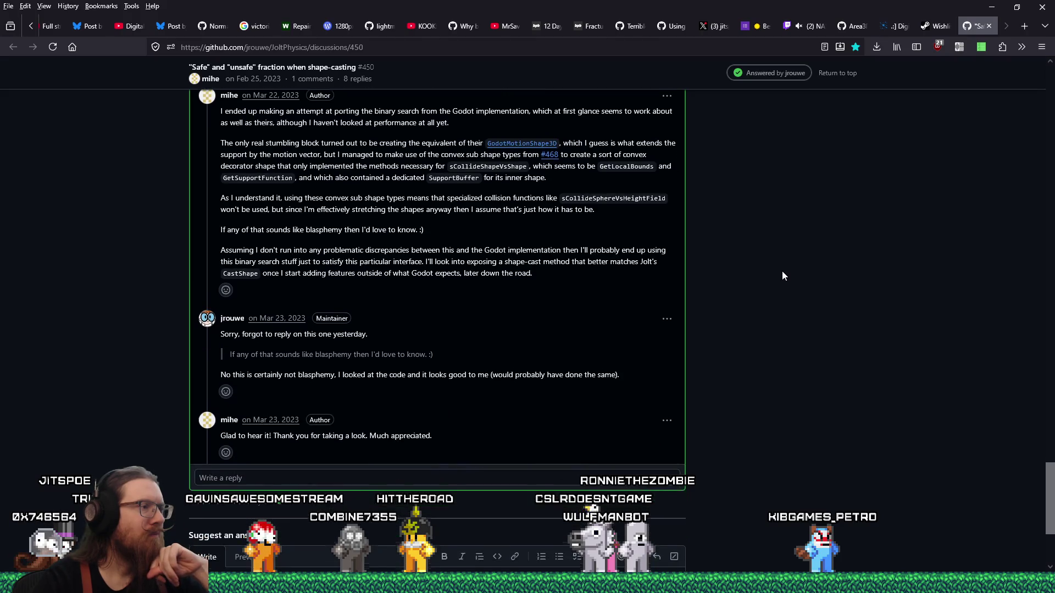
scroll(782, 271, "down", 1)
scroll(782, 272, "down", 2)
scroll(781, 271, "up", 3)
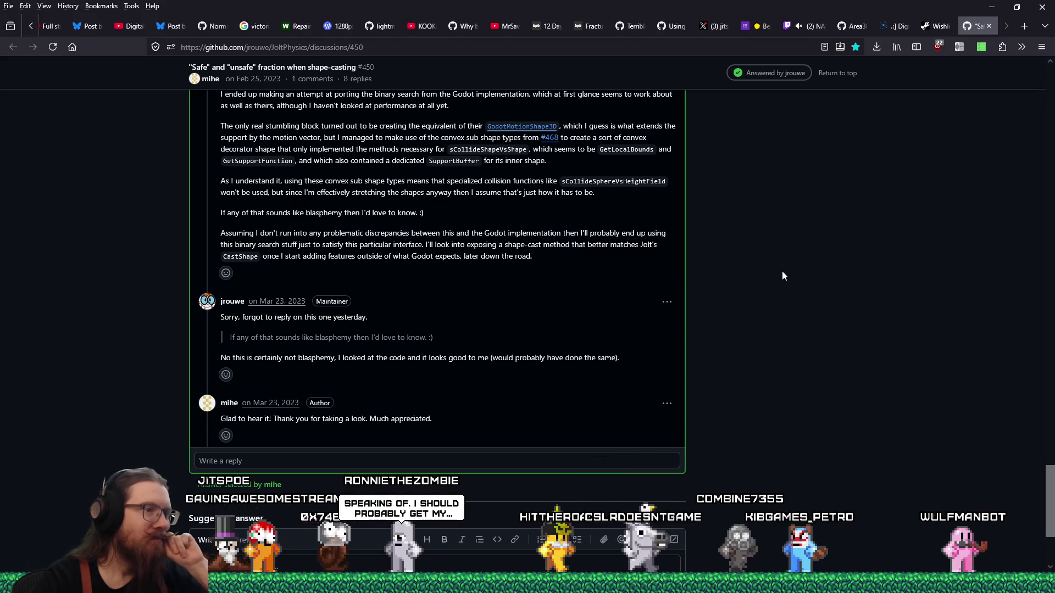
scroll(782, 271, "up", 3)
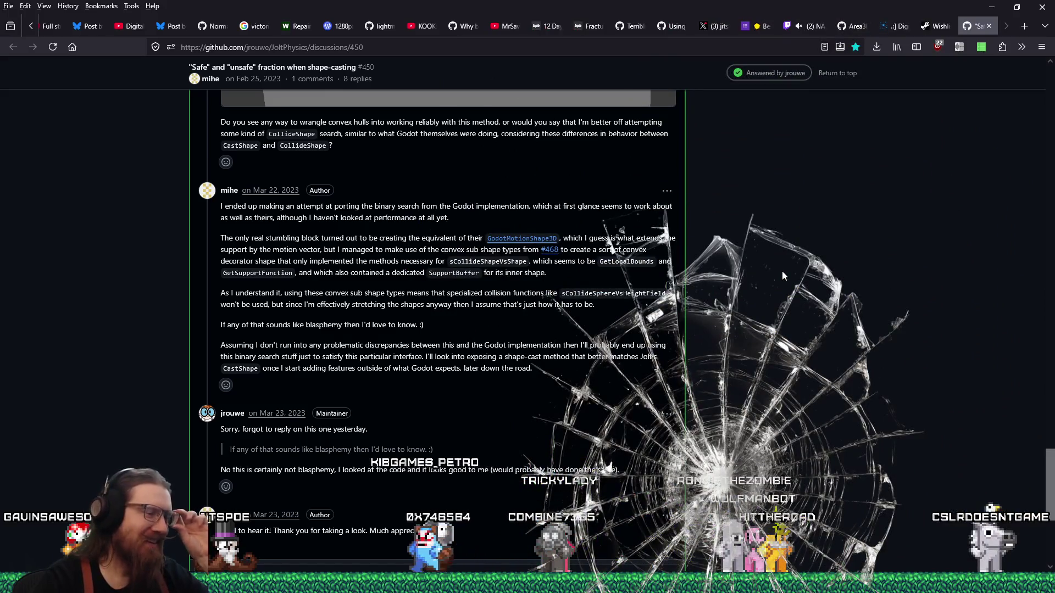
scroll(782, 272, "up", 2)
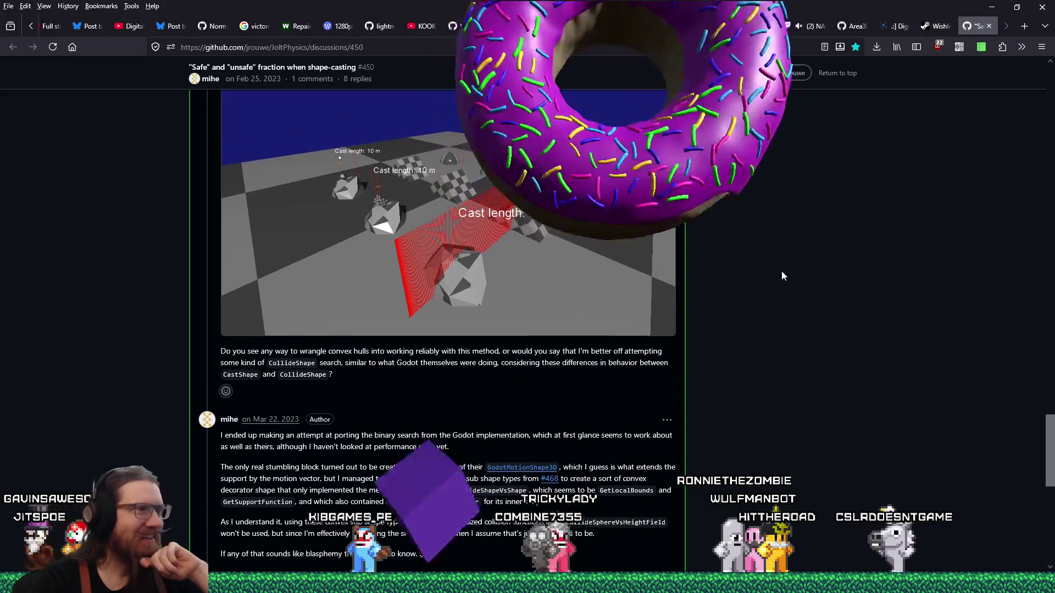
scroll(782, 271, "up", 3)
scroll(782, 271, "up", 1)
scroll(782, 272, "up", 2)
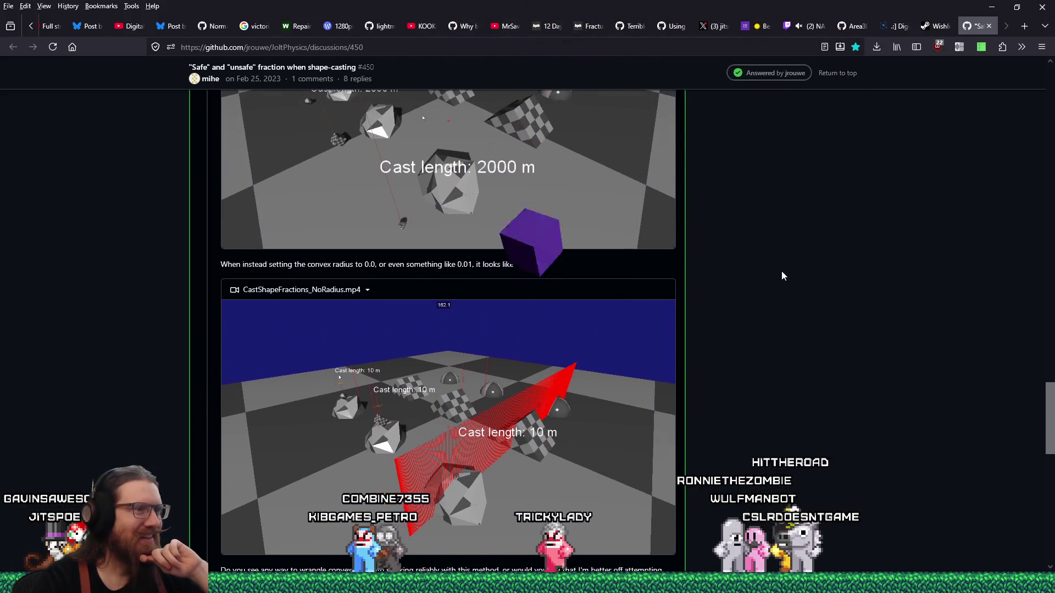
scroll(781, 272, "up", 2)
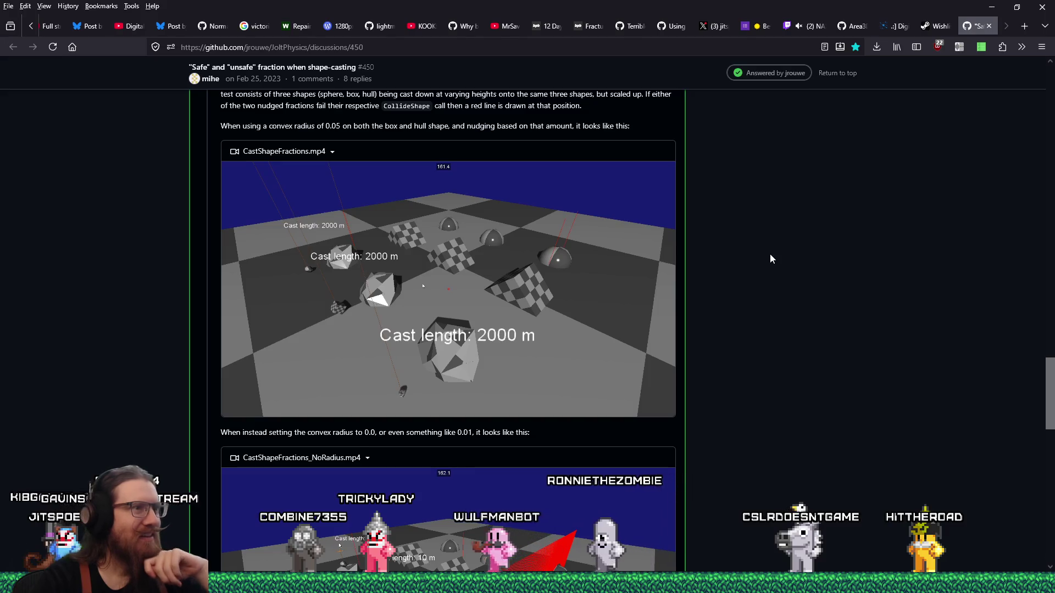
scroll(761, 310, "up", 4)
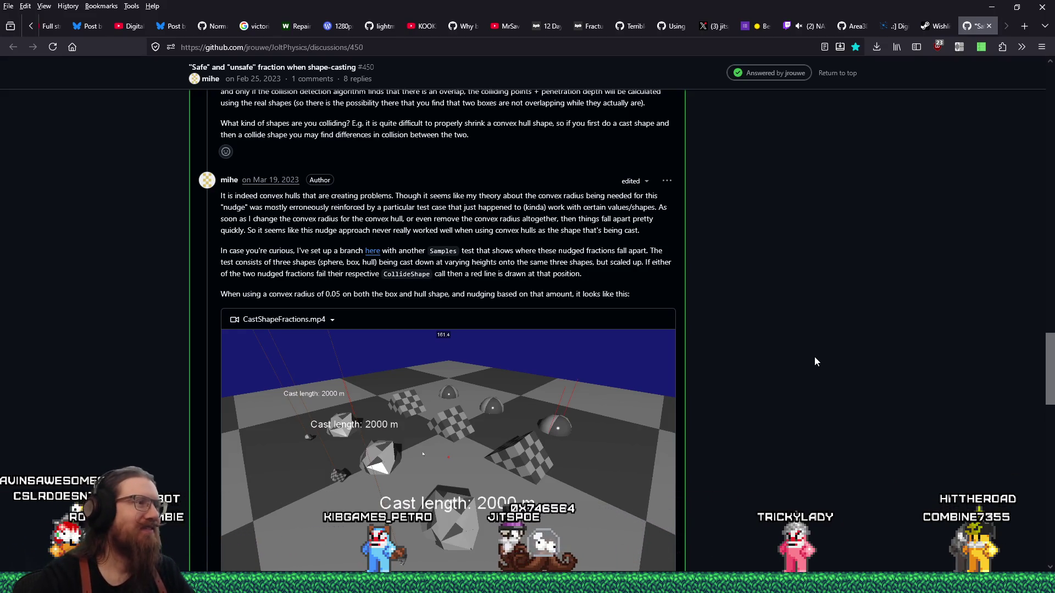
scroll(823, 351, "down", 3)
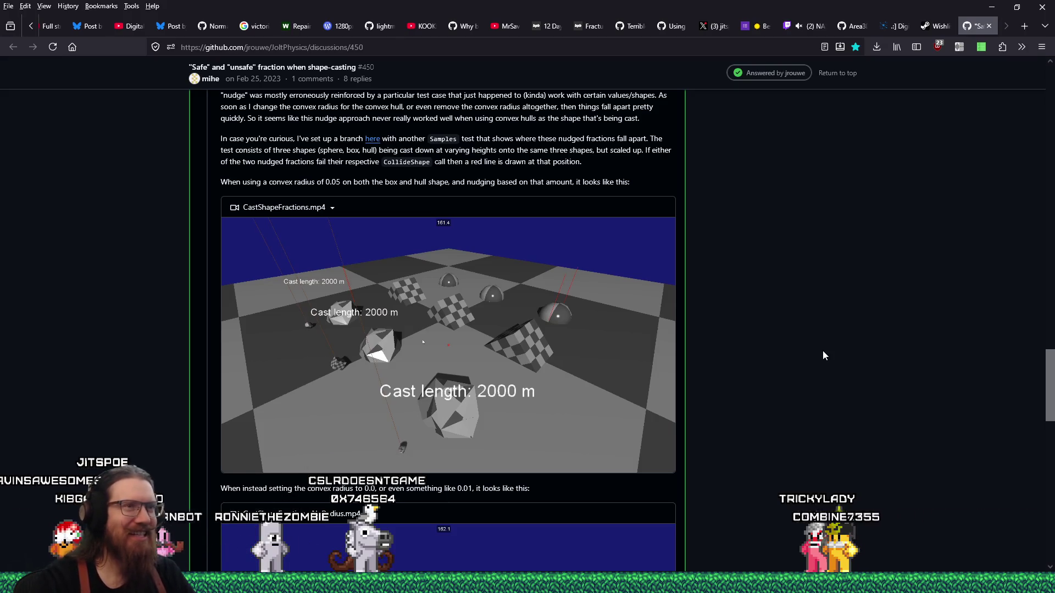
scroll(823, 355, "down", 3)
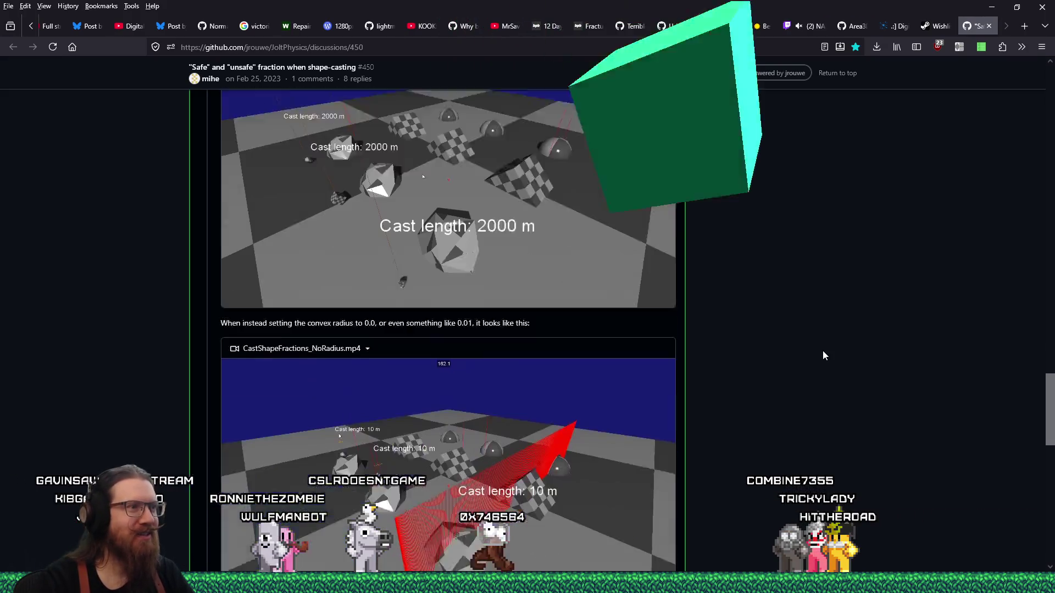
scroll(824, 355, "down", 5)
scroll(823, 356, "down", 5)
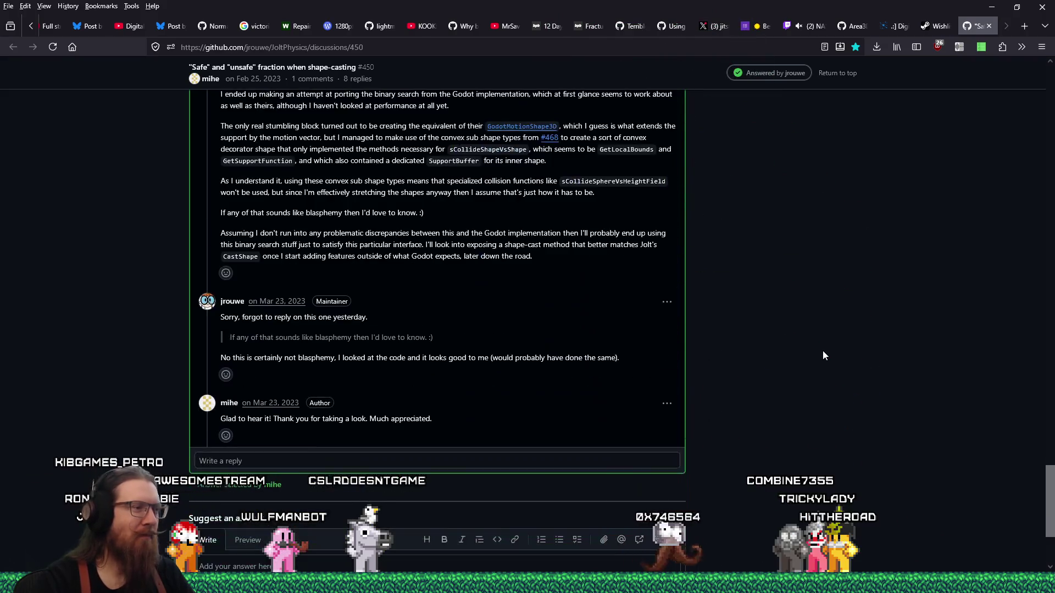
scroll(823, 355, "up", 5)
scroll(823, 356, "up", 5)
scroll(823, 355, "up", 3)
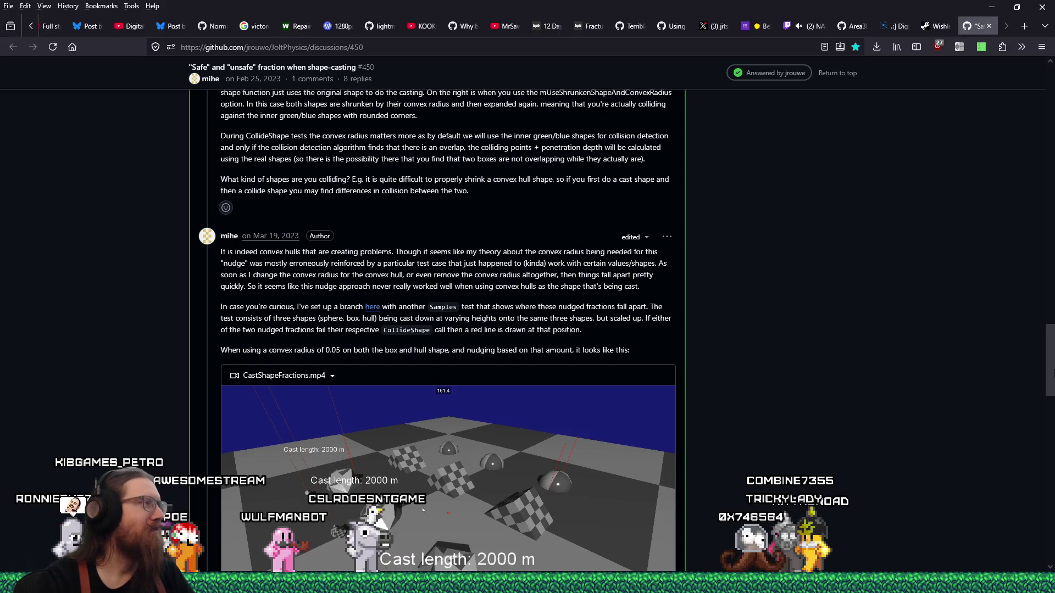
scroll(823, 356, "up", 5)
scroll(822, 355, "up", 5)
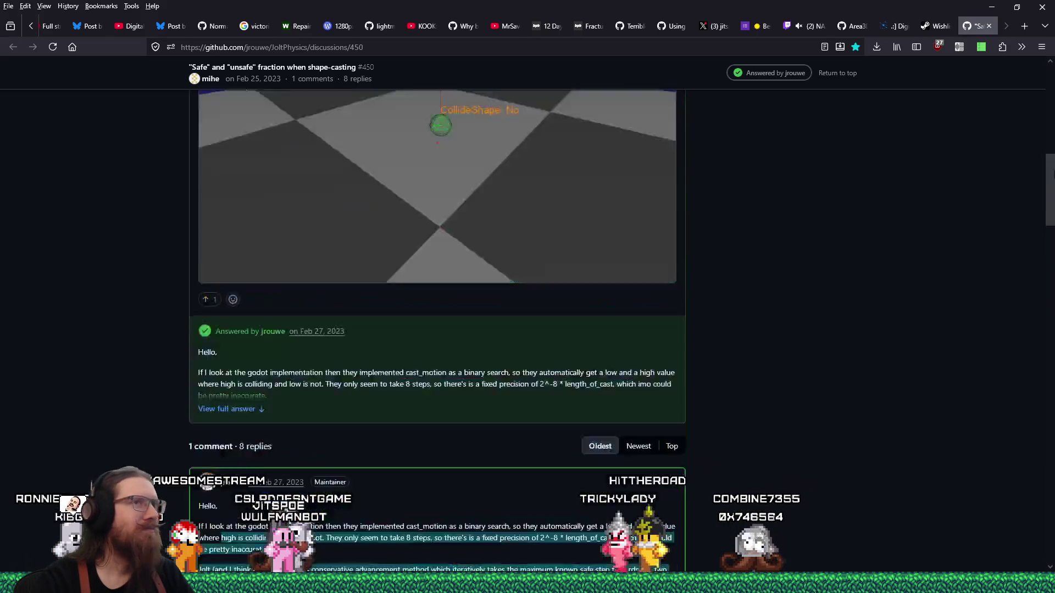
scroll(822, 247, "up", 5)
left_click(991, 27)
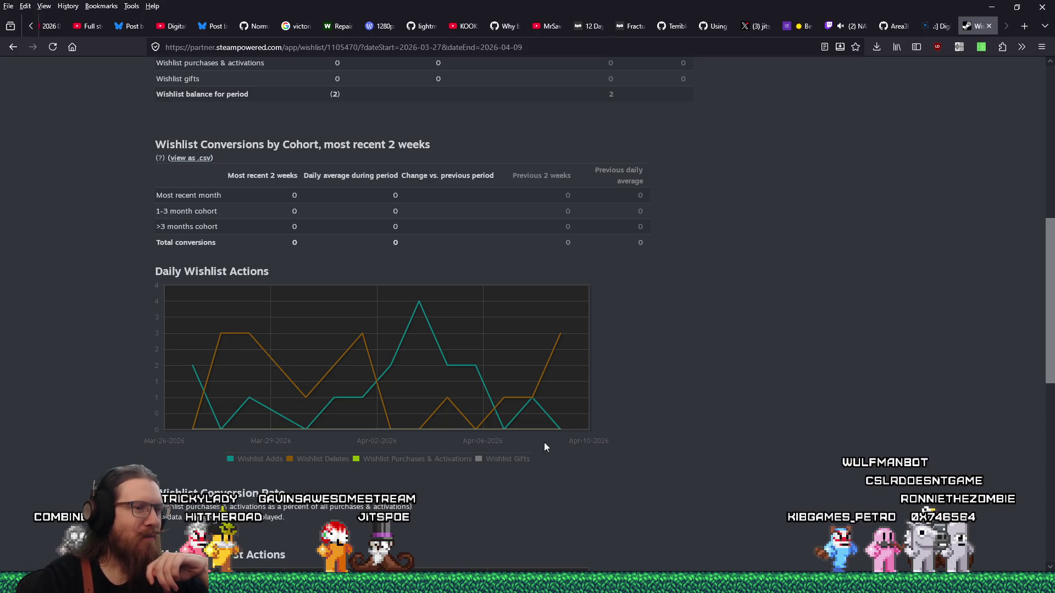
Bring up the Windows Start menu over the Steamworks wishlist report.
key("super")
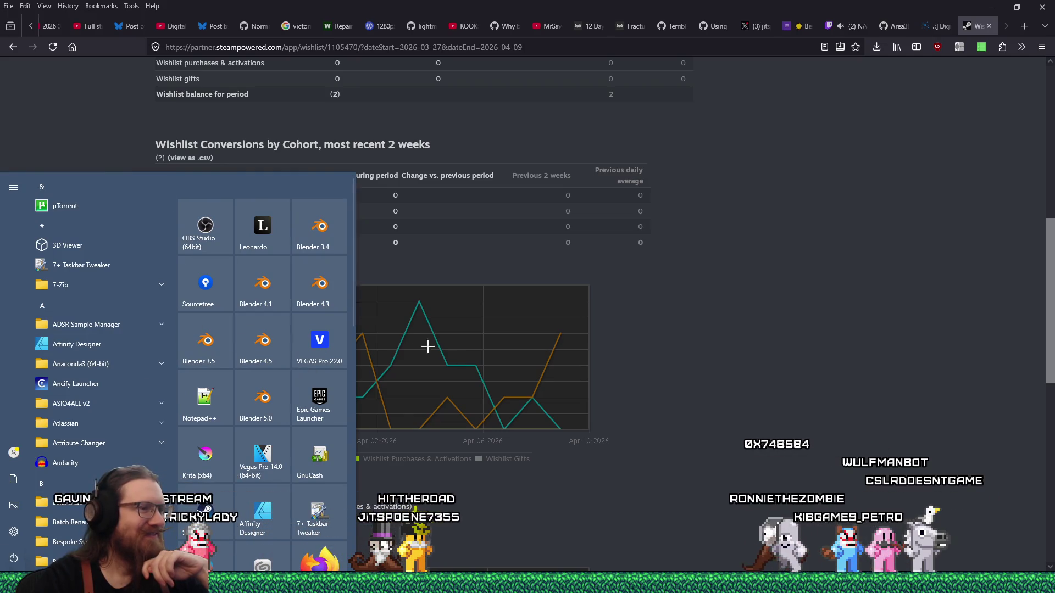
Launch Sourcetree on the KOOK repository's File Status view, then bring kook_todo.txt to the front.
left_click(206, 291)
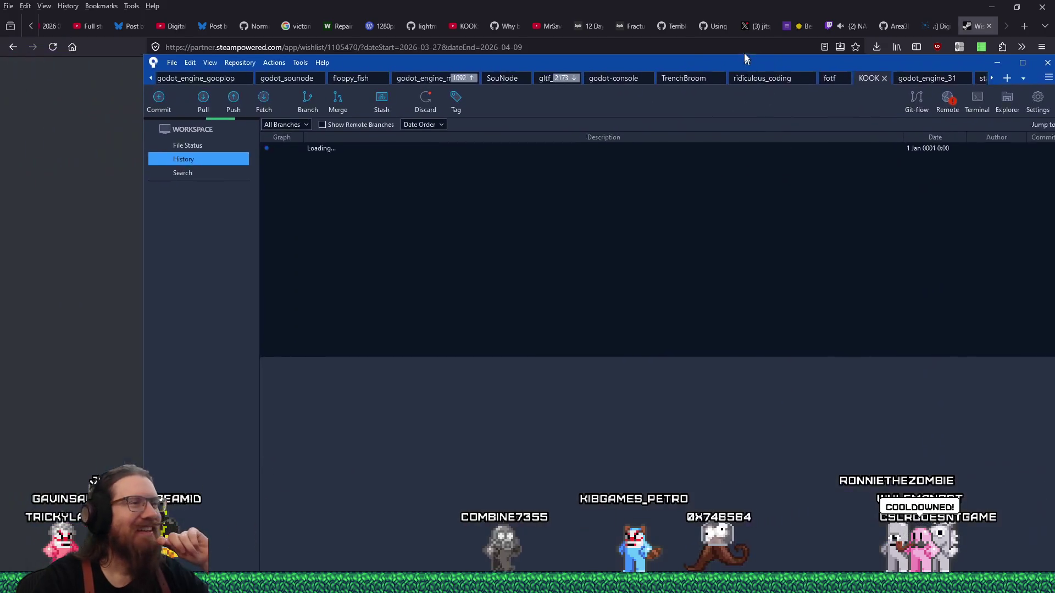
left_click_drag(744, 53, 683, 24)
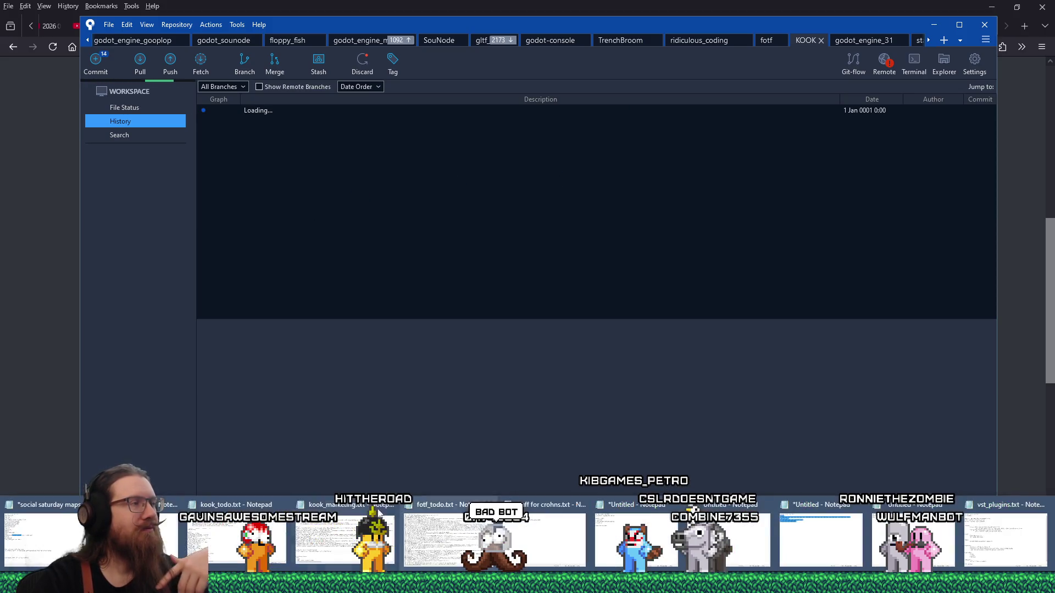
left_click(122, 110)
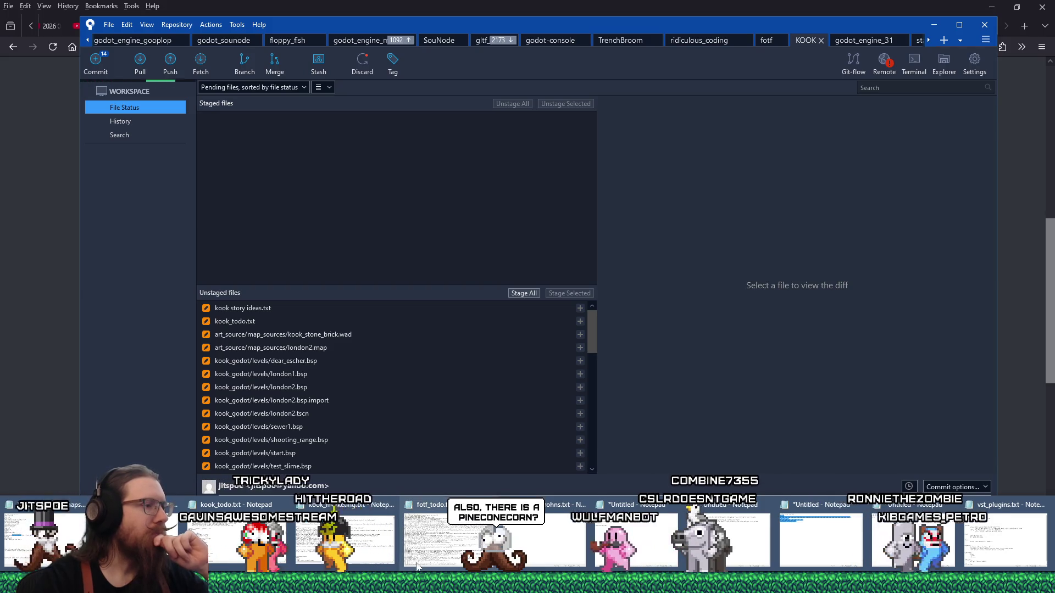
left_click(461, 540)
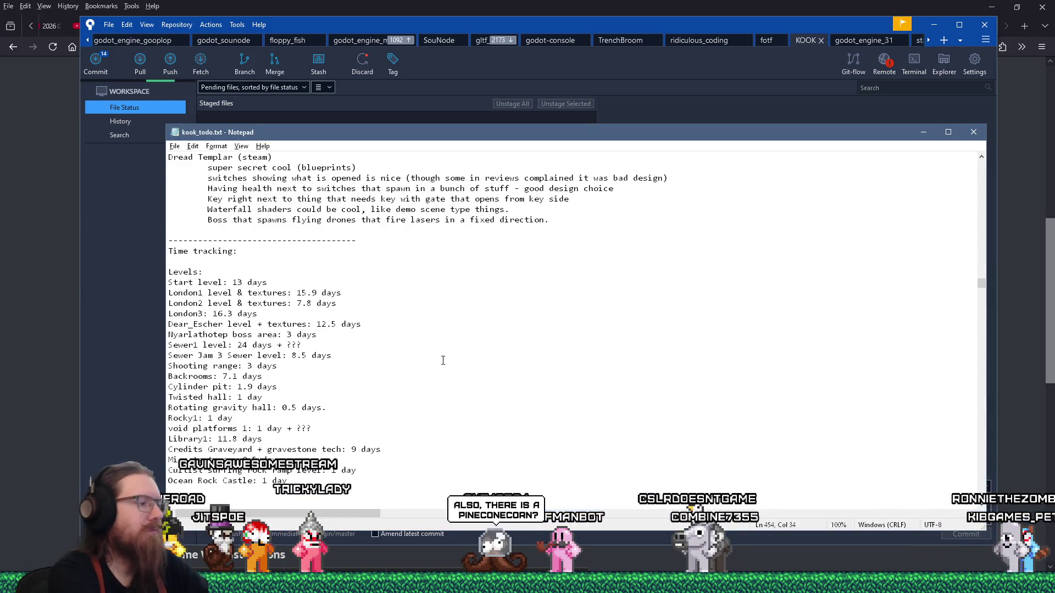
Search the notes for the time tracking section, then for the Music time entry.
key("ctrl+f")
type("track")
key("Return")
key("Escape")
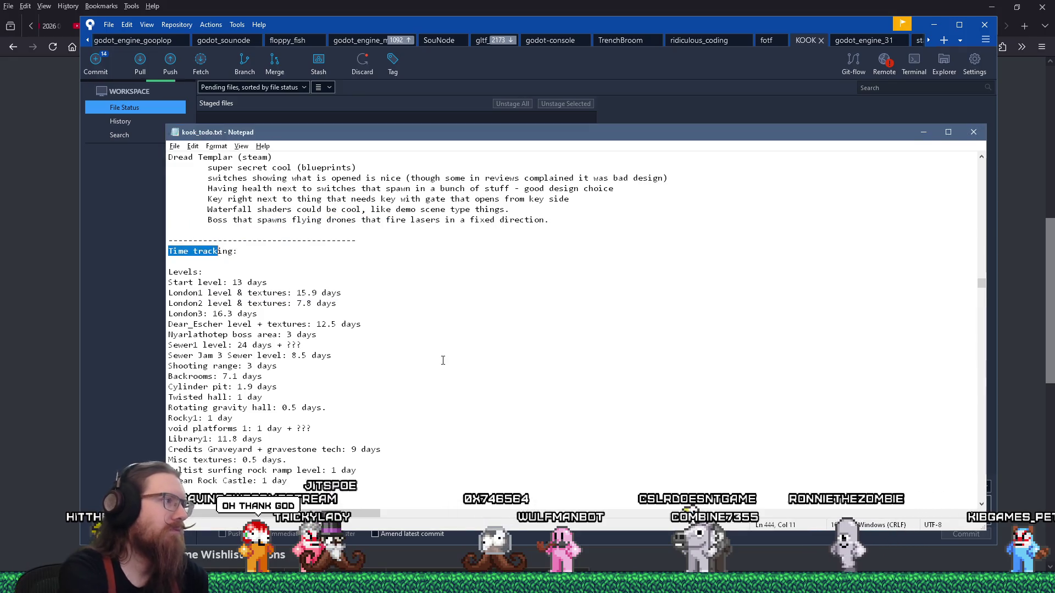
scroll(443, 361, "down", 5)
scroll(442, 360, "down", 4)
scroll(429, 346, "down", 5)
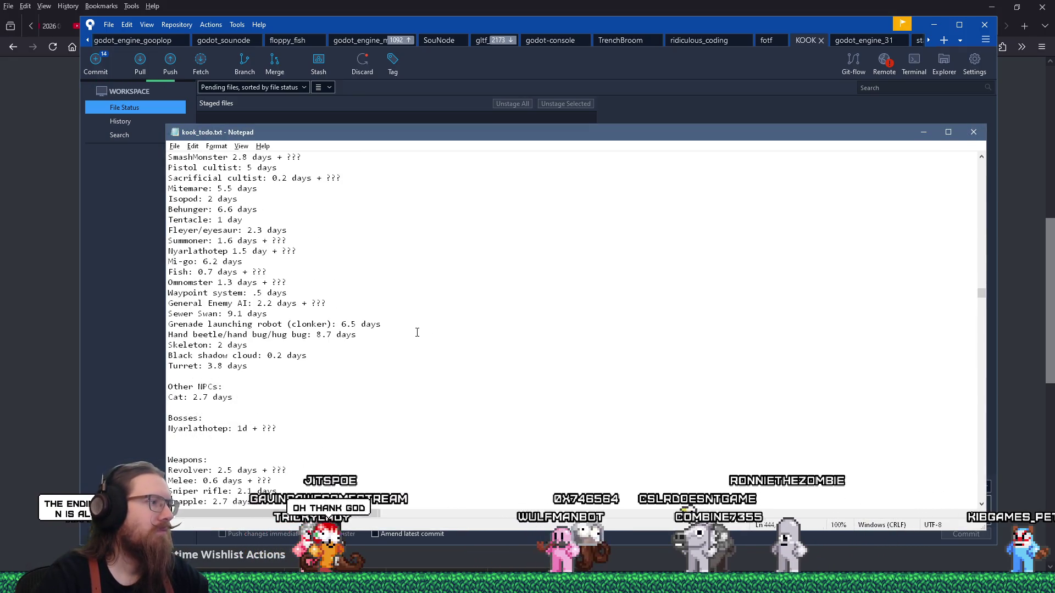
scroll(418, 333, "down", 5)
scroll(417, 333, "down", 5)
scroll(417, 332, "down", 5)
scroll(417, 332, "down", 3)
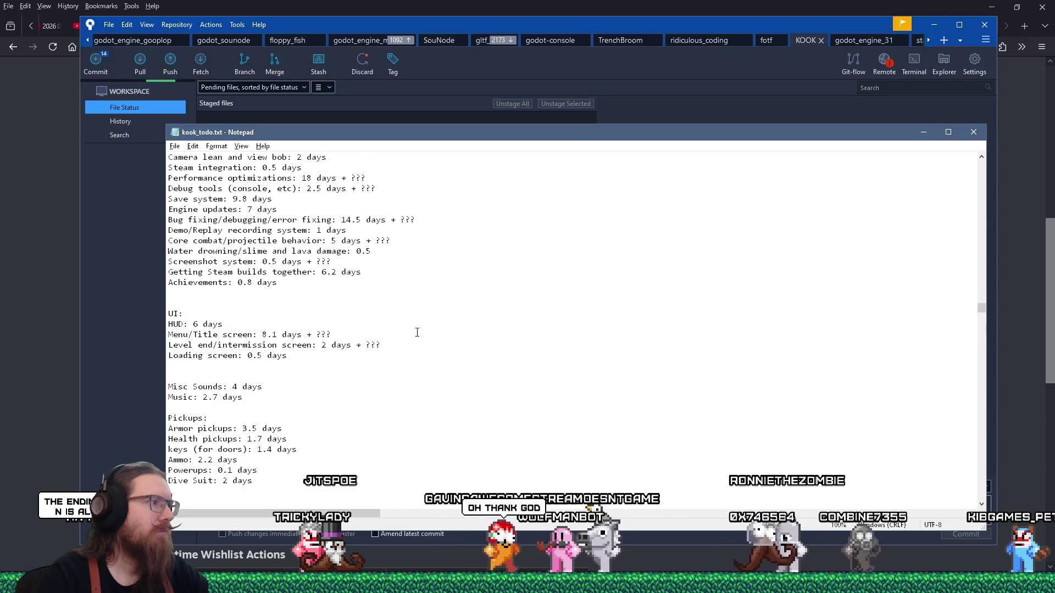
scroll(417, 331, "down", 5)
scroll(417, 333, "down", 5)
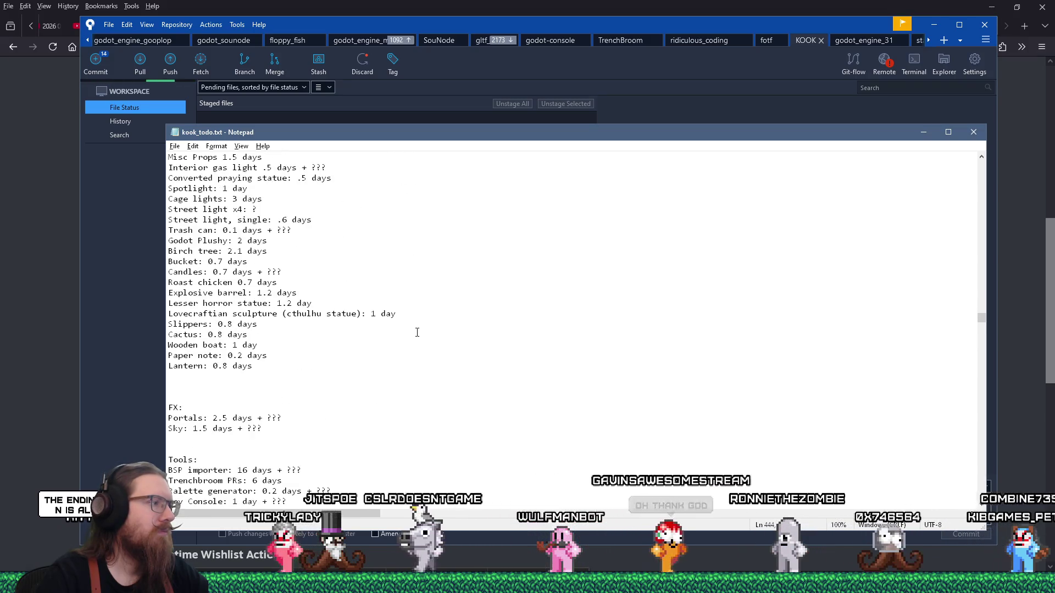
scroll(417, 333, "down", 2)
scroll(417, 332, "up", 5)
scroll(417, 332, "up", 5)
scroll(417, 332, "up", 5)
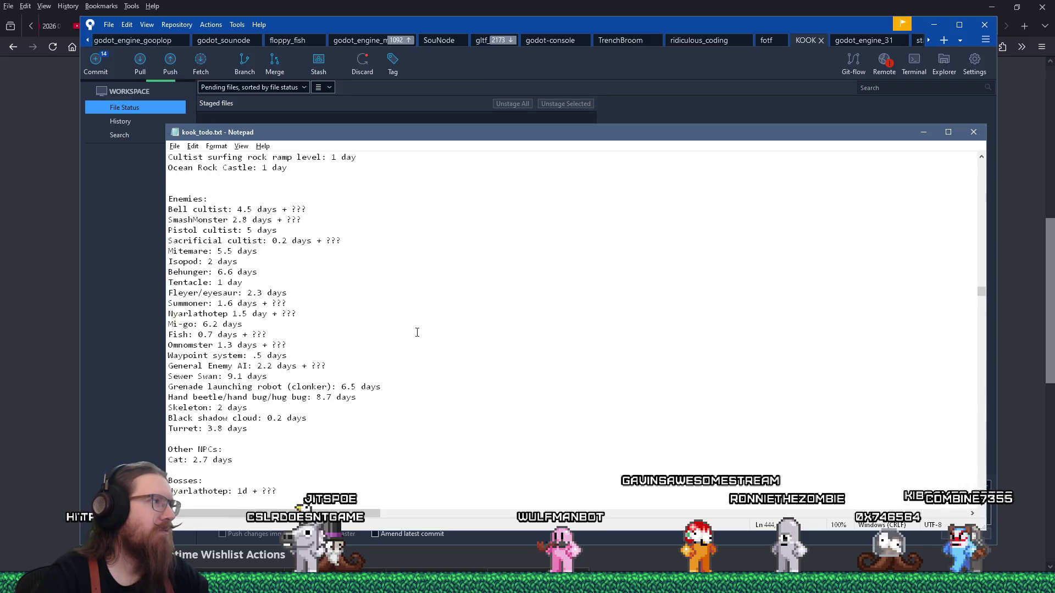
scroll(417, 333, "up", 5)
scroll(417, 332, "up", 2)
left_click(297, 284)
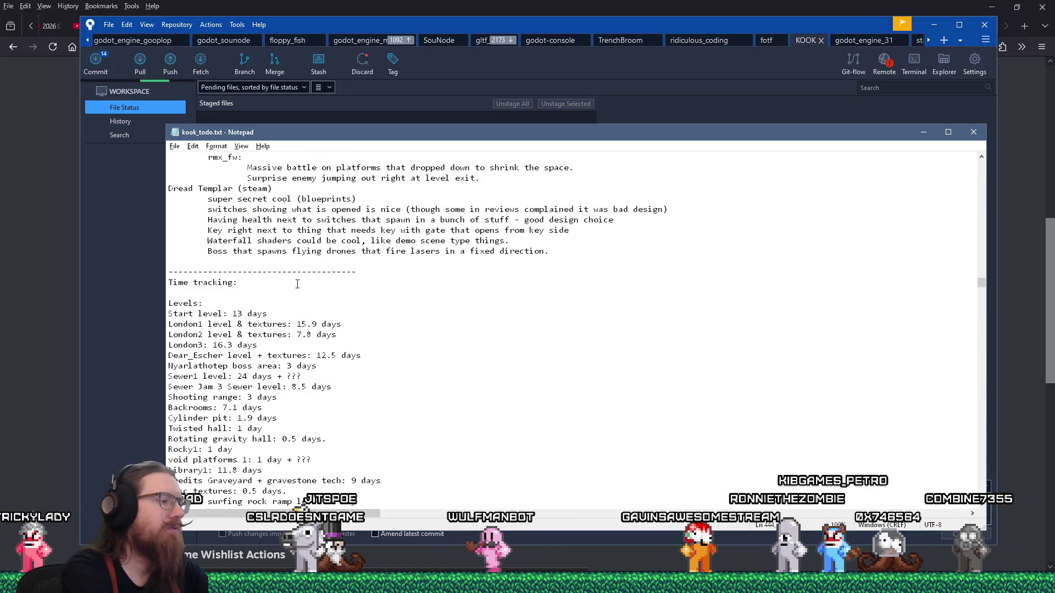
key("ctrl+f")
type("music")
key("Return")
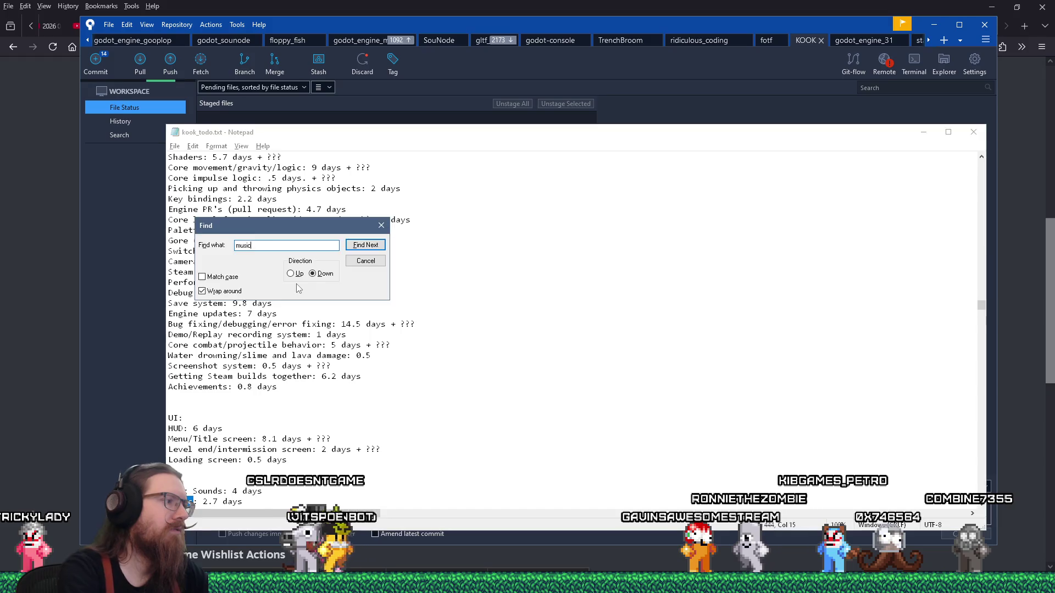
key("Escape")
scroll(330, 329, "down", 3)
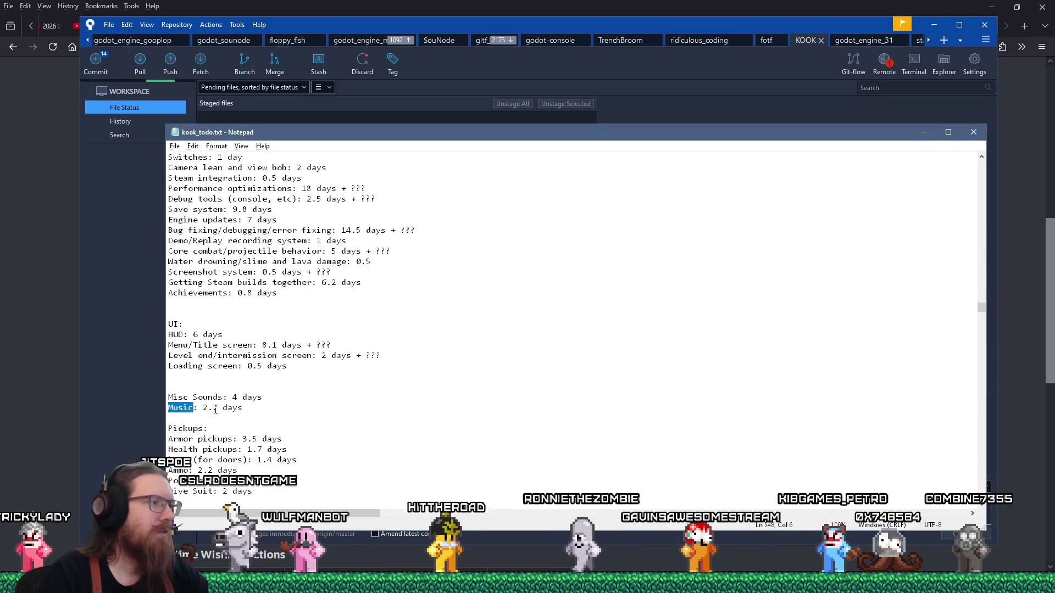
type("3")
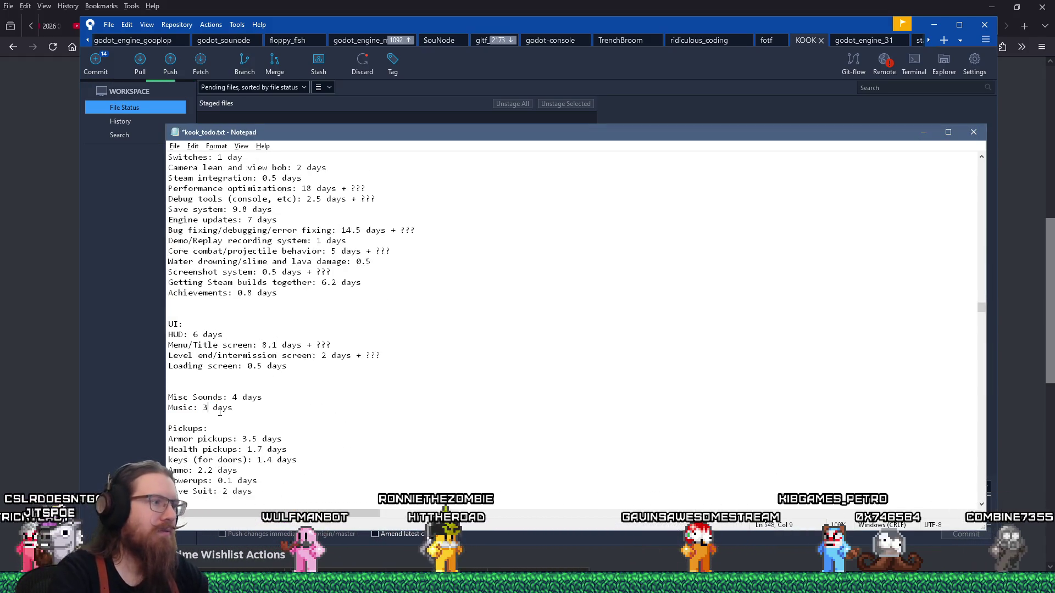
scroll(220, 410, "up", 4)
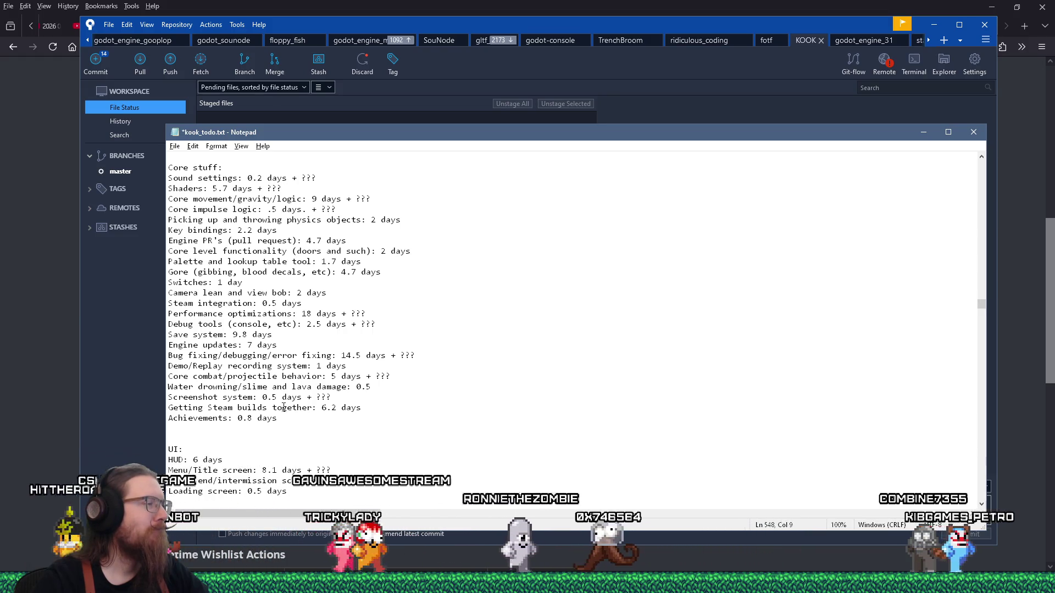
Save kook_todo.txt with Music changed from 2.7 to 3 days.
left_click(175, 146)
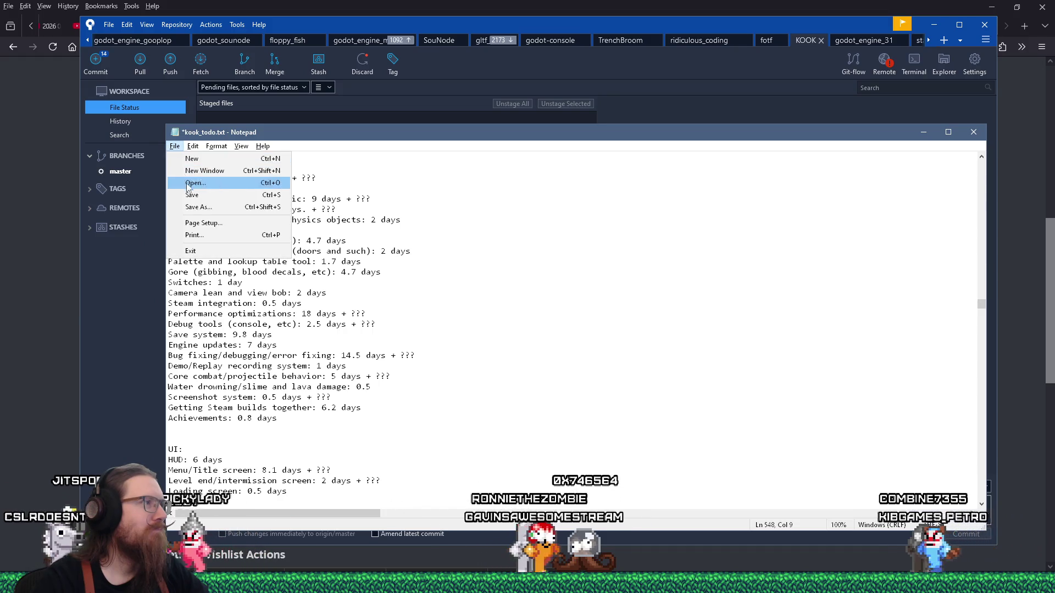
left_click(190, 198)
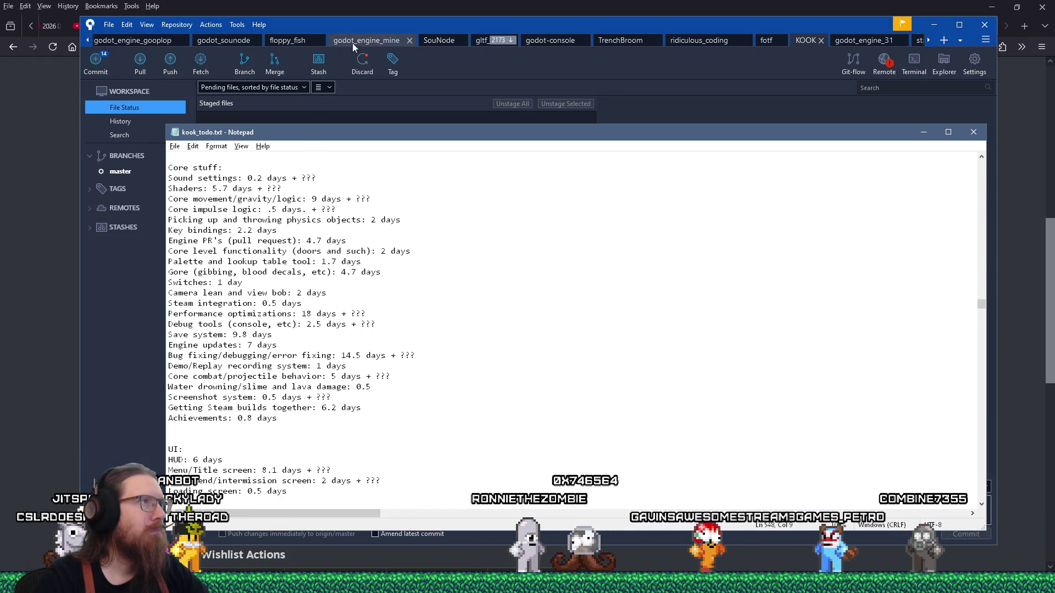
View the kook_todo.txt diff in Sourcetree, then return to the Notepad notes.
left_click(353, 47)
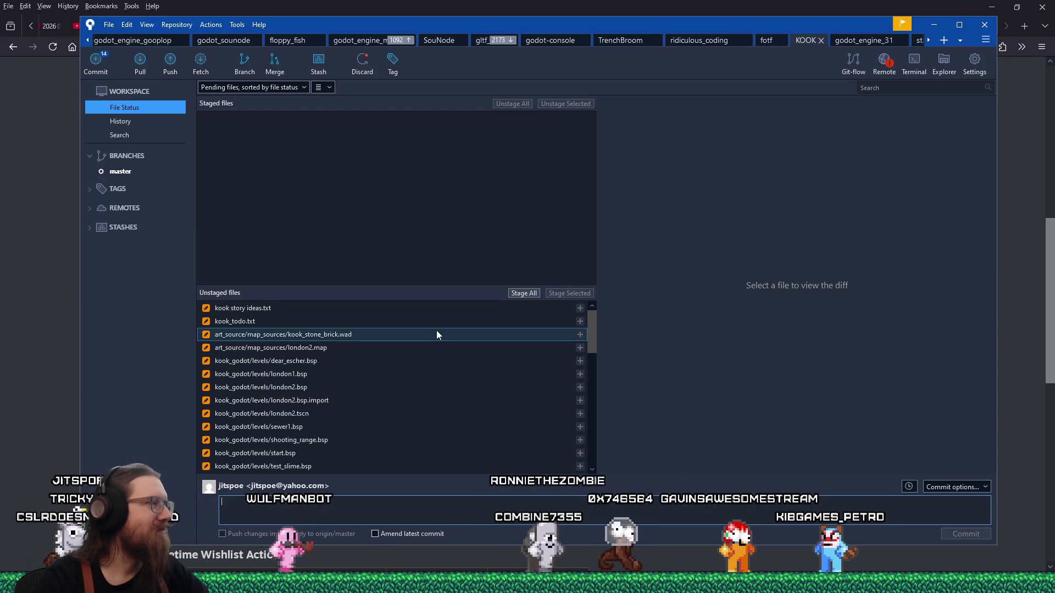
left_click(445, 321)
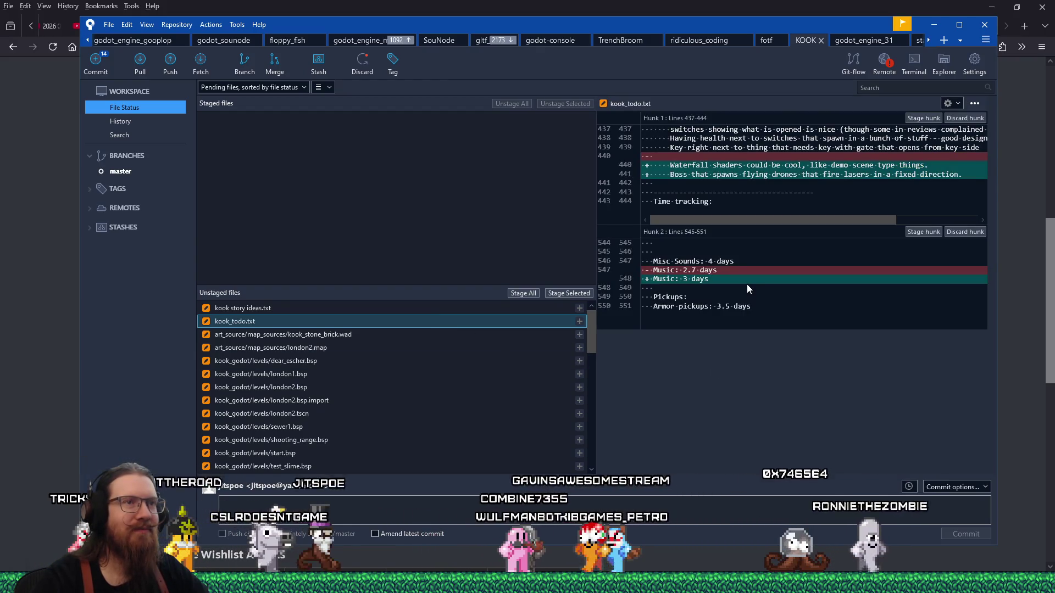
key("alt+Tab")
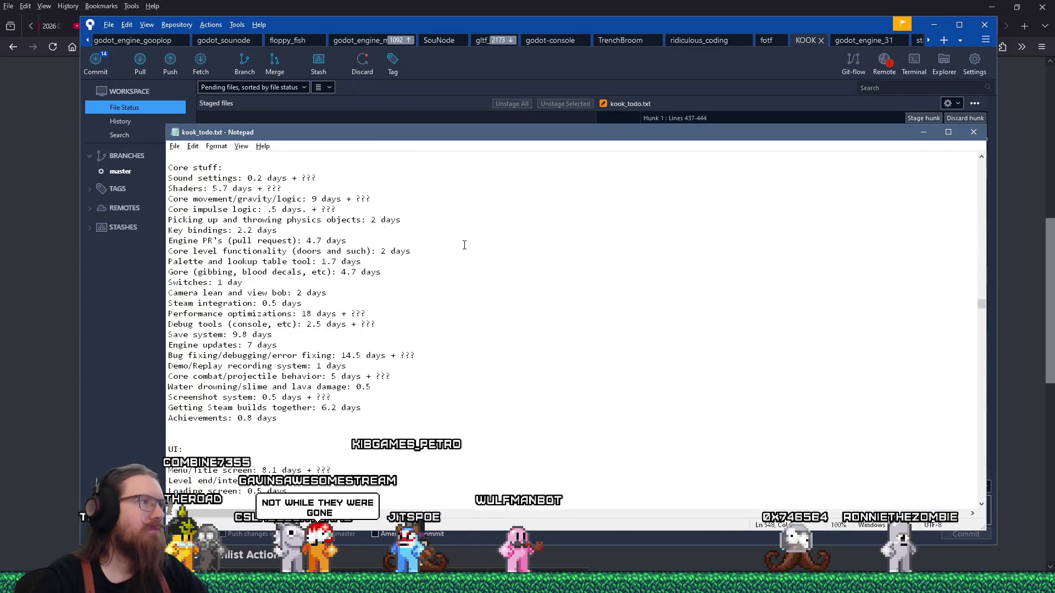
scroll(464, 245, "up", 5)
scroll(463, 245, "up", 5)
scroll(470, 251, "up", 3)
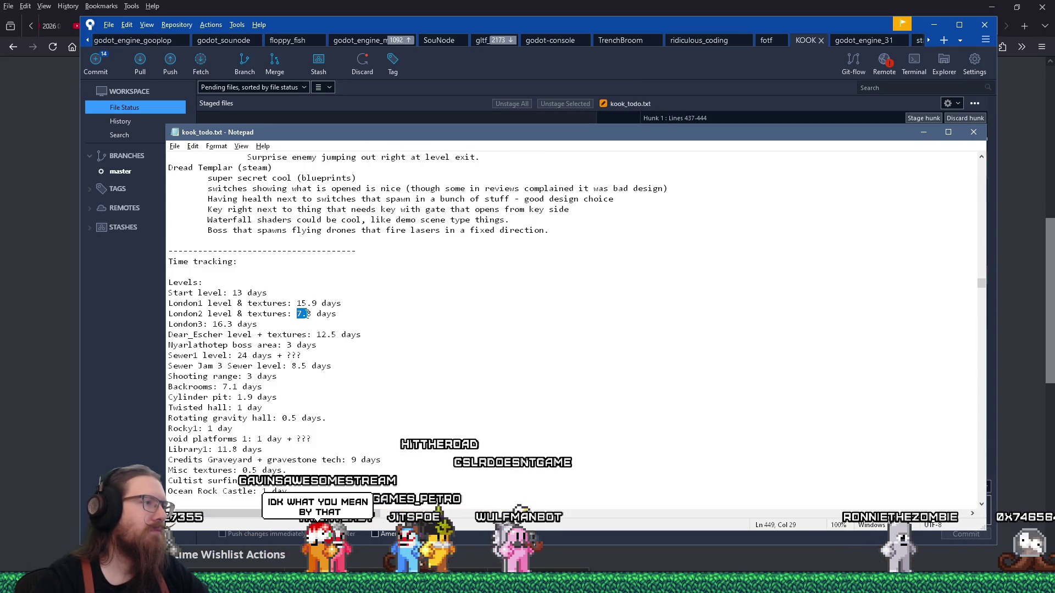
type("80")
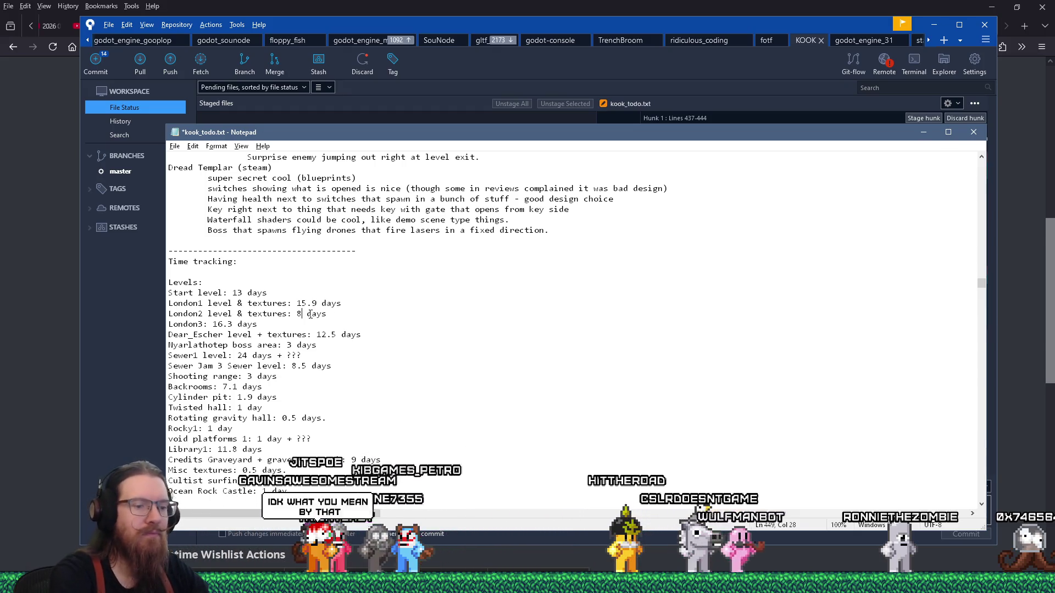
type(".5")
Save the corrected London2 level time and jump to the inspiration entry.
key("ctrl+s")
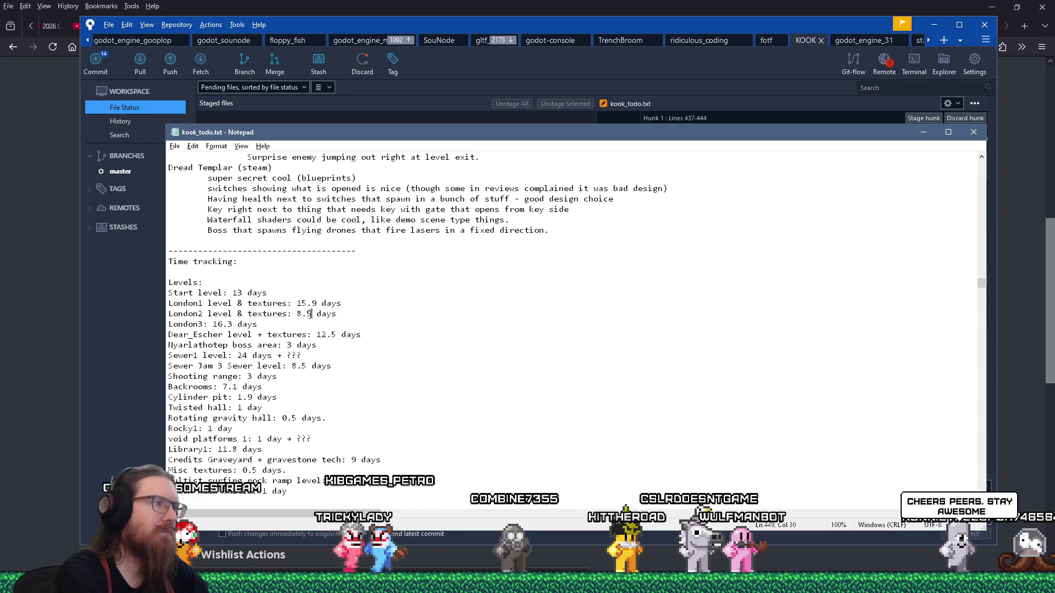
scroll(309, 313, "down", 2)
scroll(296, 321, "down", 3)
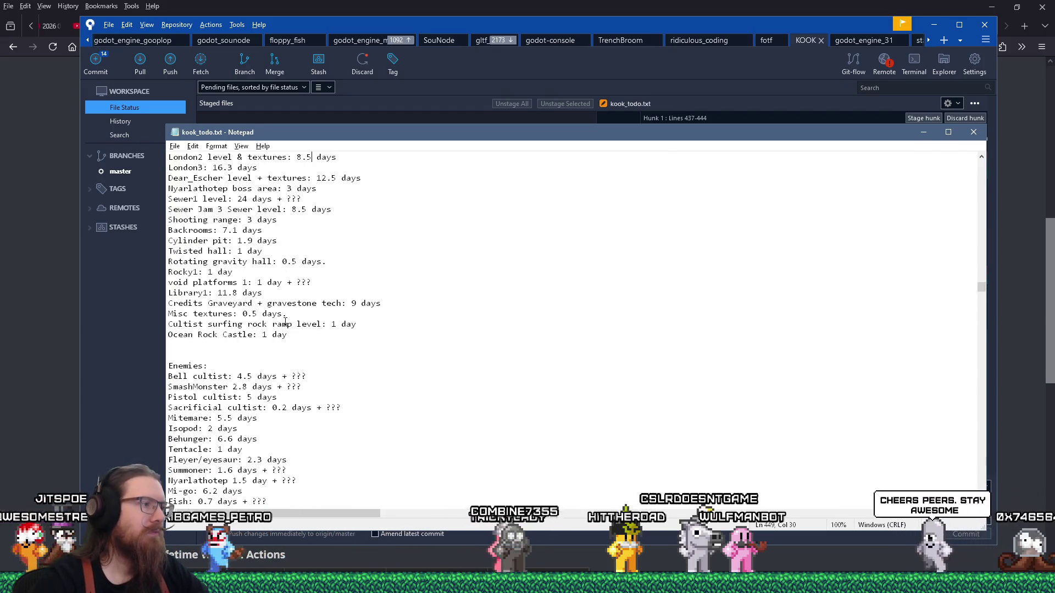
scroll(288, 313, "up", 5)
key("ctrl+f")
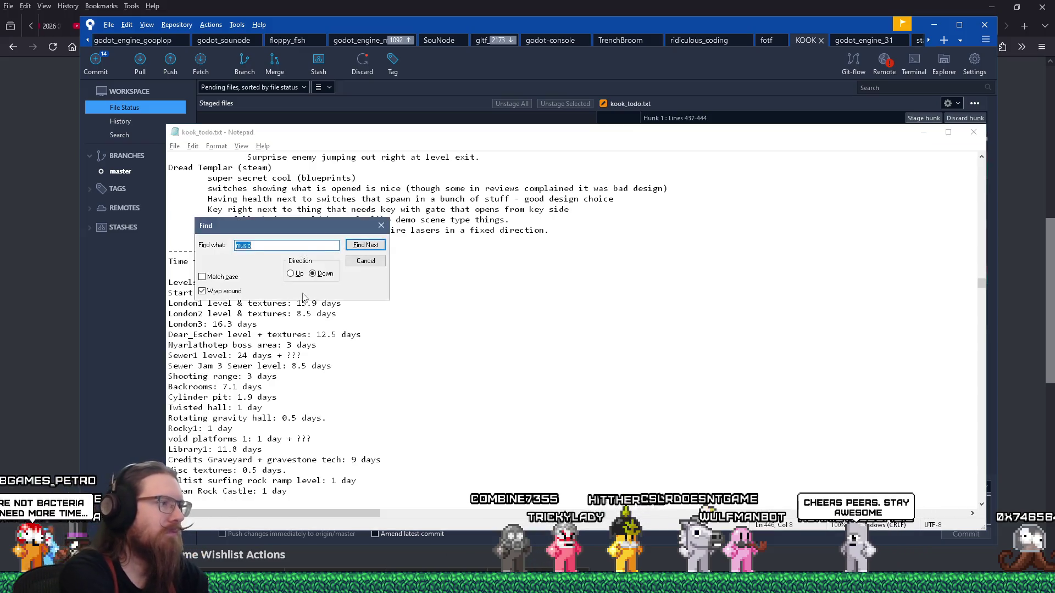
key("Return")
key("Escape")
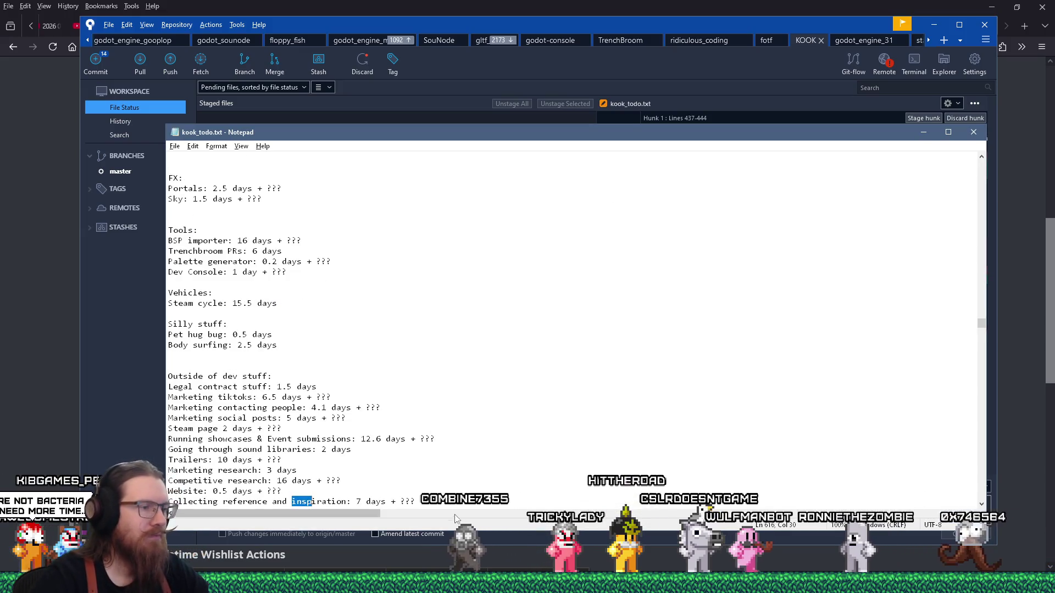
Edit the reference and inspiration estimate toward 7.2 days, removing the mistyped digit.
left_click(363, 501)
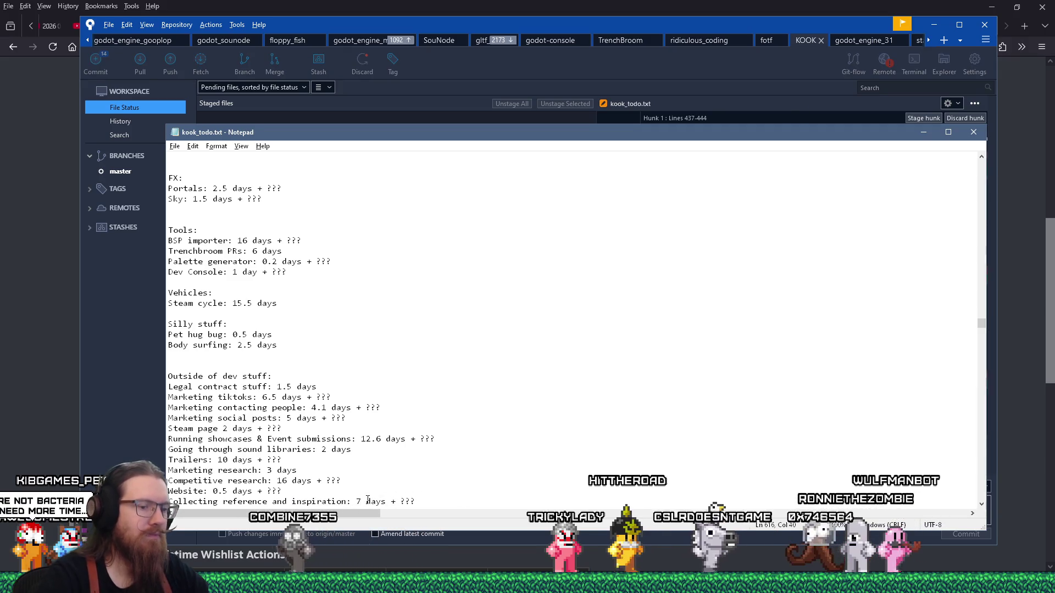
type(".3")
key("BackSpace")
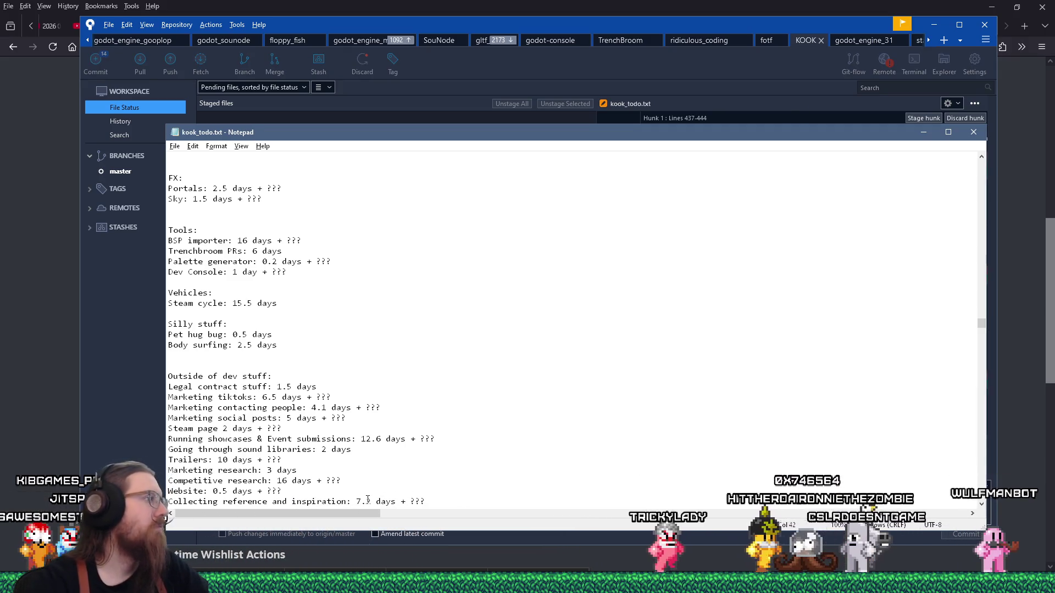
type("2")
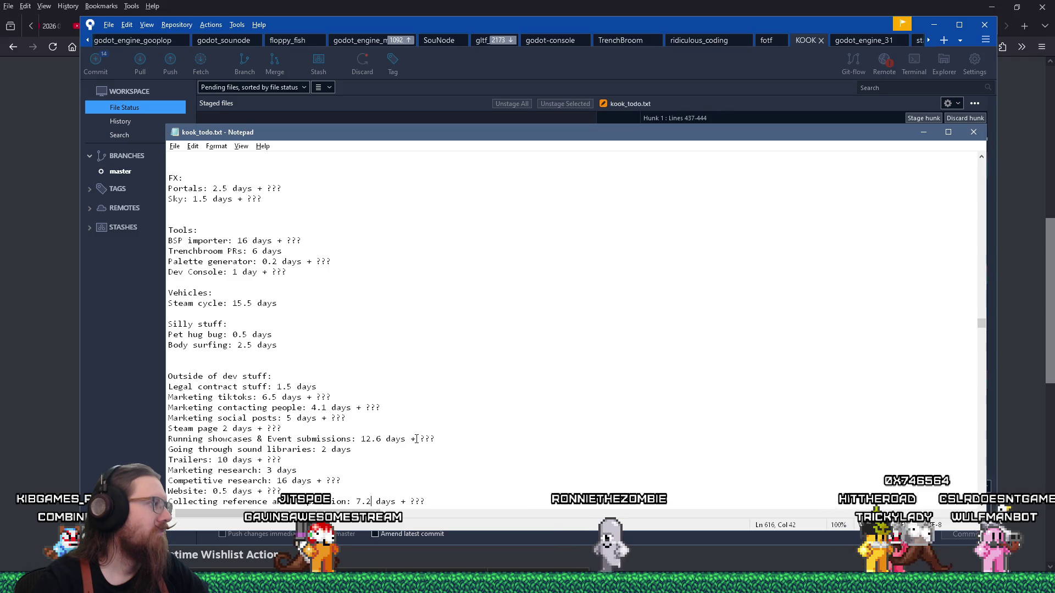
Stage kook story ideas.txt and kook_todo.txt in Sourcetree.
left_click(504, 25)
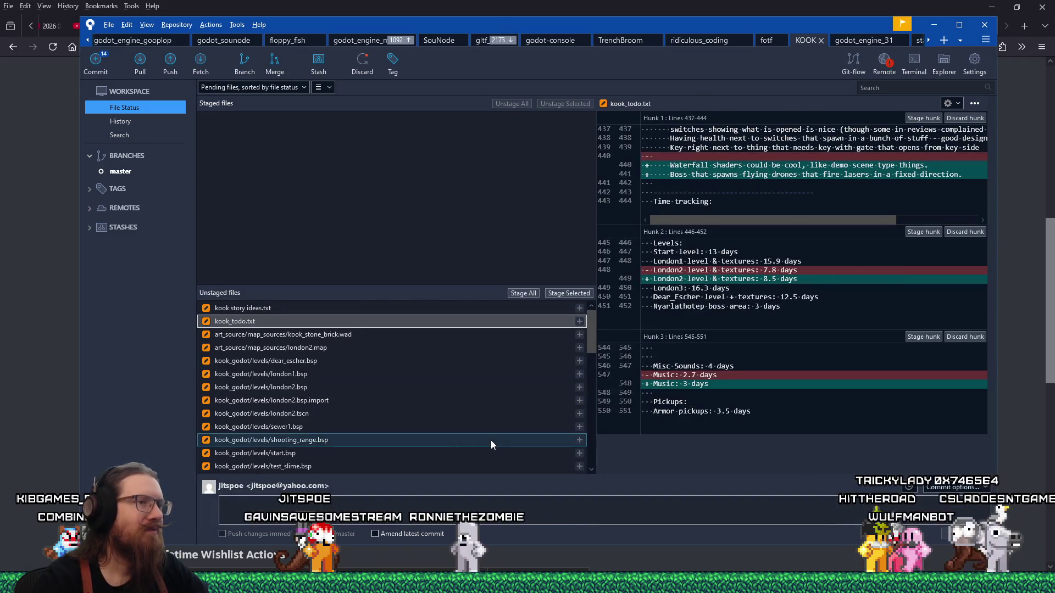
left_click(504, 308, "shift")
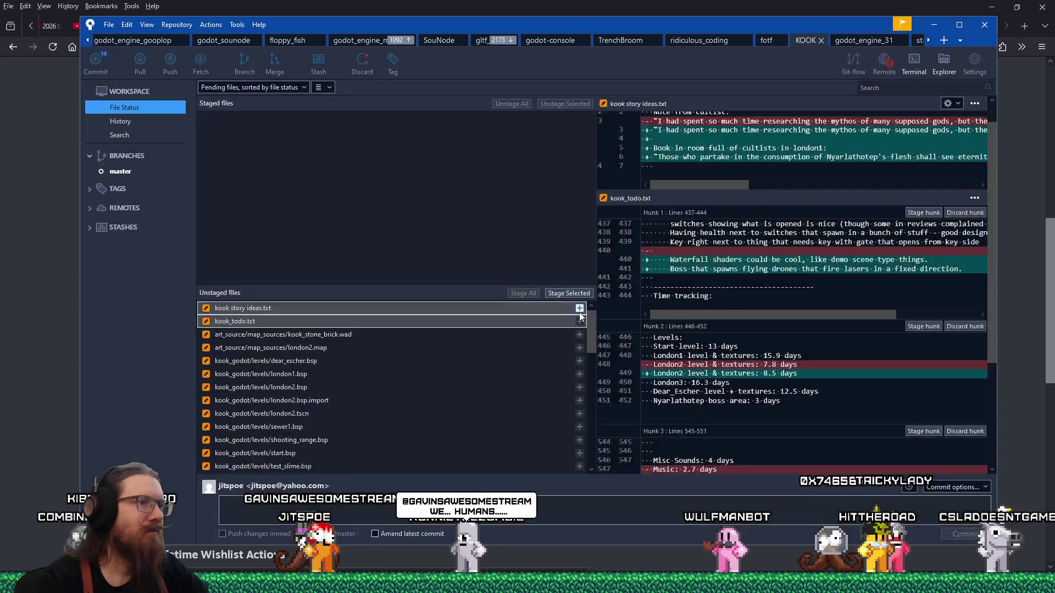
left_click(580, 309)
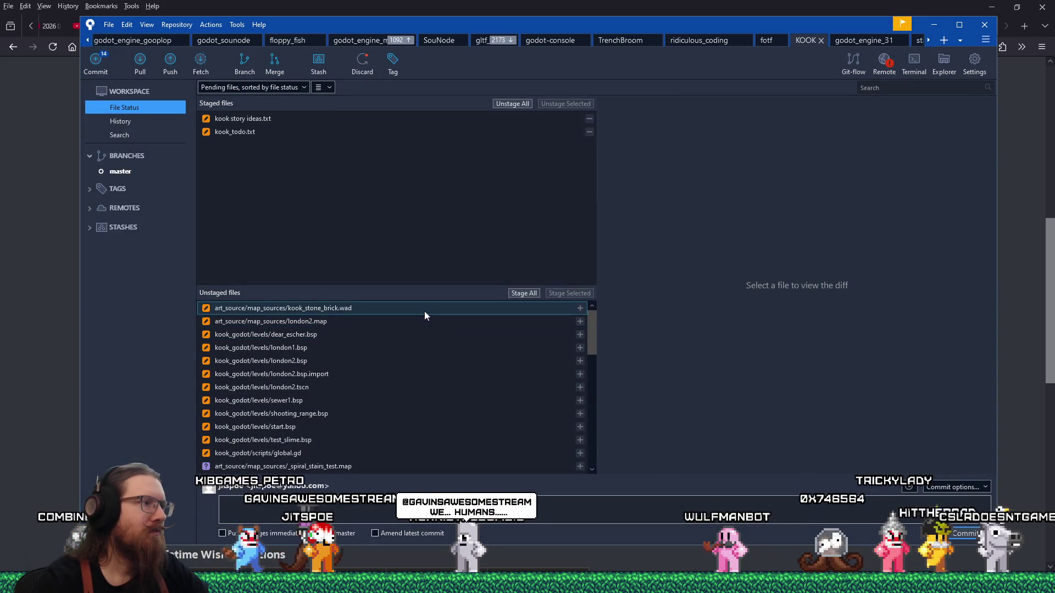
Select the stone brick texture file and start writing the London2 buildings commit message.
left_click(454, 311)
left_click(494, 505)
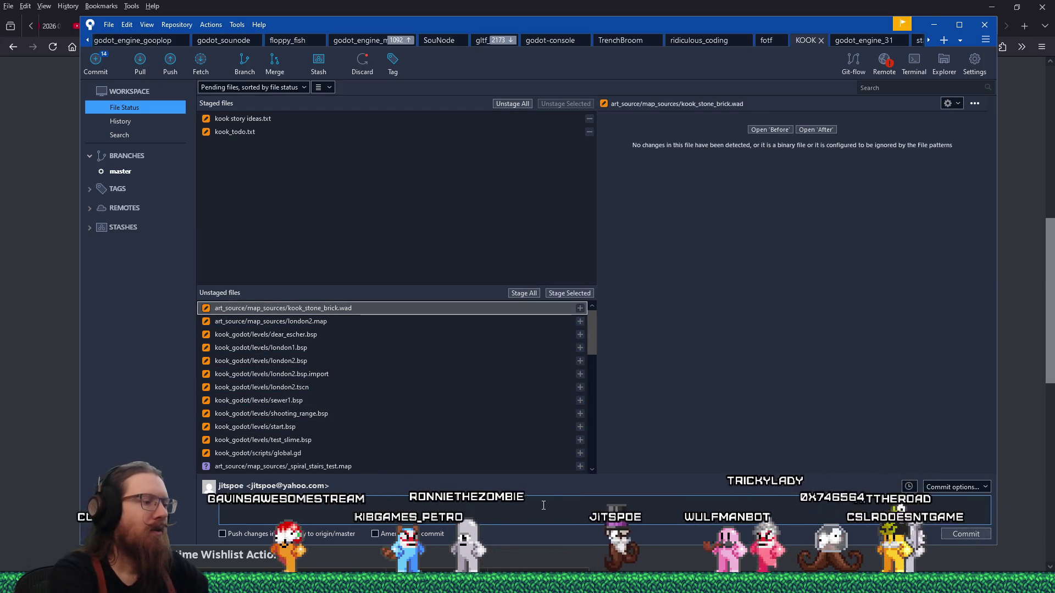
type("Iterated")
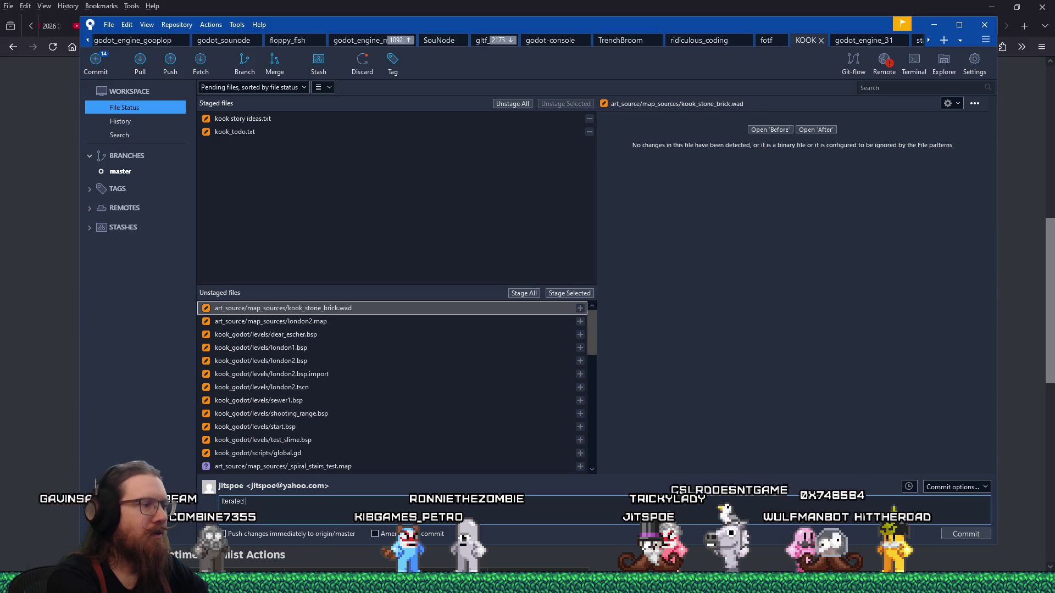
key("ctrl+a")
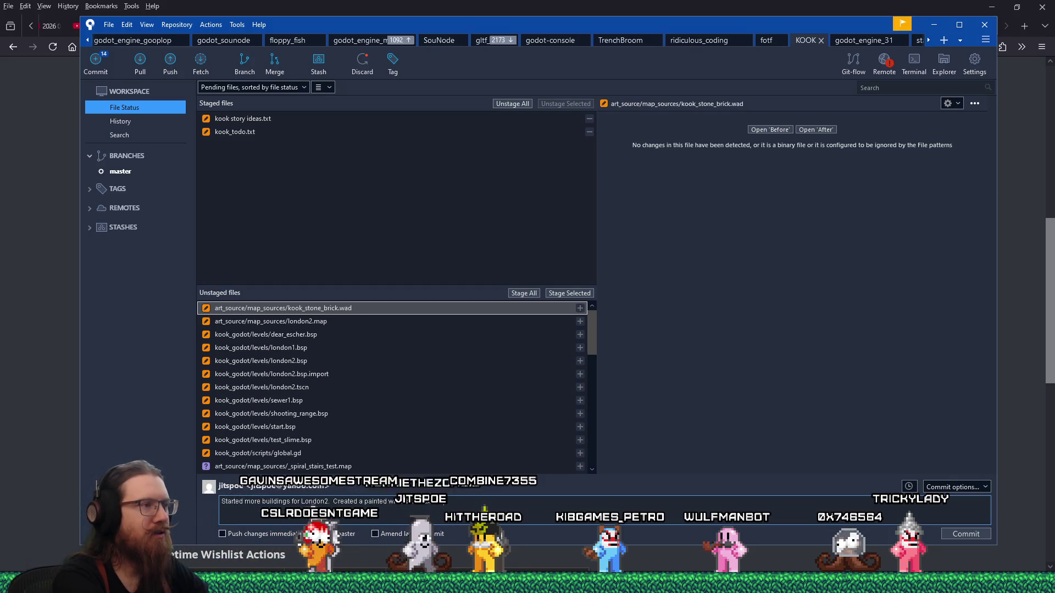
Stage kook_stone_brick.wad, london2.map and london2.bsp.import.
left_click(568, 294)
left_click(482, 306)
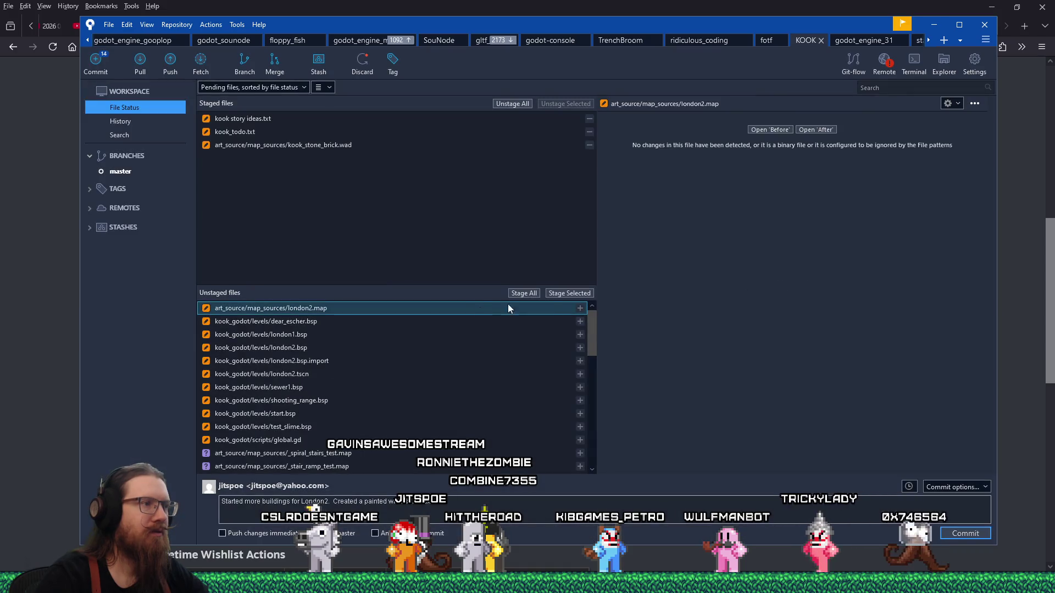
left_click(571, 293)
left_click(337, 346)
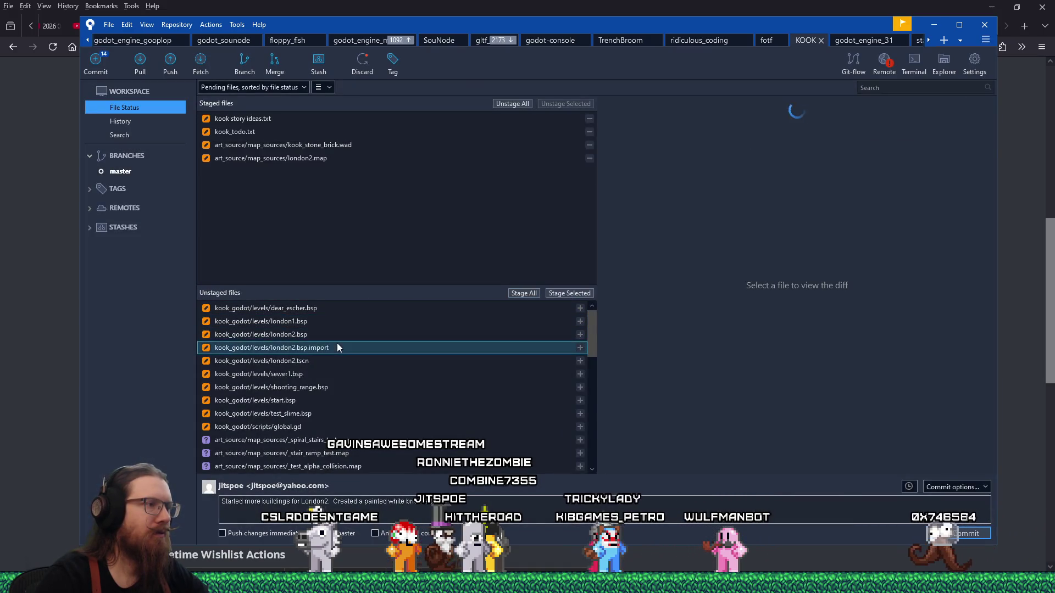
mouse_move(724, 215)
left_mouse_down()
mouse_move(901, 216)
mouse_move(659, 216)
left_mouse_up()
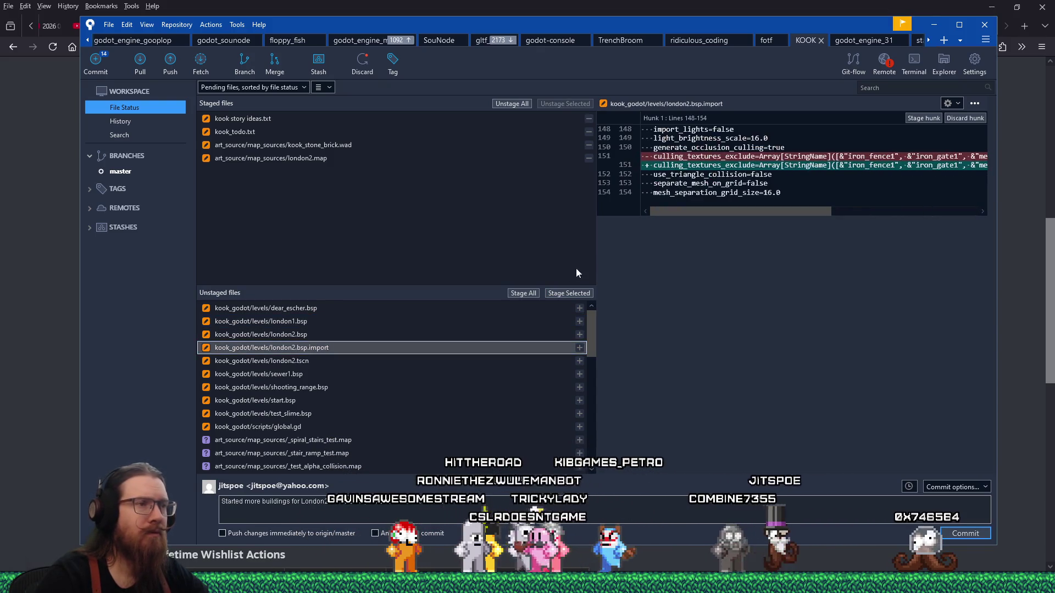
left_click(561, 293)
Stage london2.tscn and inspect the version change in global.gd.
left_click(361, 347)
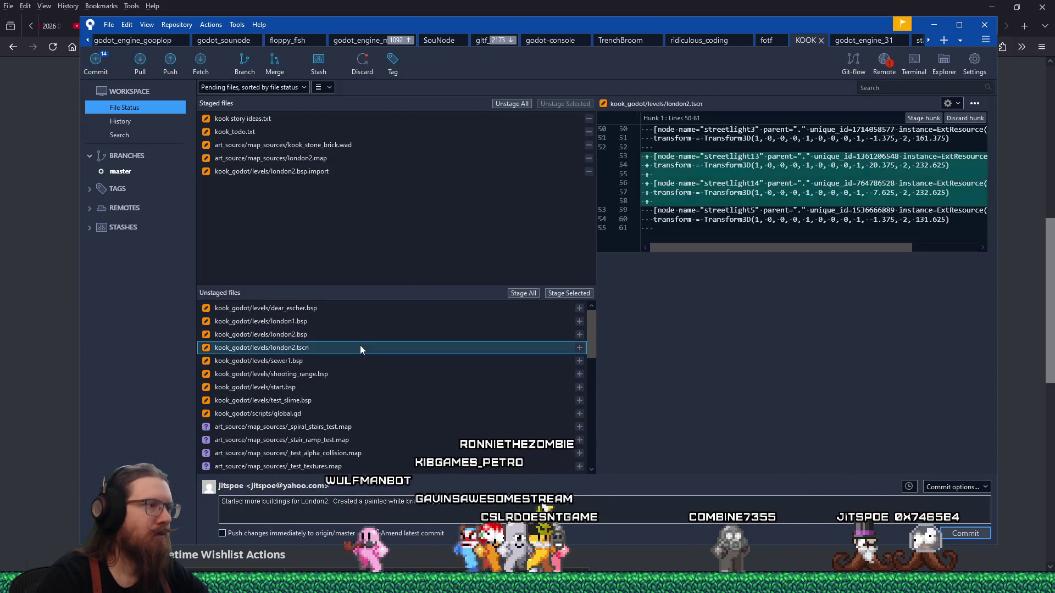
mouse_move(736, 250)
left_mouse_down()
mouse_move(845, 250)
mouse_move(677, 254)
left_mouse_up()
left_click(569, 292)
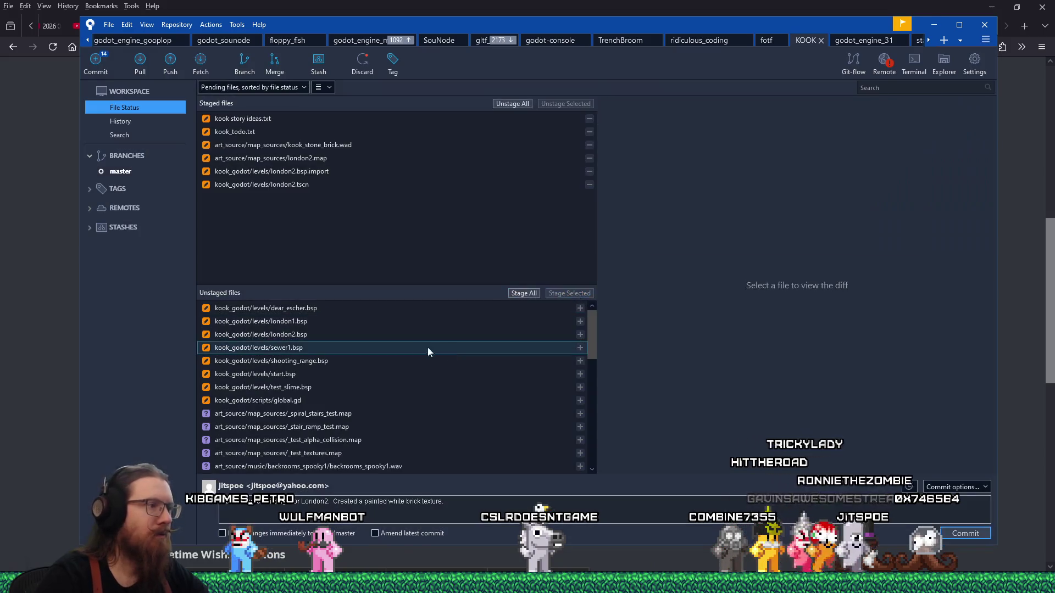
left_click(339, 399)
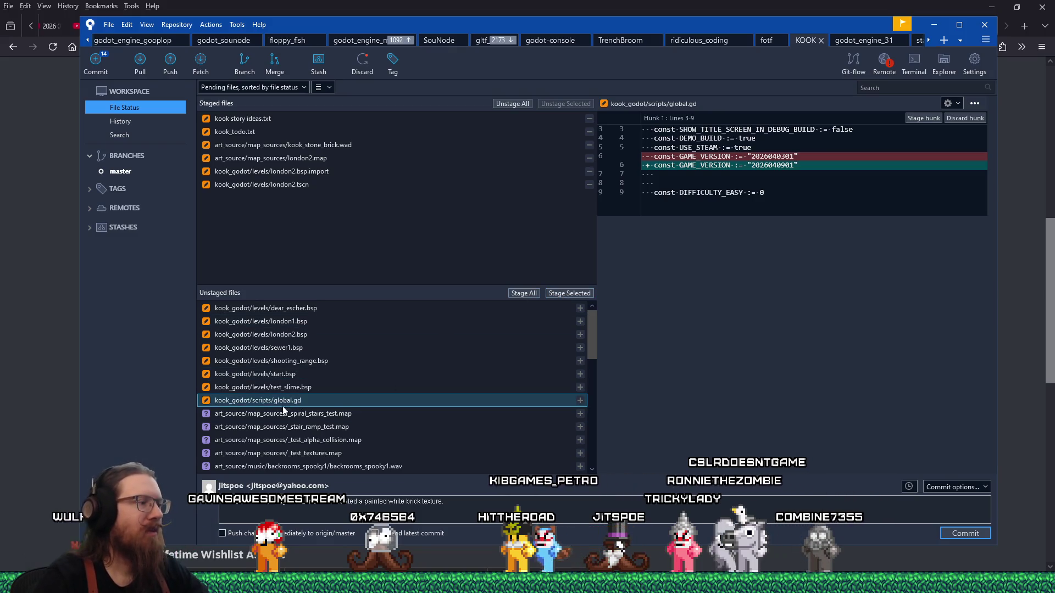
key("alt+Tab")
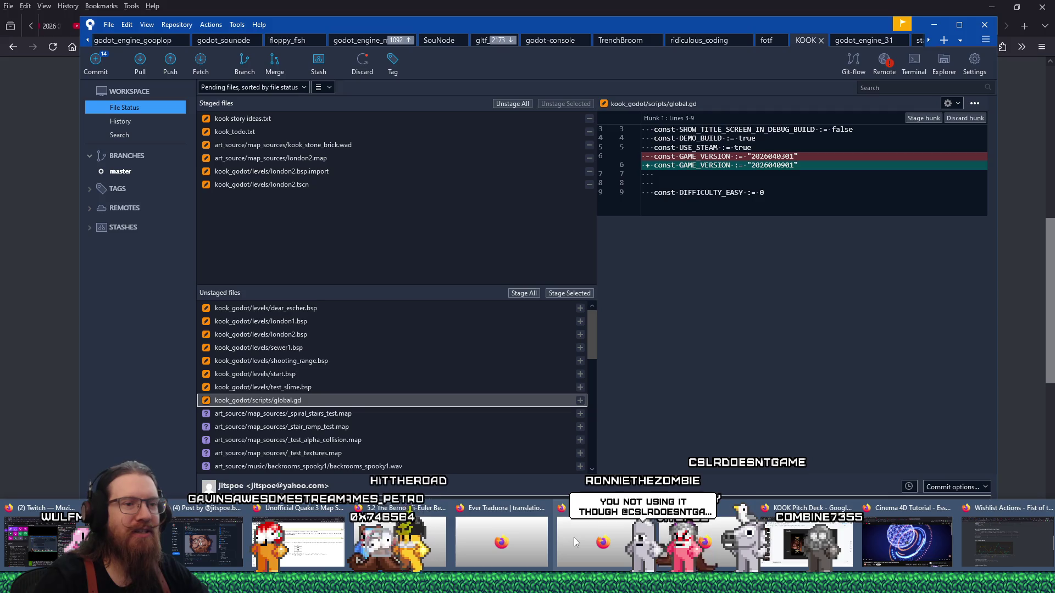
Set the chat badge on the twitch.tv/nasa stream to NASA Artemis II, then go to the Area3D GitHub issue.
left_click(1014, 532)
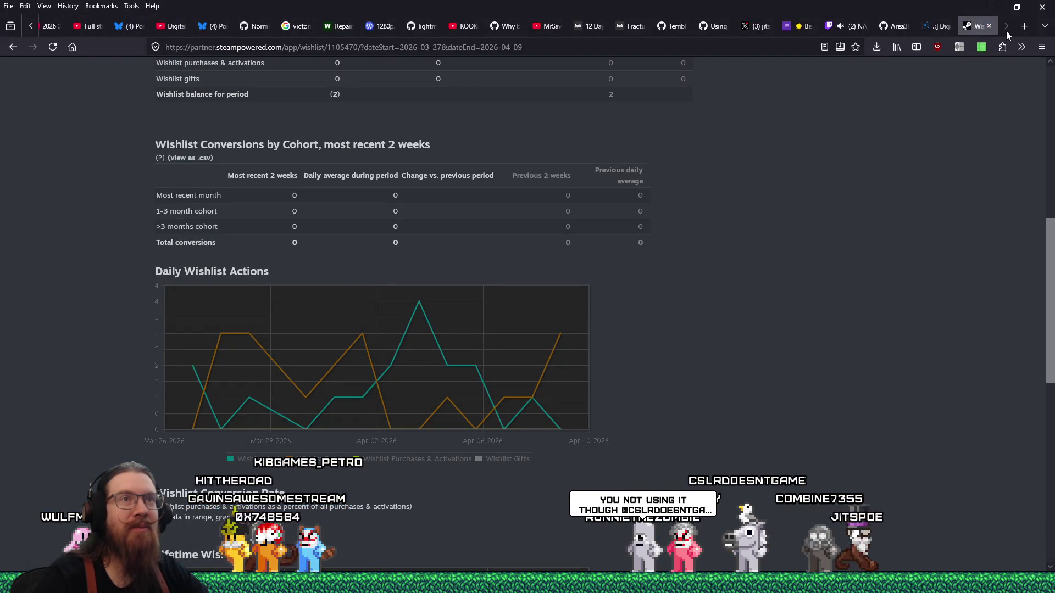
left_click(840, 26)
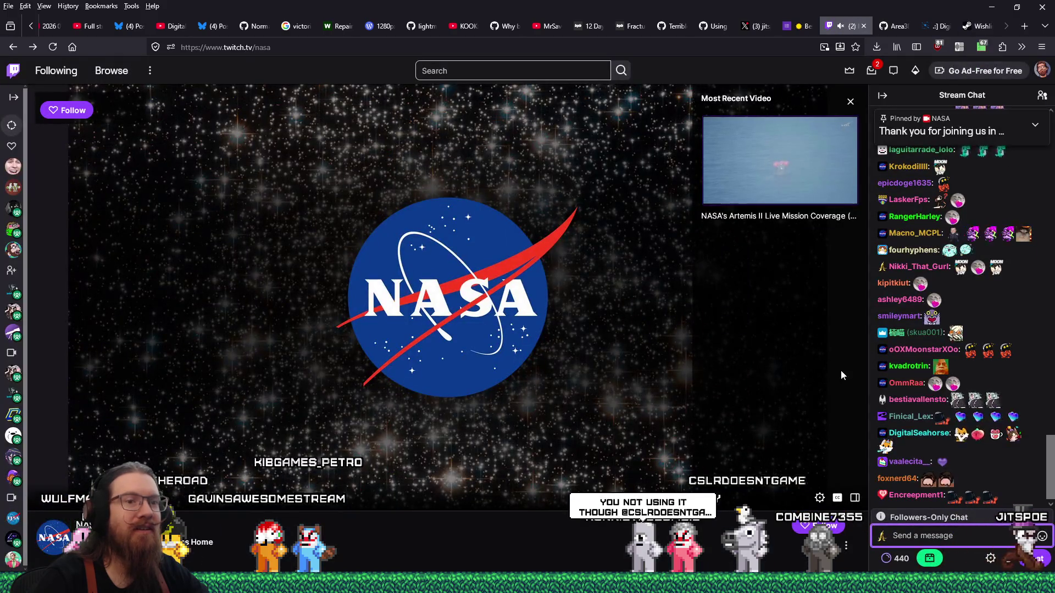
left_click(932, 536)
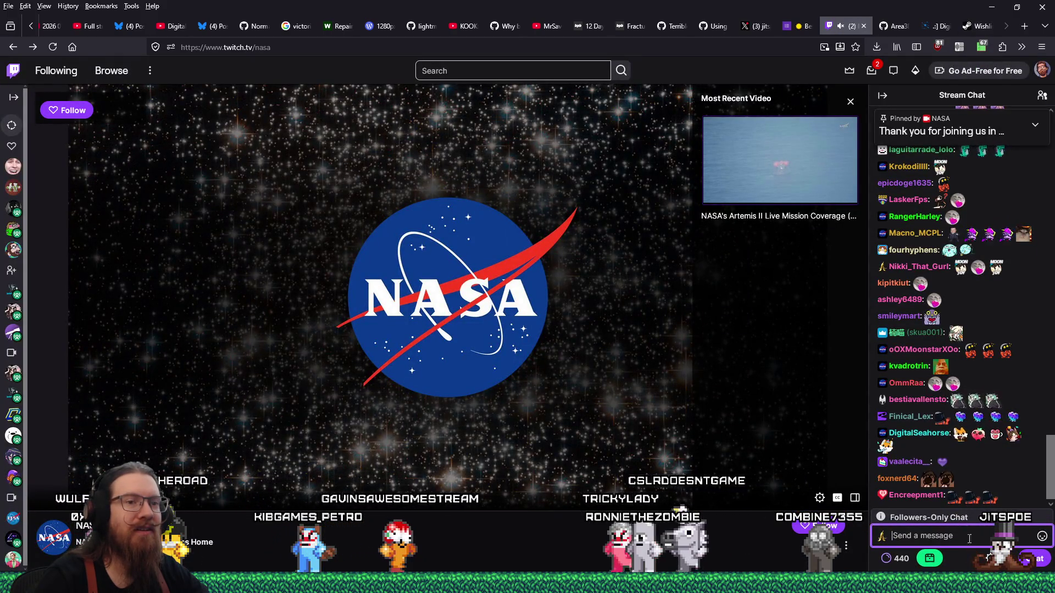
left_click(883, 536)
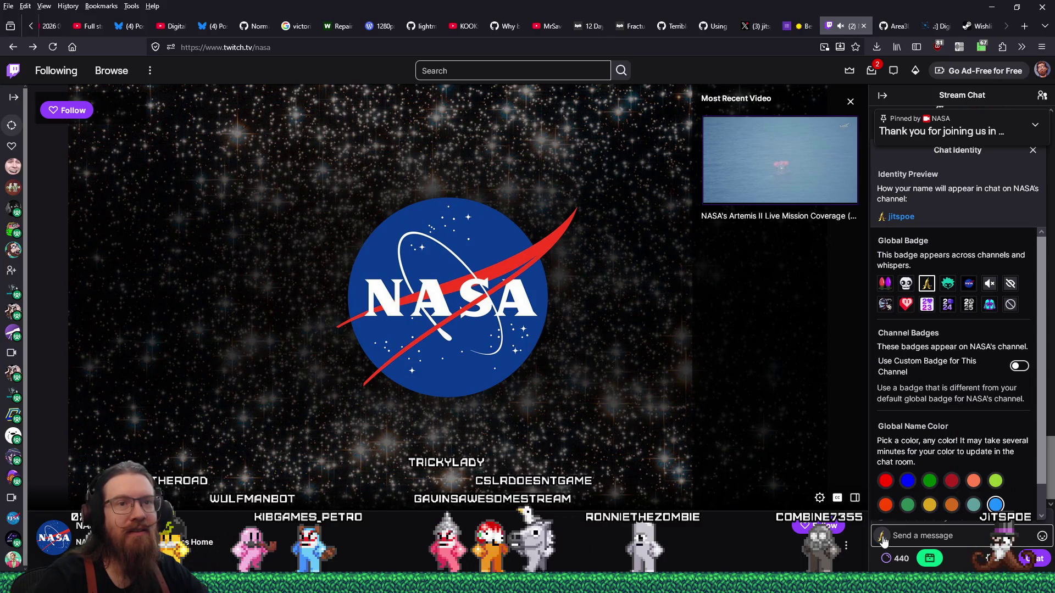
left_click(969, 284)
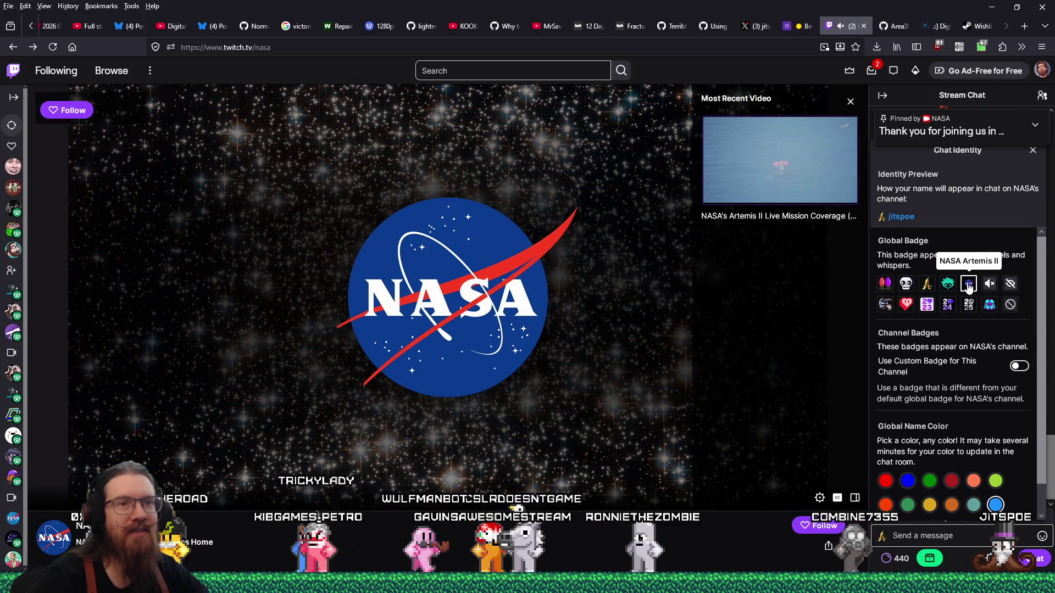
left_click(934, 536)
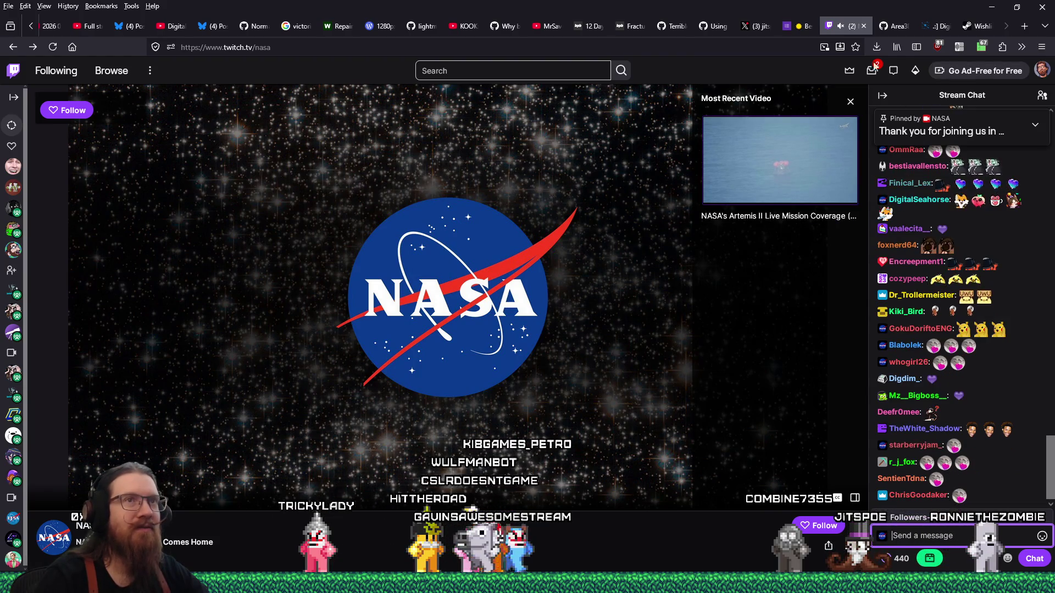
left_click(865, 25)
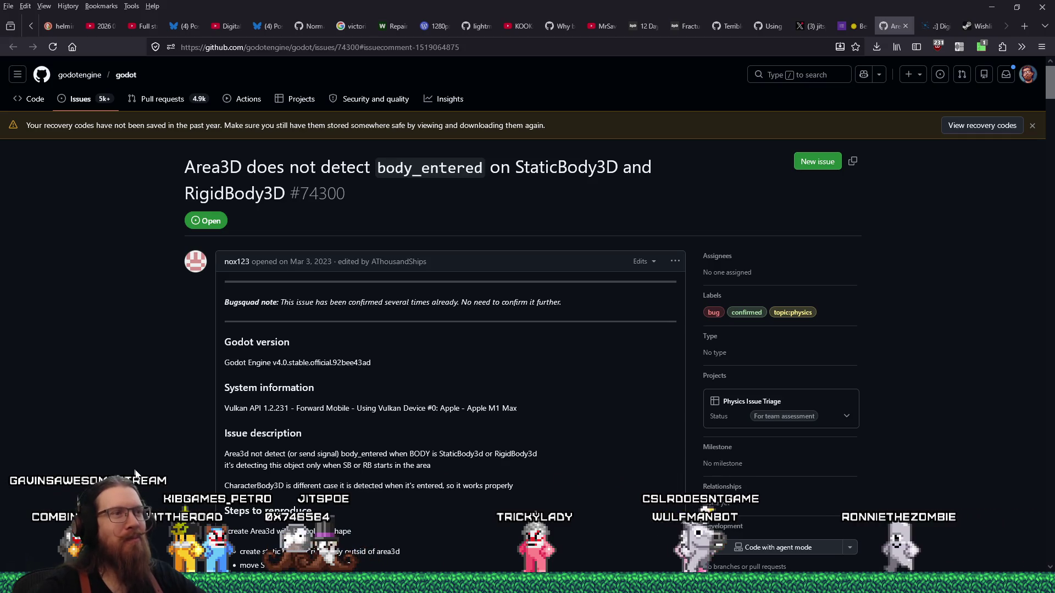
After reading the Area3D issue, Alt+Tab back toward Sourcetree.
key("alt+Tab")
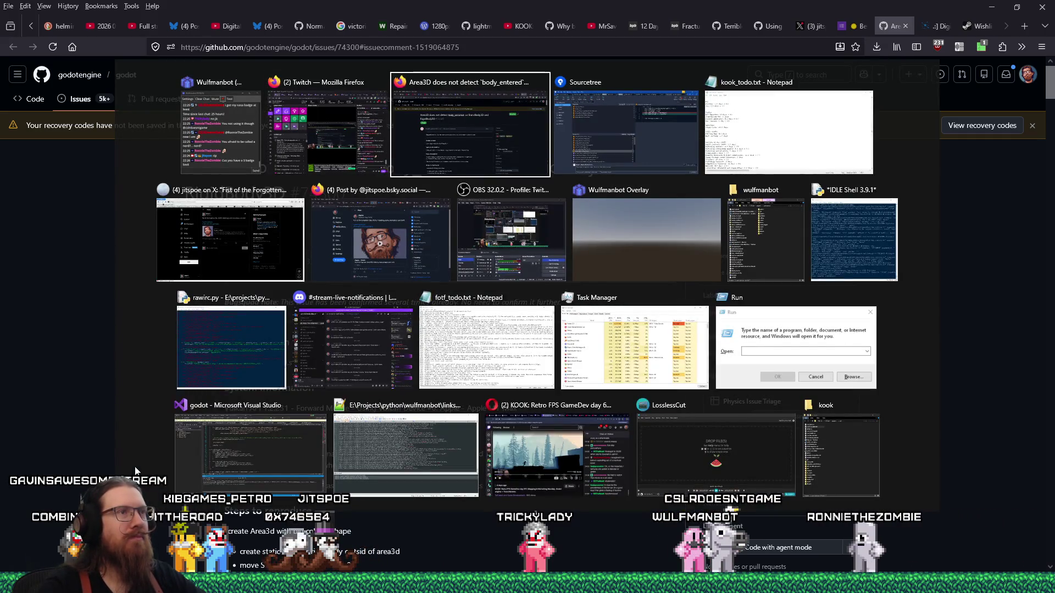
key("Tab")
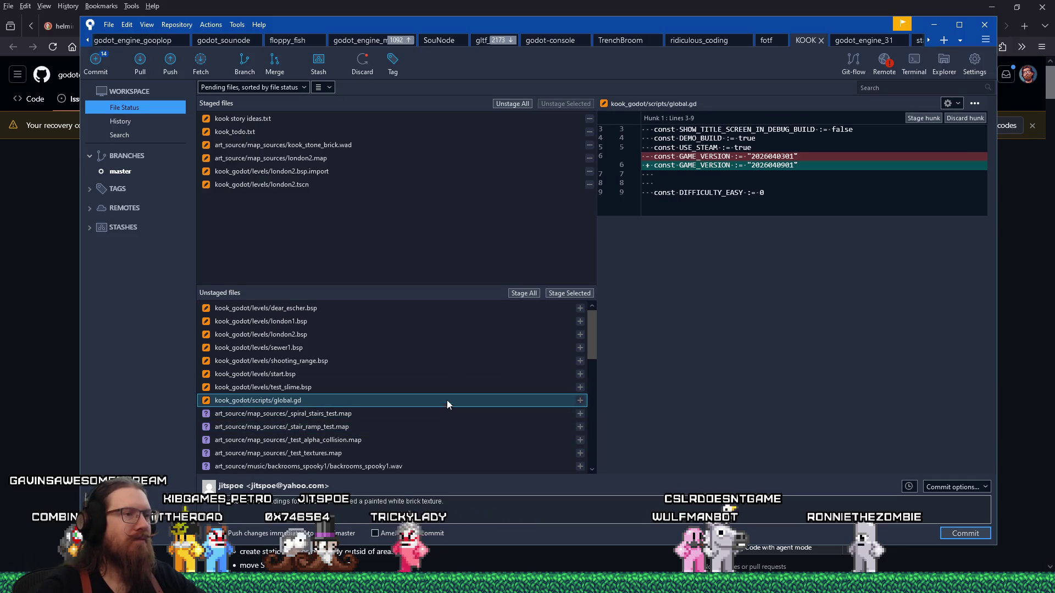
left_click(567, 293)
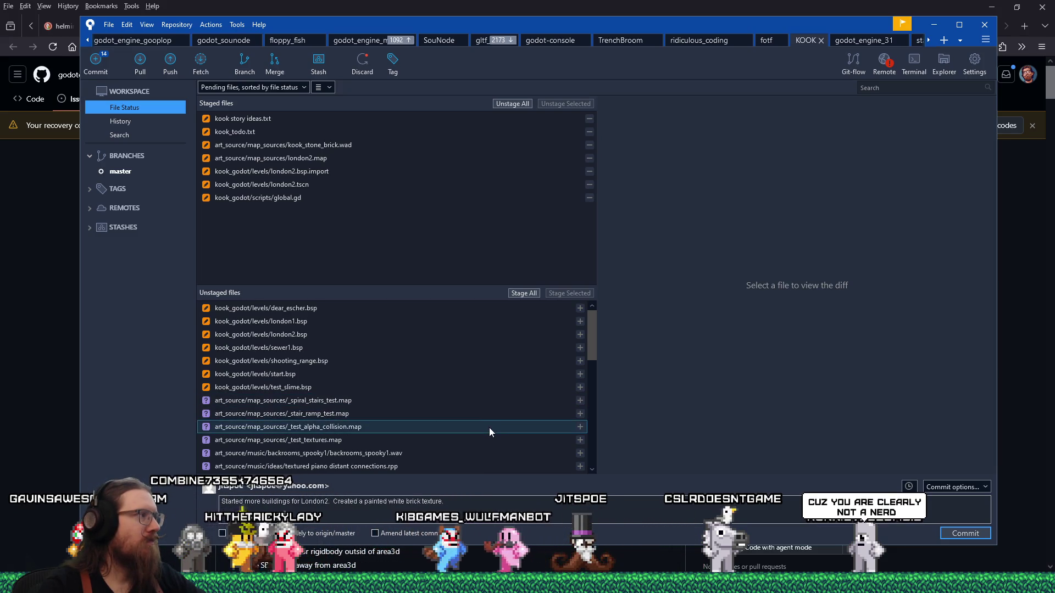
left_click(321, 199)
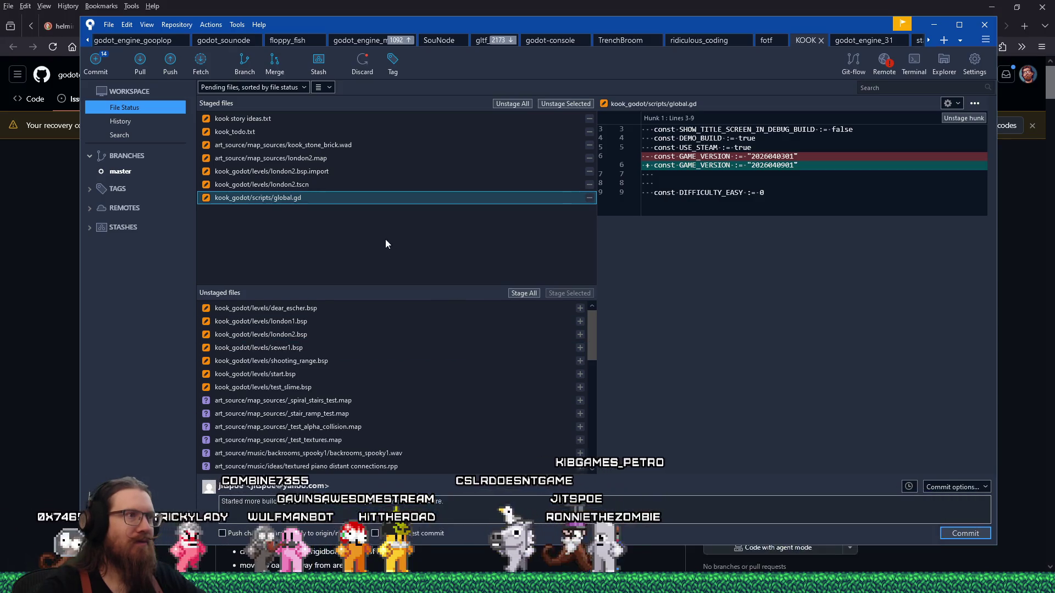
key("super+r")
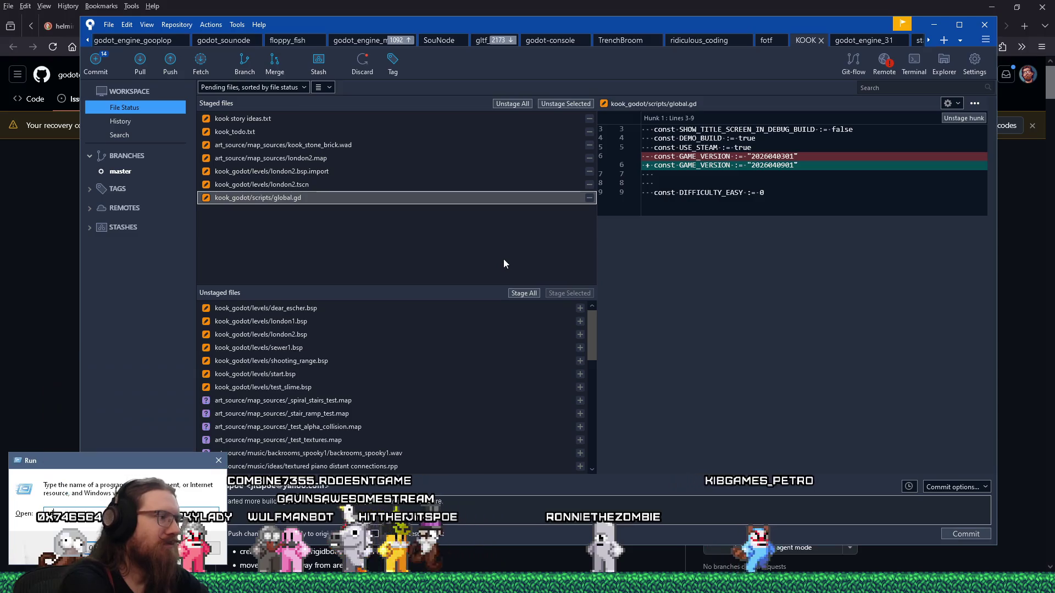
type("cmd")
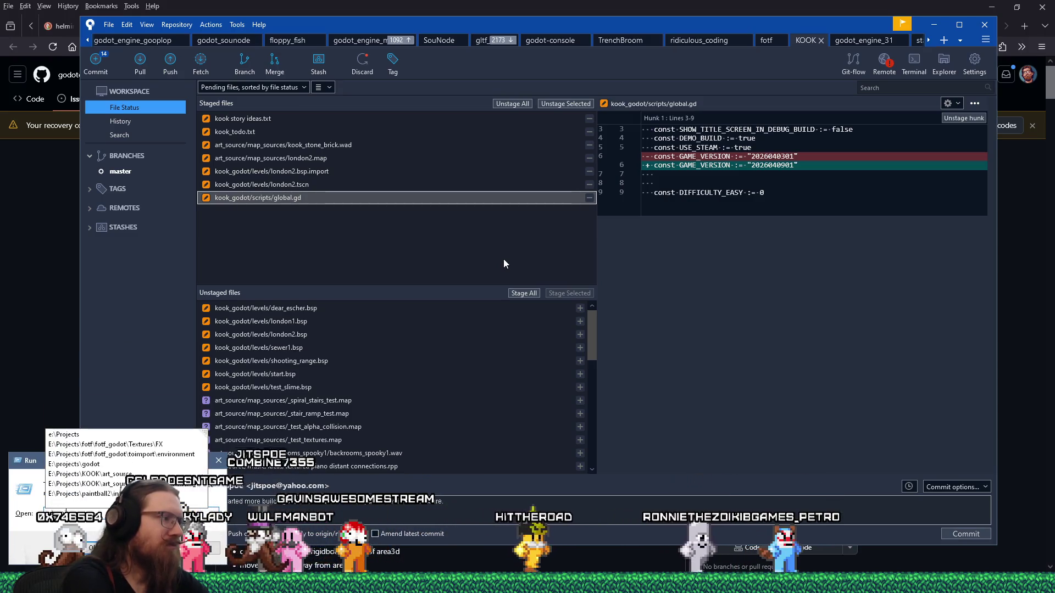
Launch the godot_kook_editor shortcut in the kook folder to load the KOOK project in Godot.
key("Return")
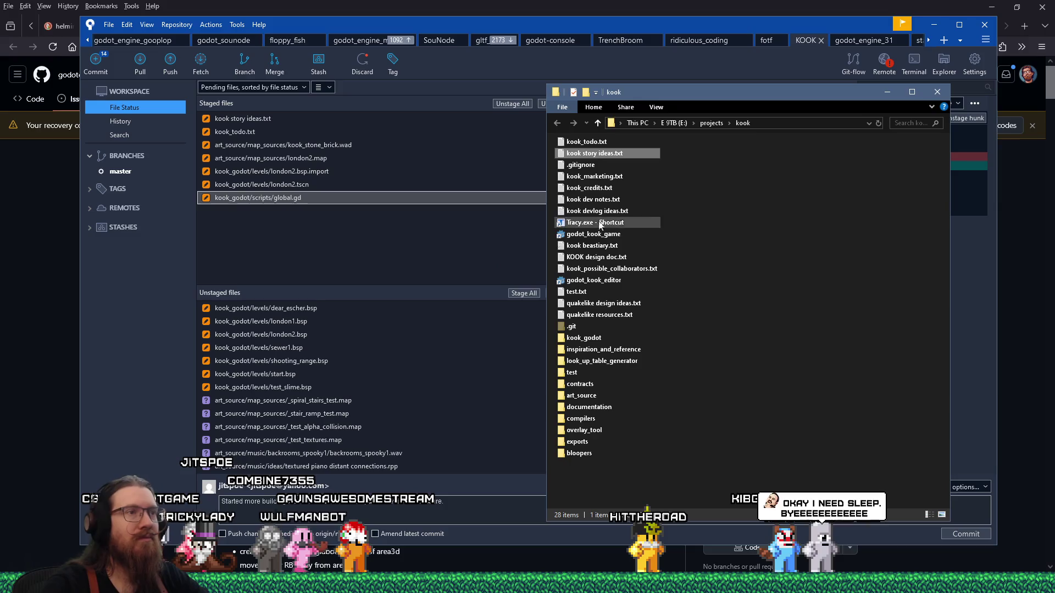
double_click(594, 280)
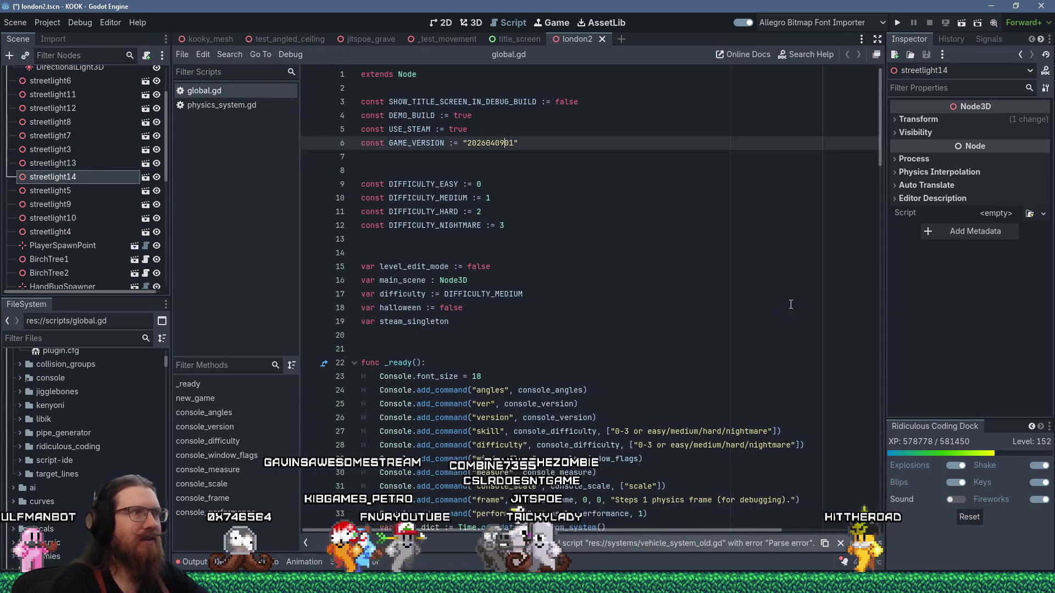
key("BackSpace")
key("BackSpace")
type("10")
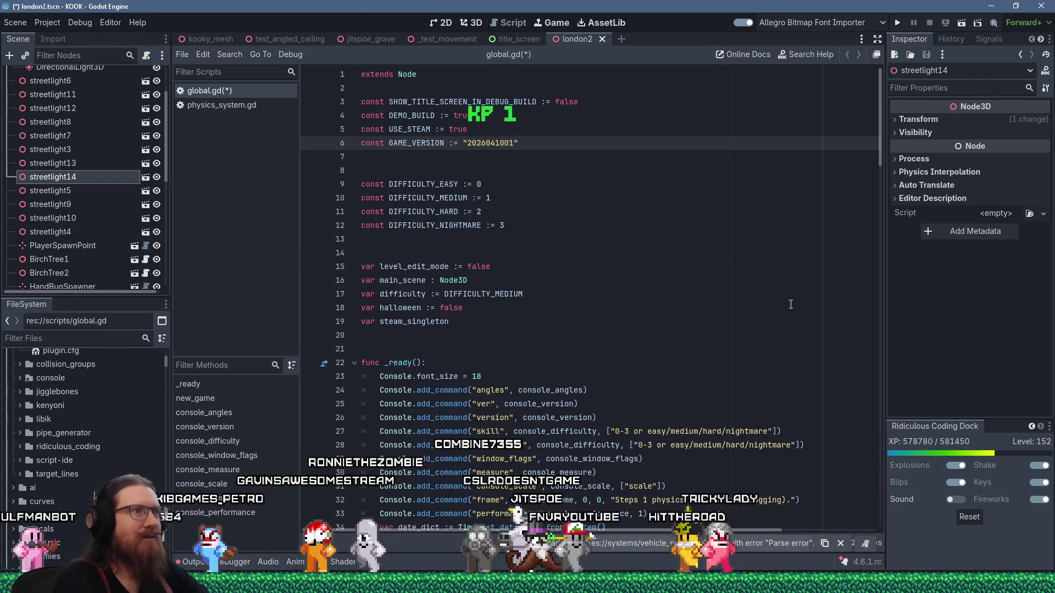
key("ctrl+s")
left_click(577, 198)
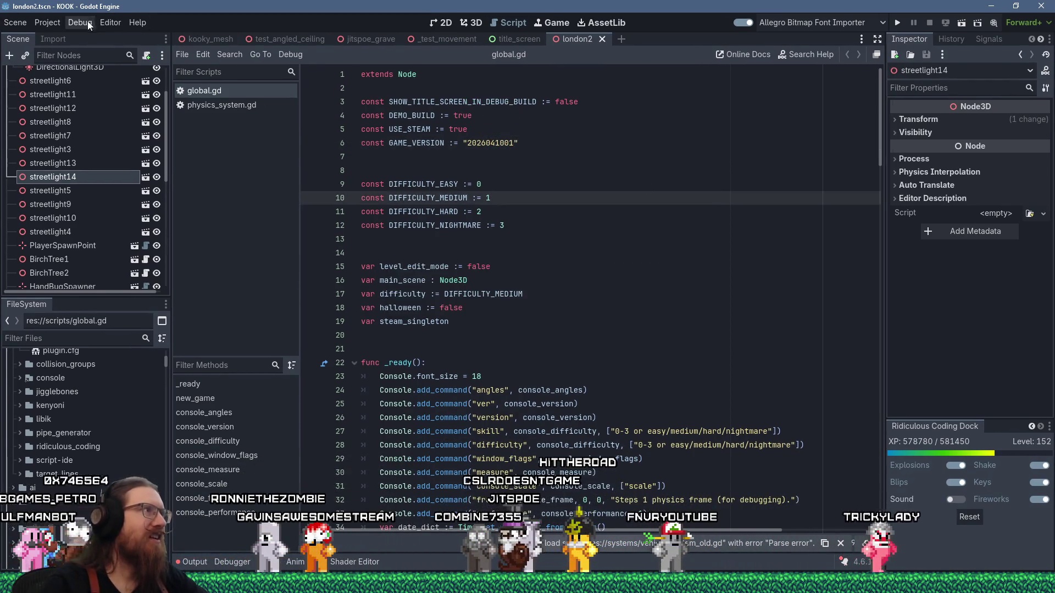
left_click(47, 22)
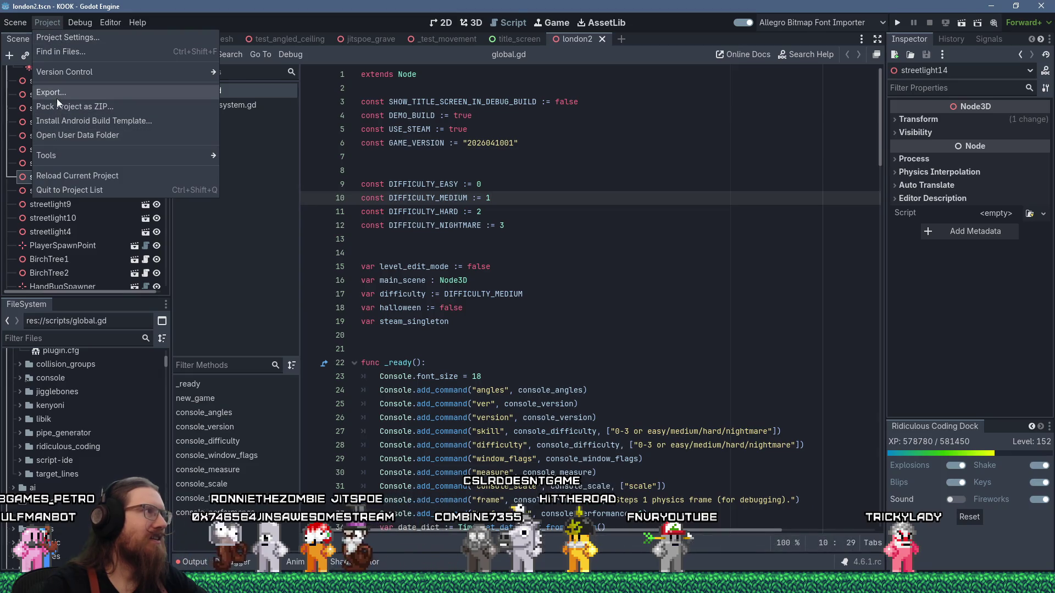
left_click(116, 93)
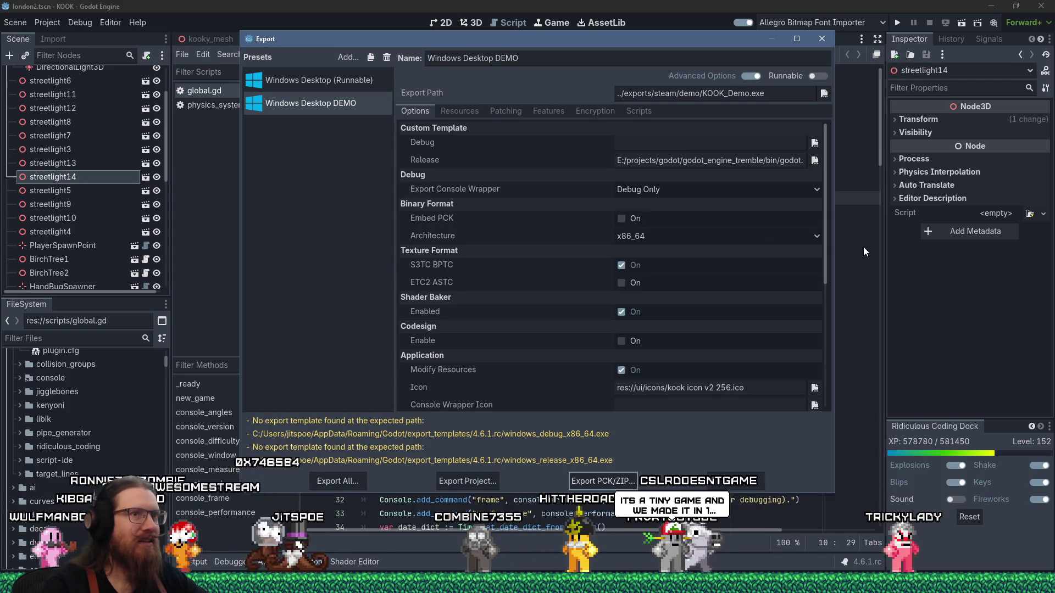
left_click_drag(826, 223, 825, 358)
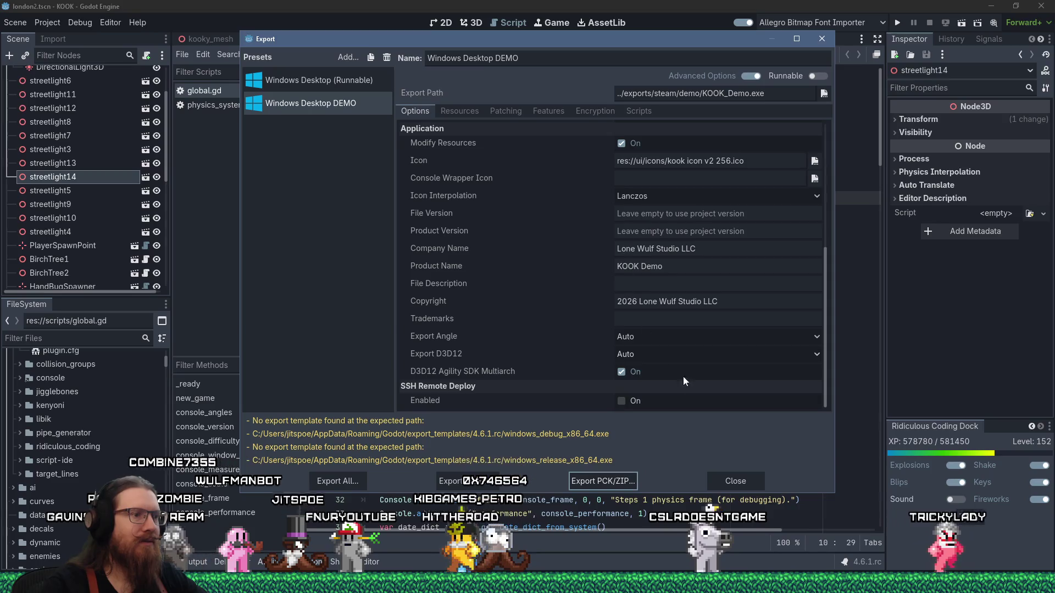
Check the Windows presets and start Export Project for the Windows Desktop DEMO preset.
left_click(344, 82)
left_click(347, 105)
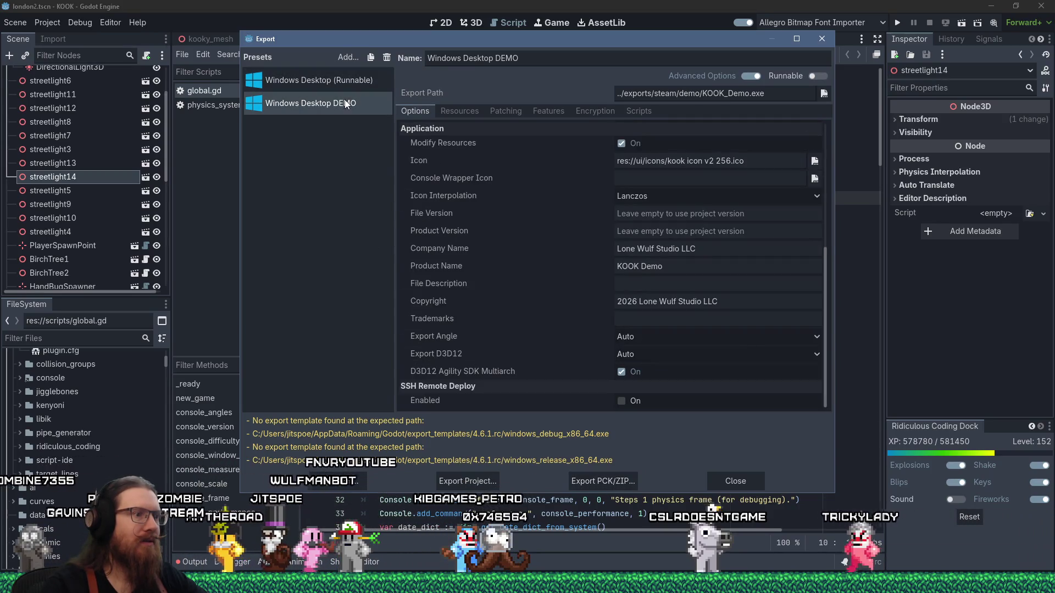
left_click(462, 481)
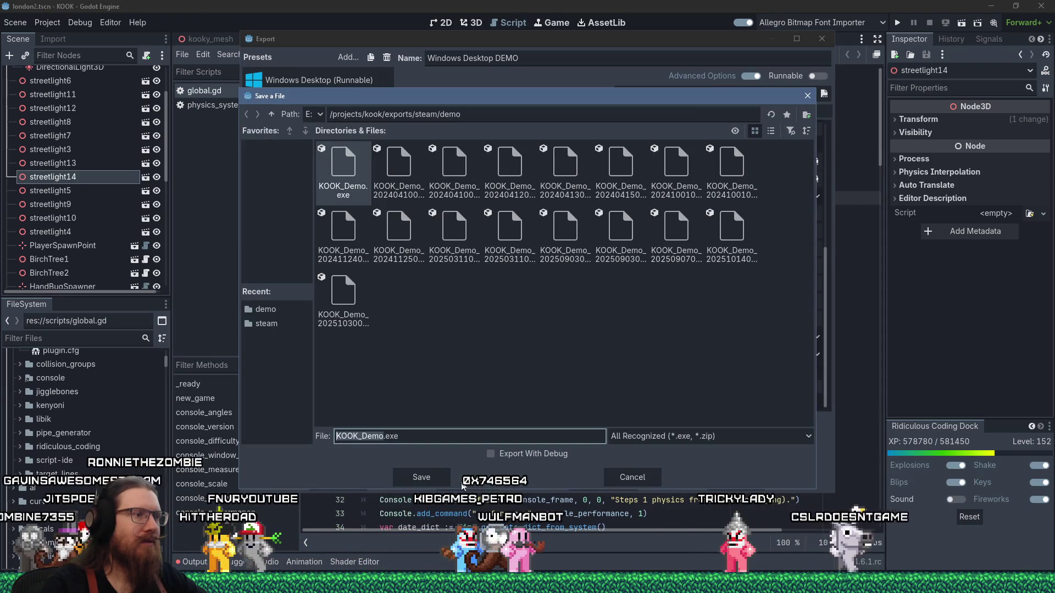
Export over the existing KOOK_Demo.exe, then bring up a new Firefox tab while it packs.
left_click(421, 479)
left_click(467, 313)
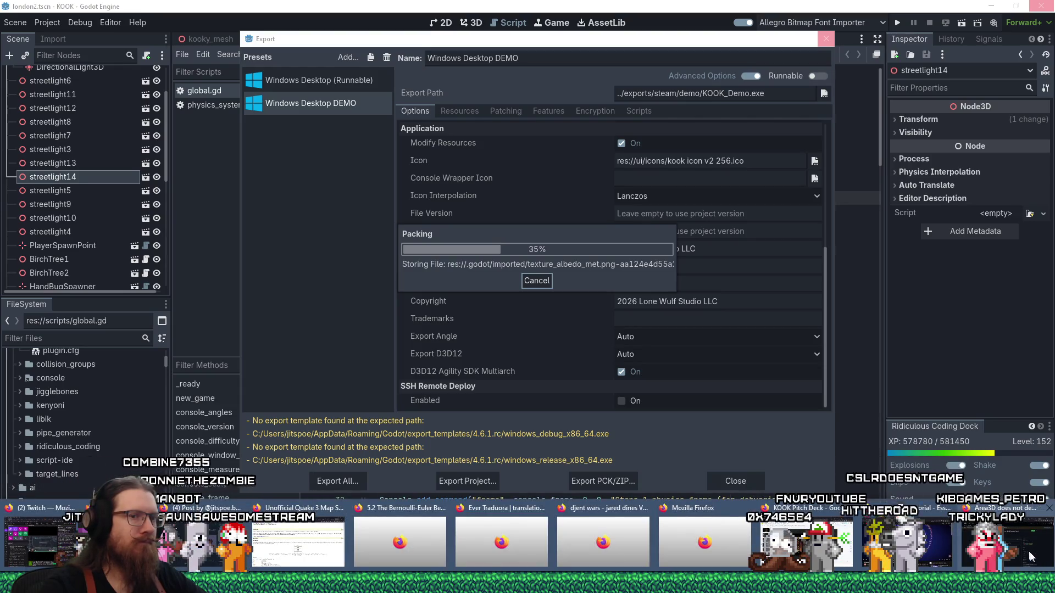
left_click(804, 544)
left_click(1026, 27)
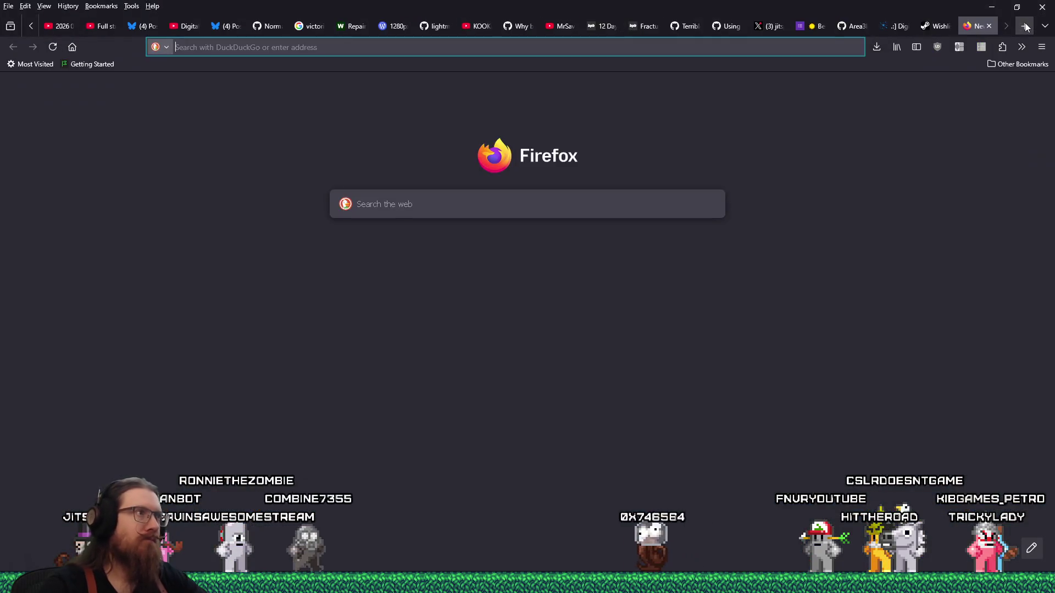
type("itch.io")
Search itch.io for angrylibrarians and go to the AngryLibrarians game page.
key("Return")
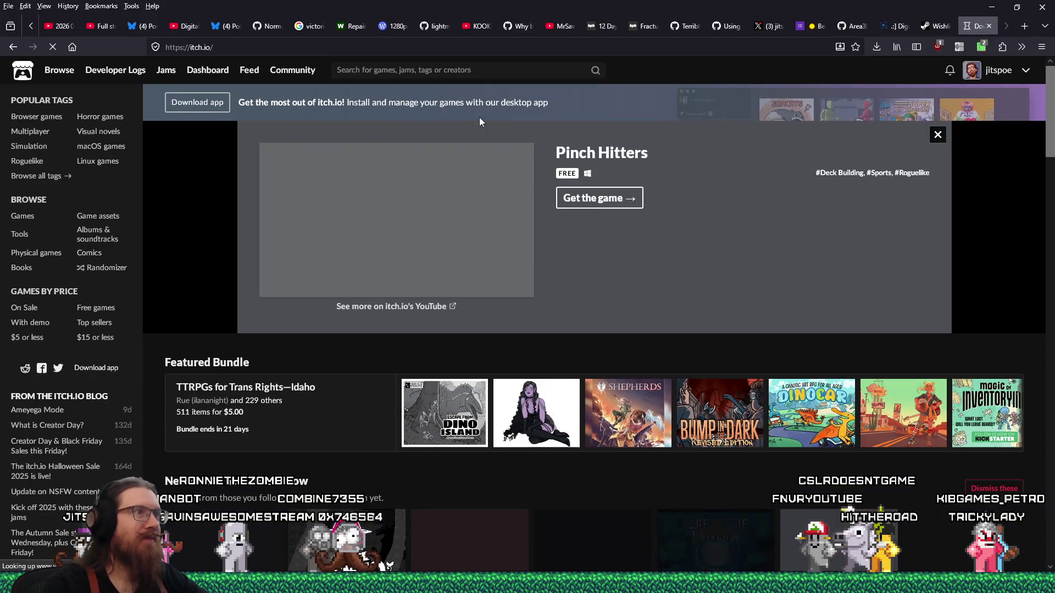
left_click(513, 69)
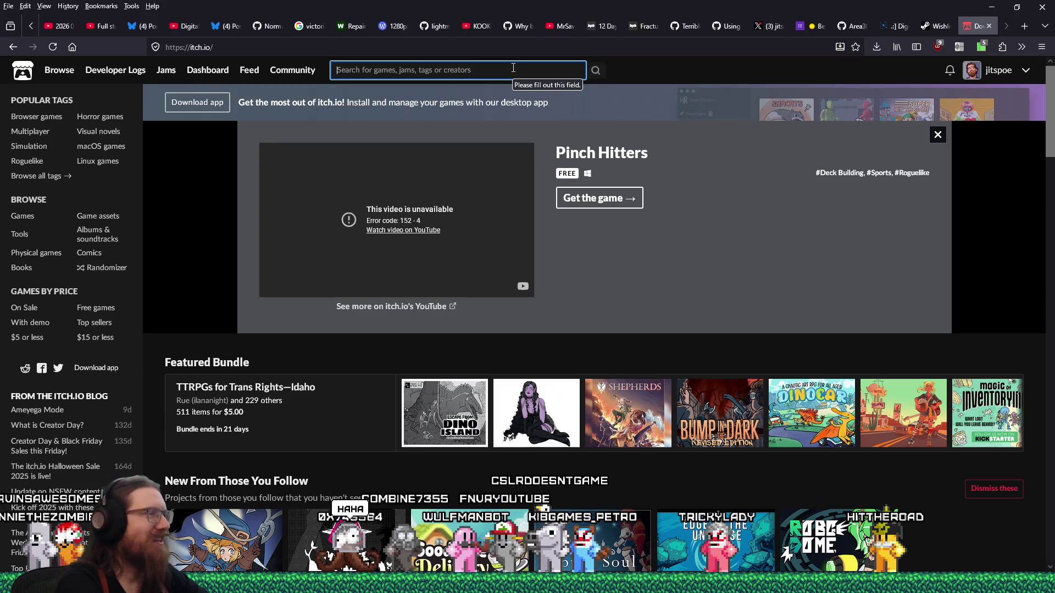
type("angry")
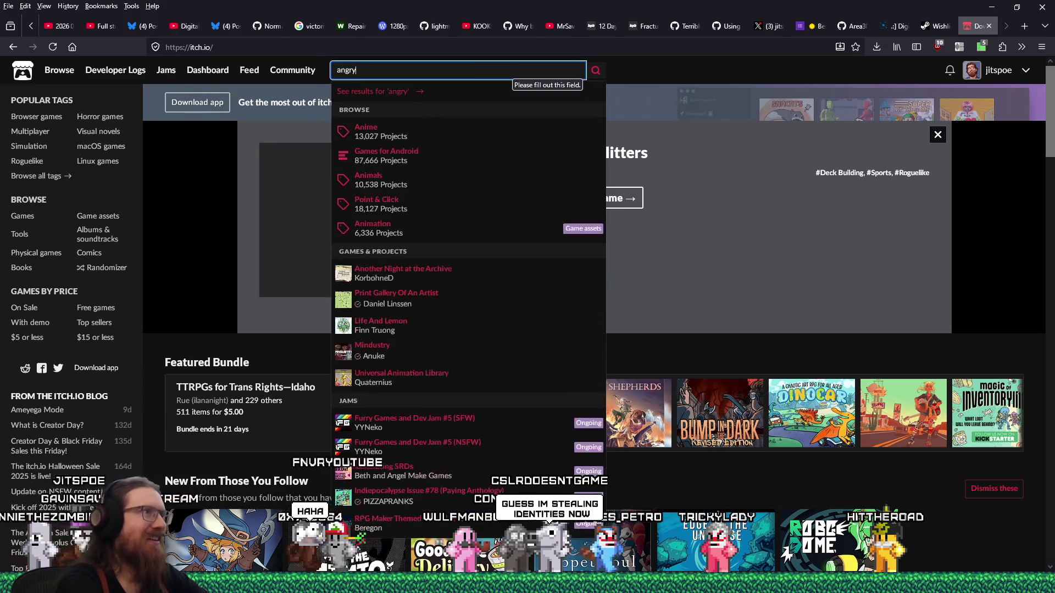
type("librarians")
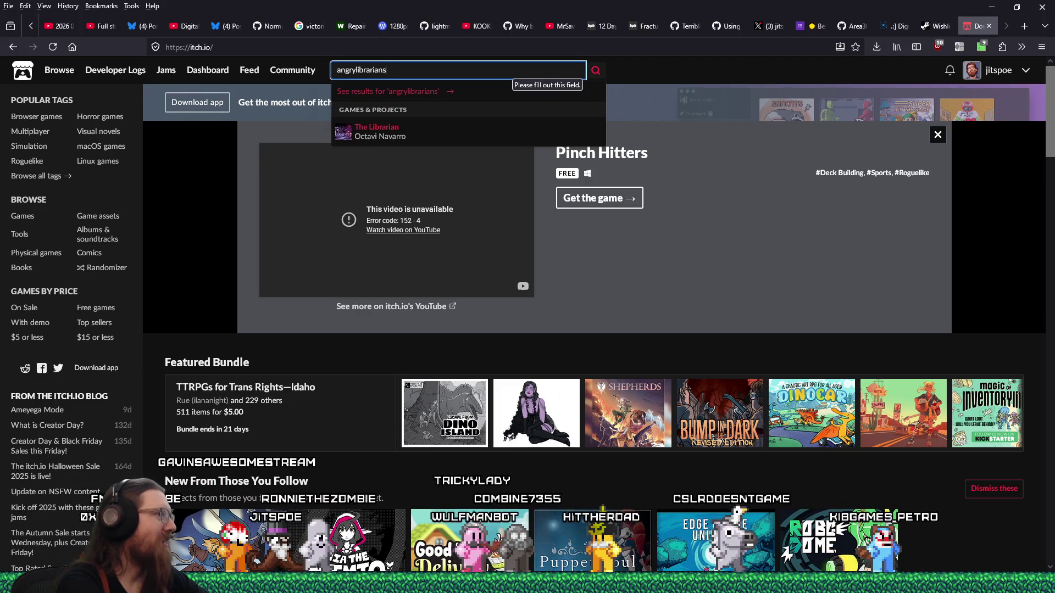
key("Return")
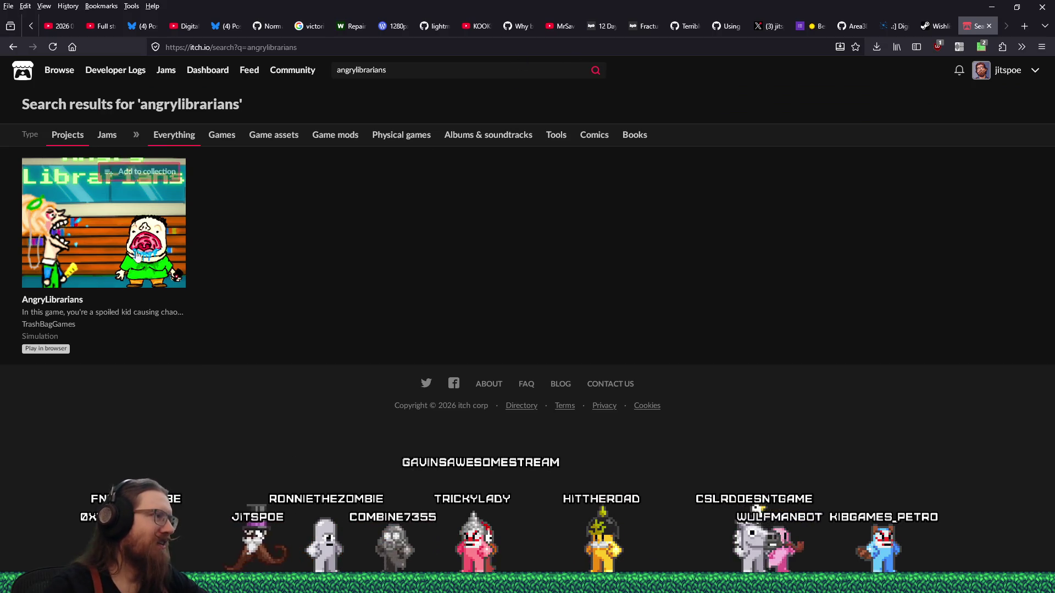
left_click(51, 299)
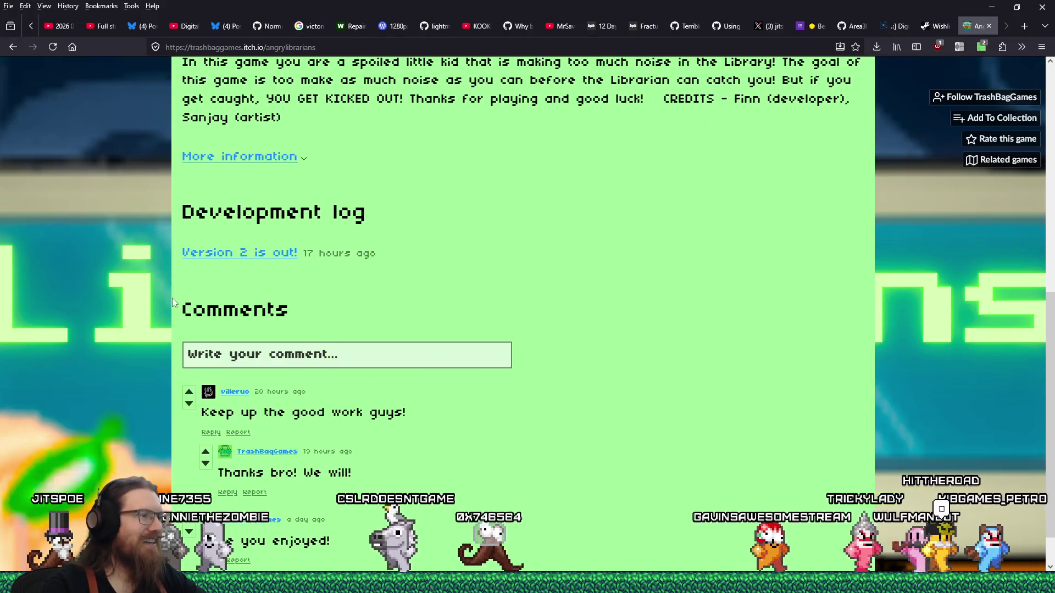
scroll(173, 297, "down", 1)
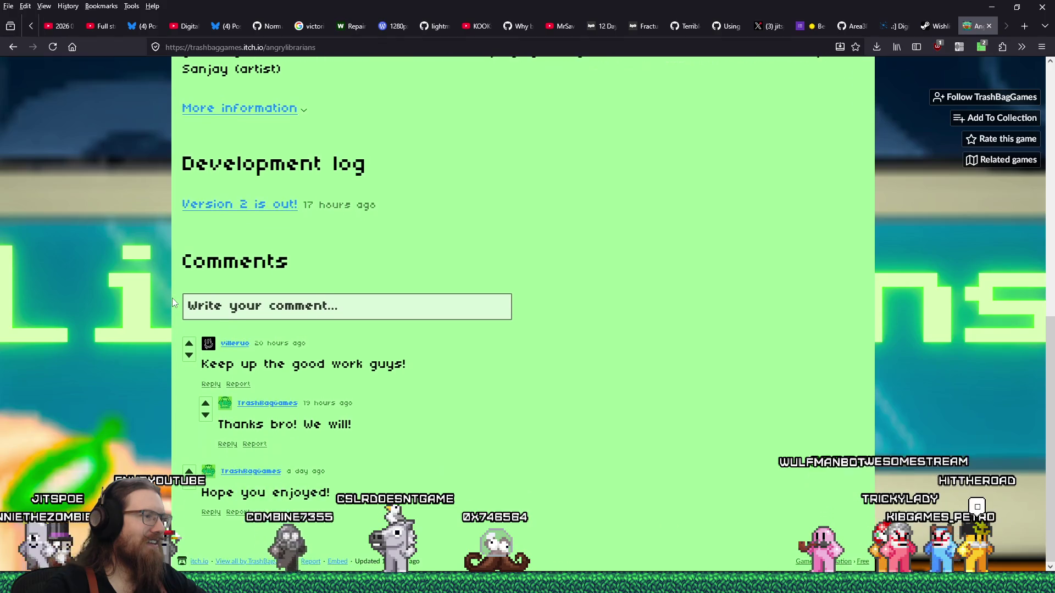
scroll(173, 298, "up", 4)
scroll(172, 297, "up", 3)
scroll(172, 297, "up", 3)
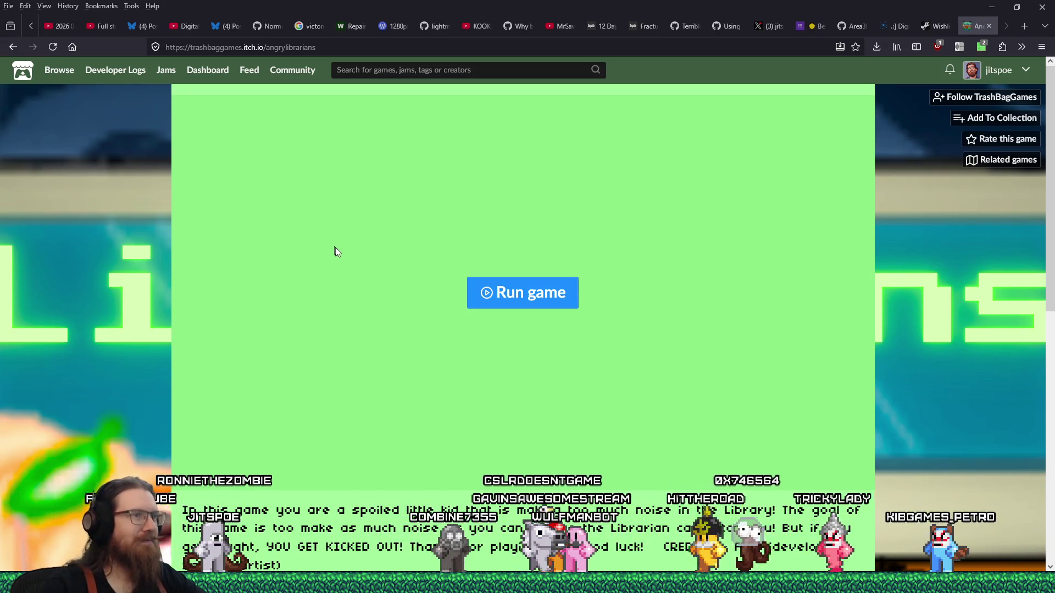
Alt+Tab to Godot to check the export progress and back to the AngryLibrarians page.
key("alt+Tab")
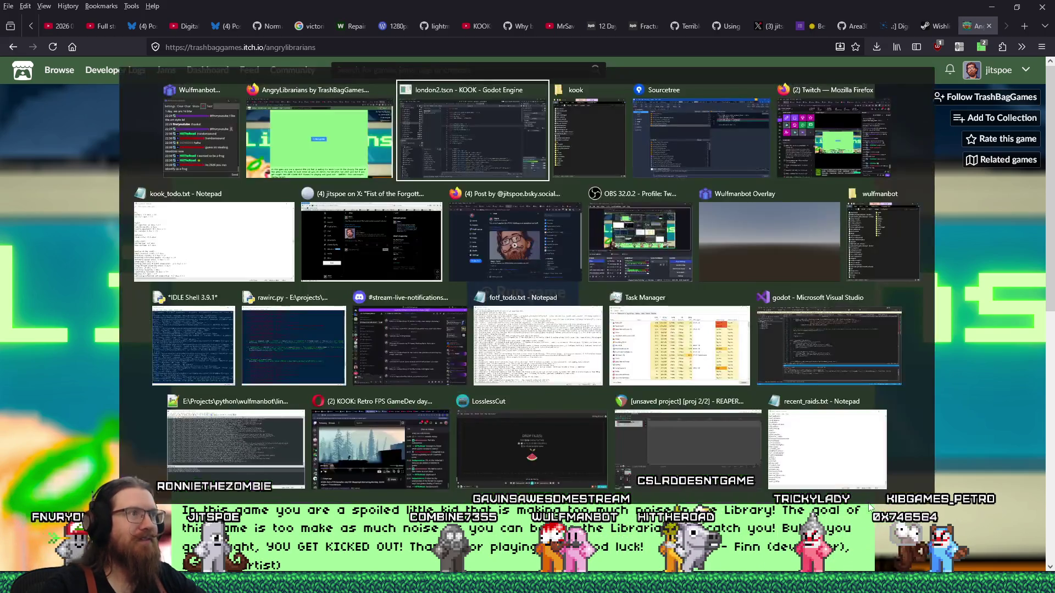
key("alt+Tab")
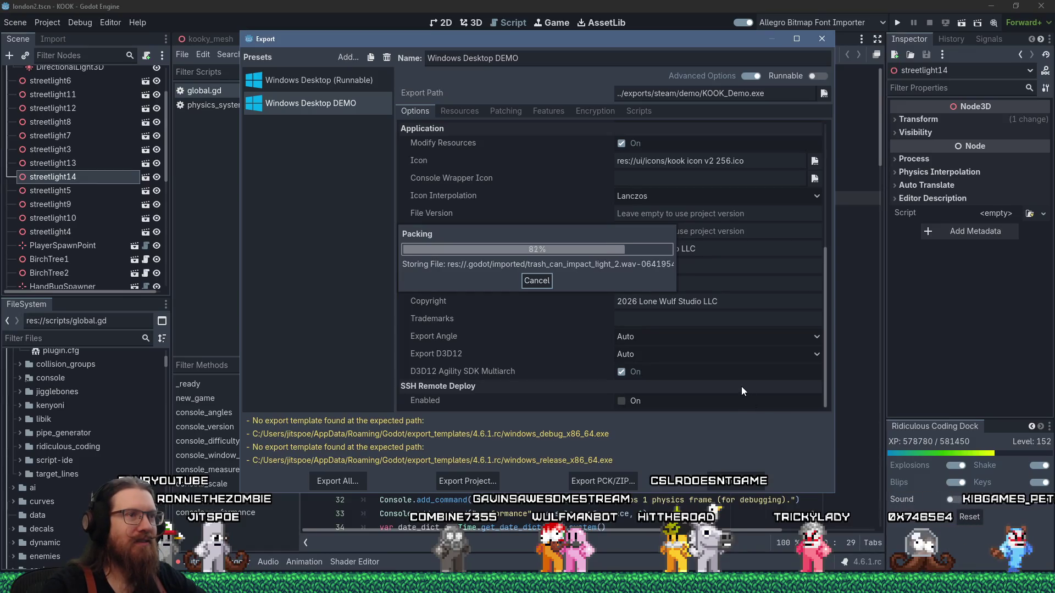
key("alt+Tab")
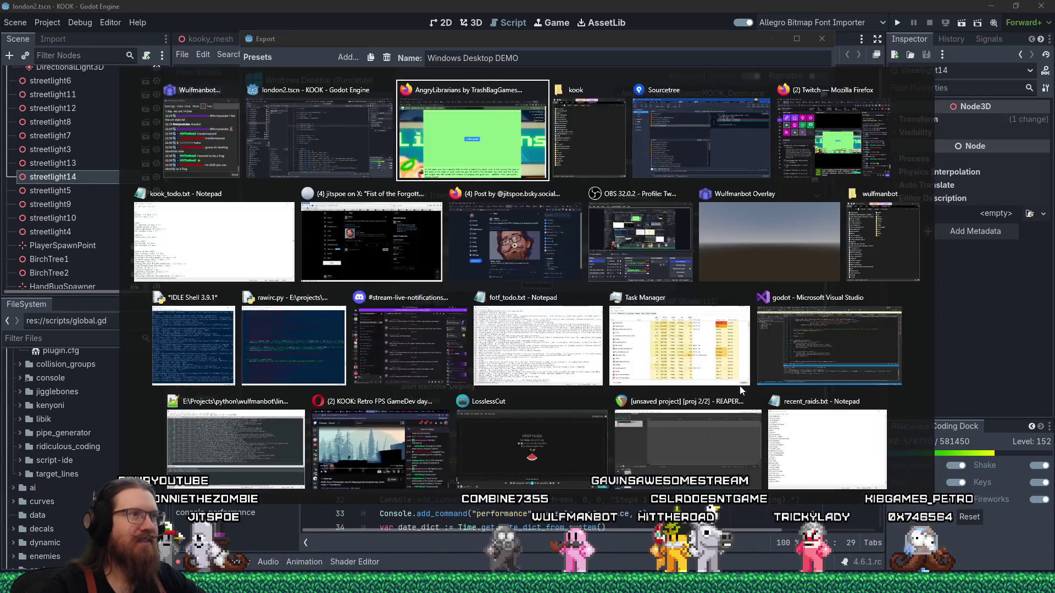
key("alt+Tab")
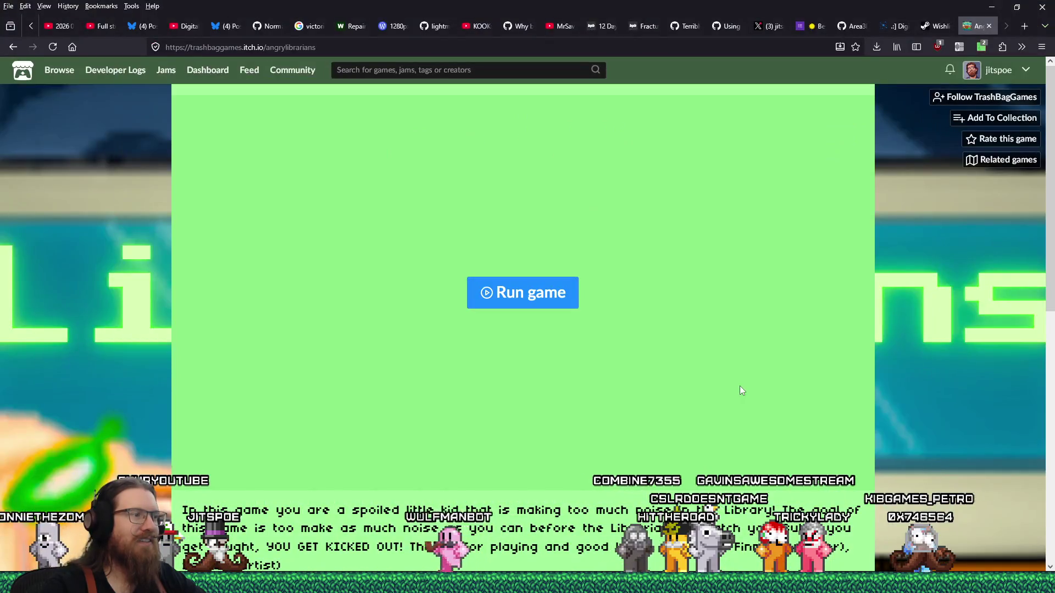
Launch the AngryLibrarians browser game, start a round and make noise for the first coins.
left_click(537, 298)
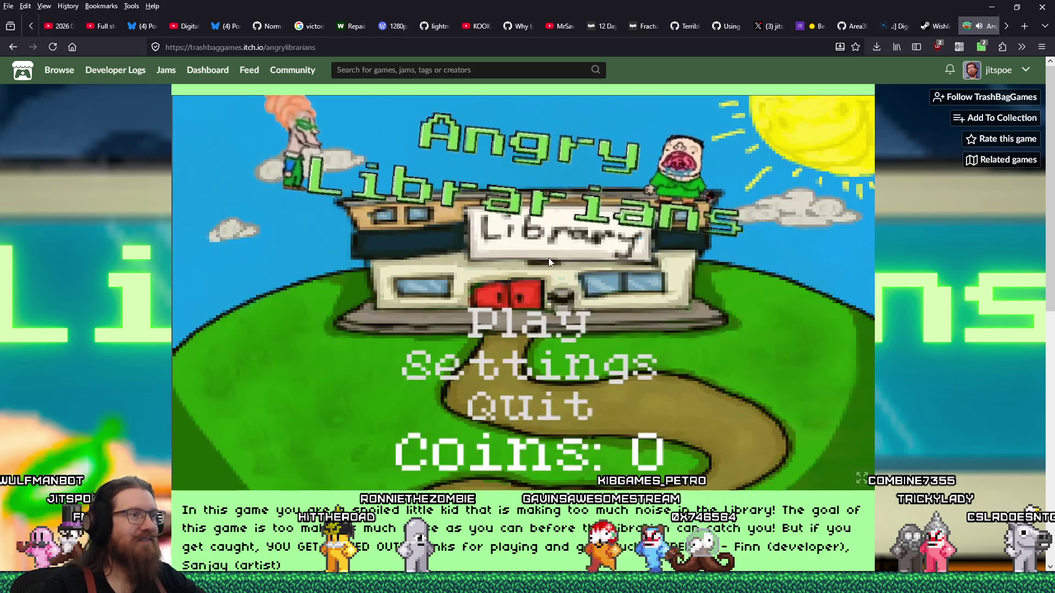
left_click(554, 316)
left_click(593, 452)
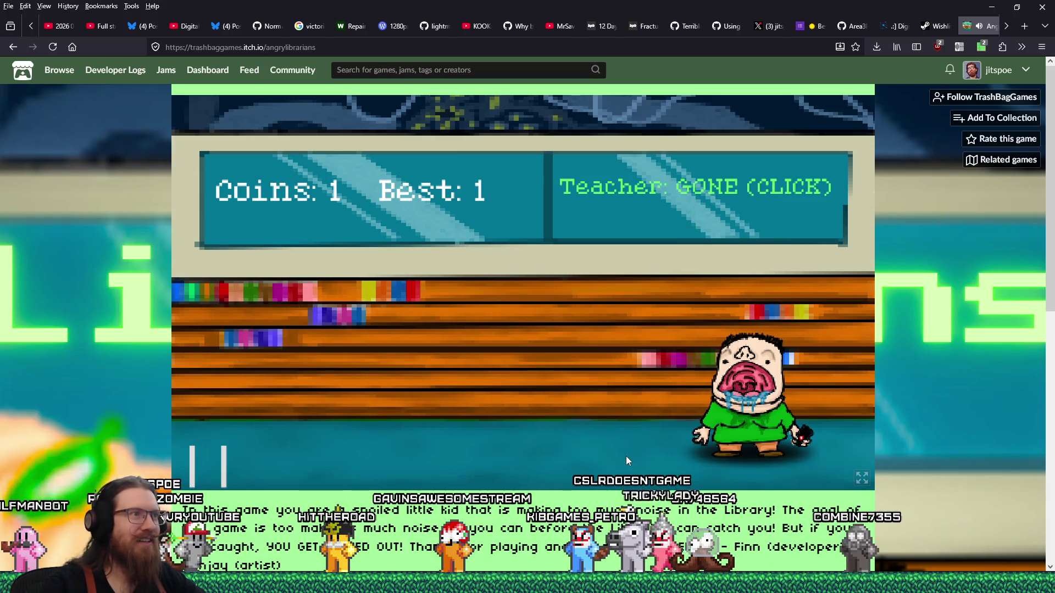
left_click(636, 446)
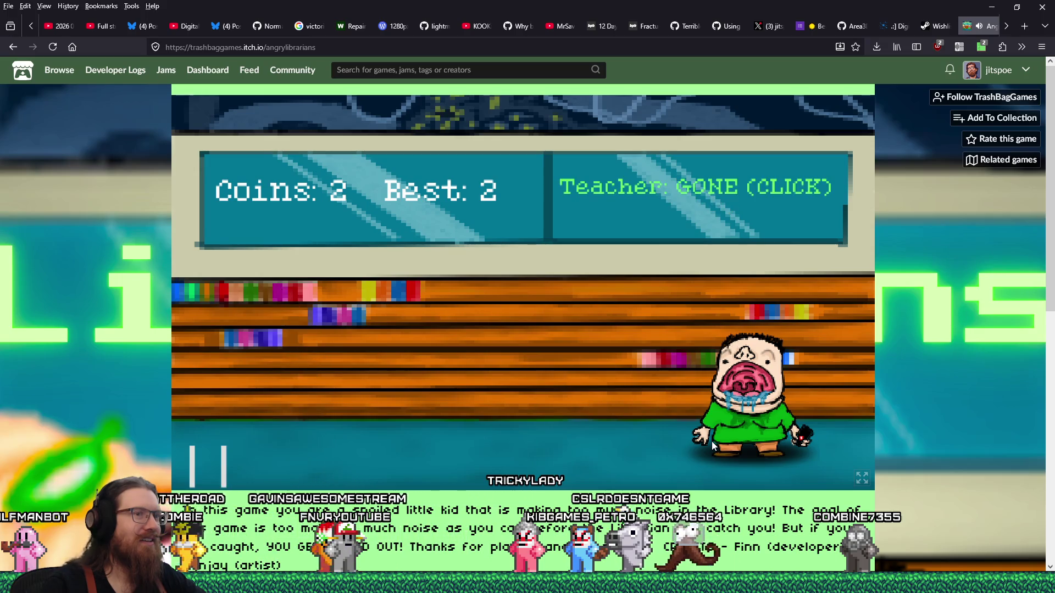
left_click(694, 417)
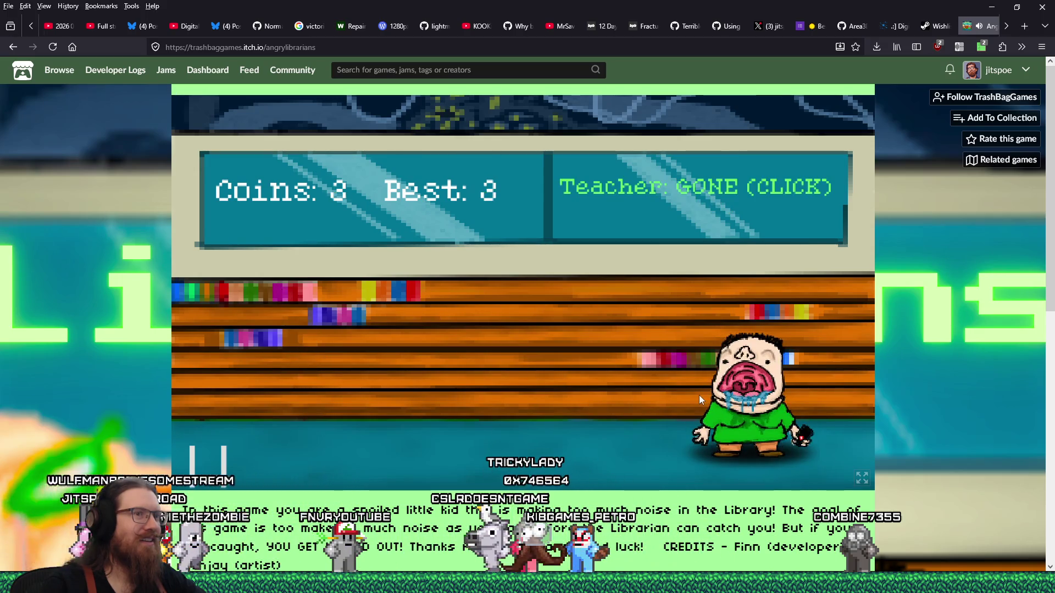
left_click(699, 394)
left_click(699, 395)
left_click(699, 395)
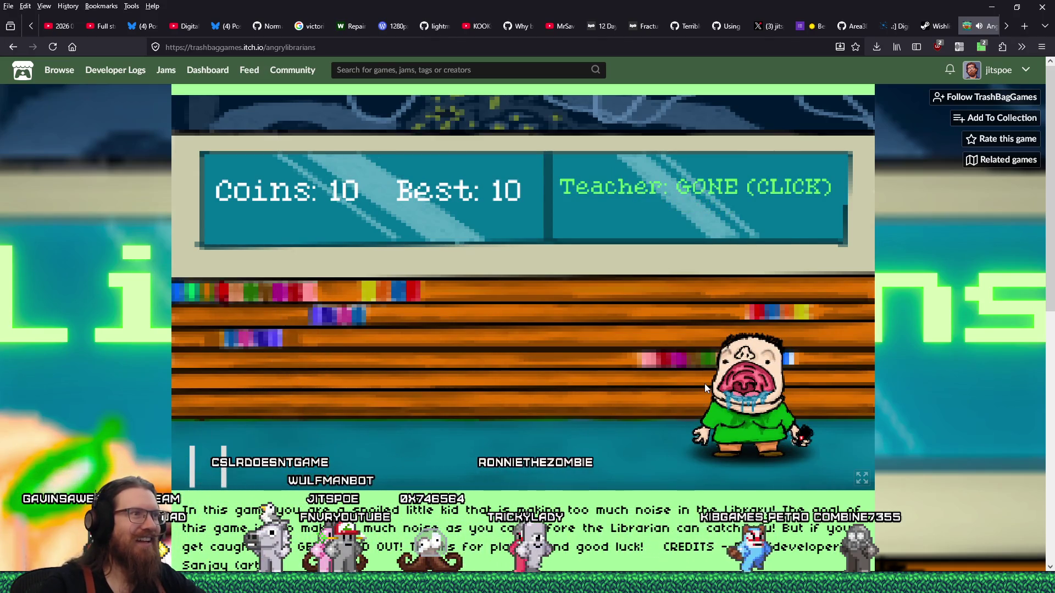
Keep earning coins up to a best of 18, then leave the run for the title menu.
left_click(705, 383)
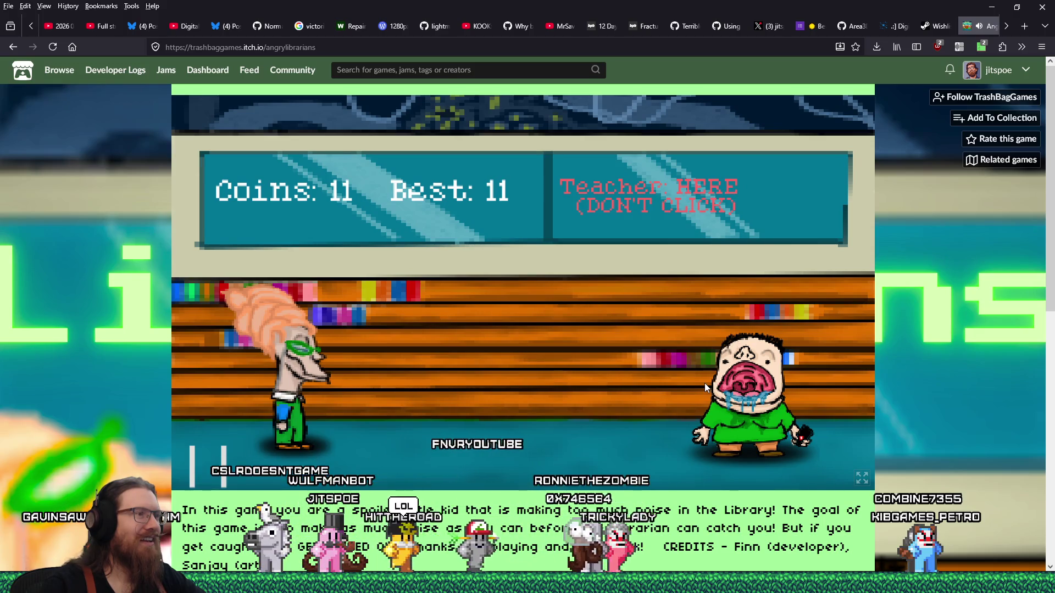
left_click(704, 384)
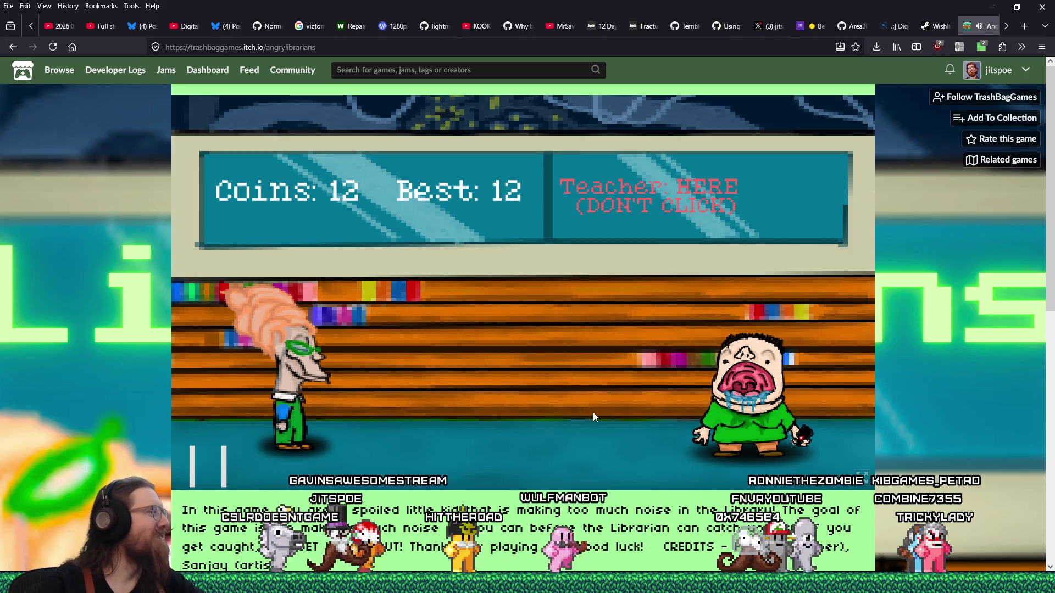
left_click(746, 377)
left_click(746, 376)
left_click(747, 377)
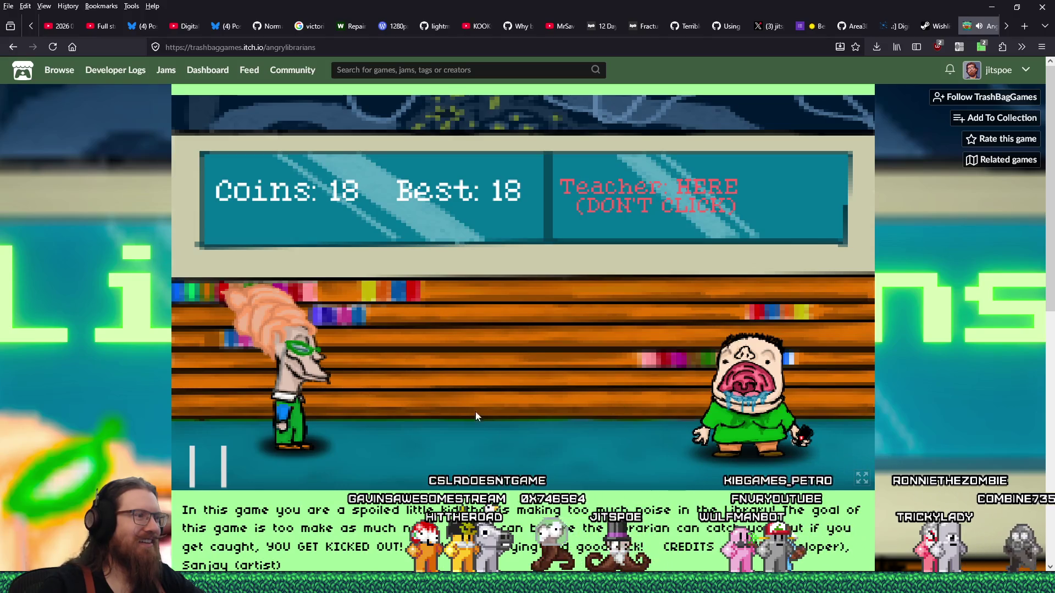
left_click(223, 463)
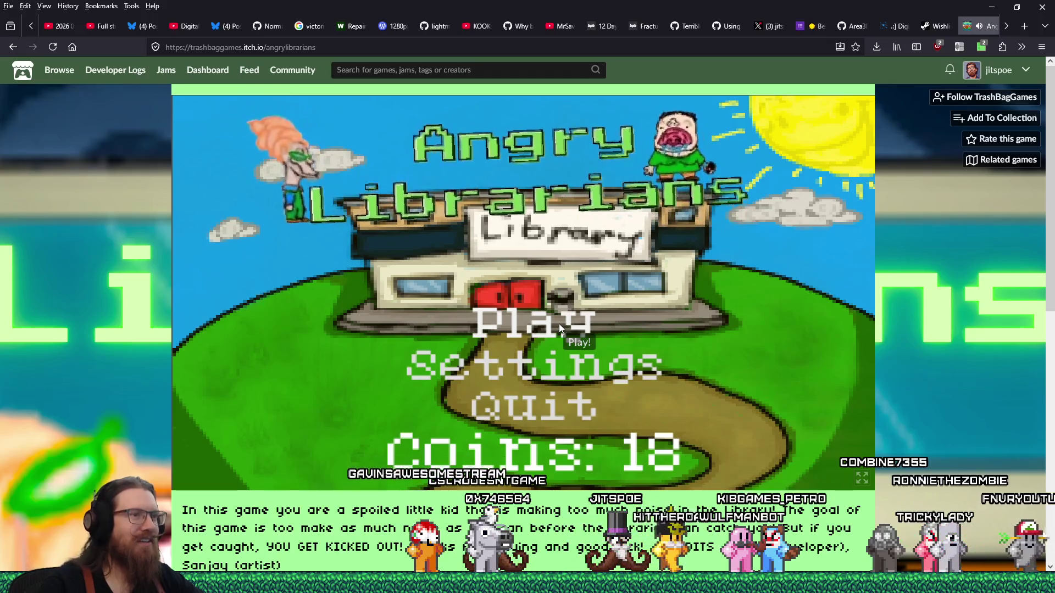
Lower the Angry Librarians volume in Settings and return to the title menu.
left_click(559, 365)
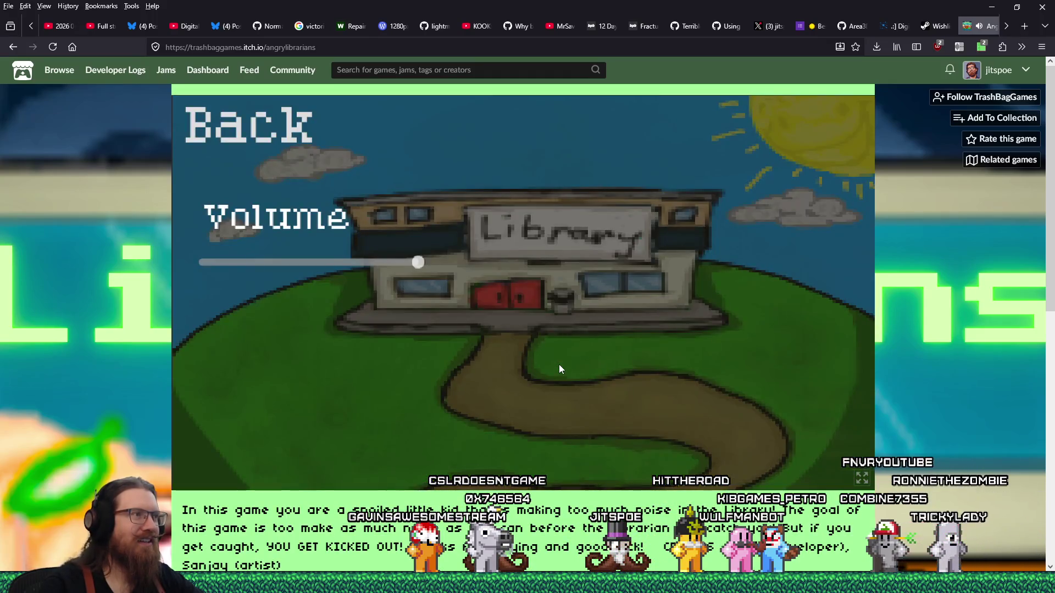
left_click_drag(398, 261, 286, 263)
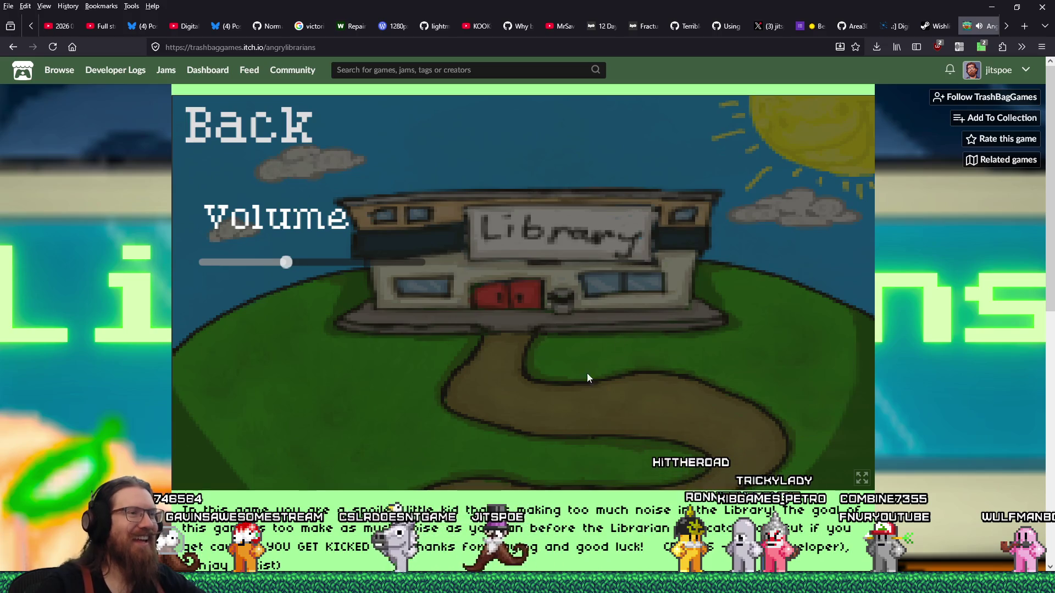
left_click(293, 145)
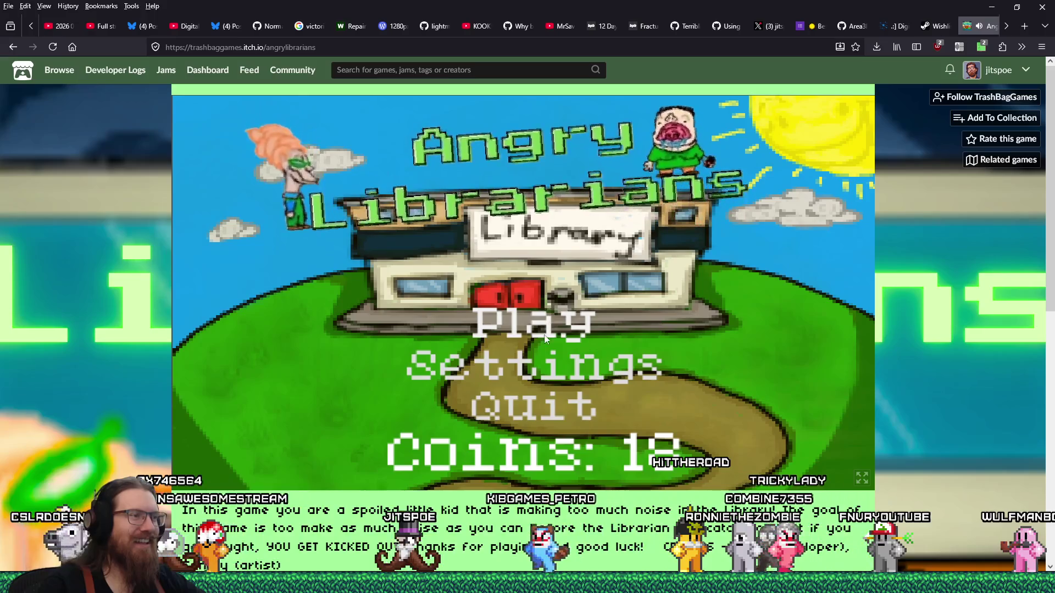
Play another run, making the kid scream repeatedly to rack up coins.
left_click(555, 321)
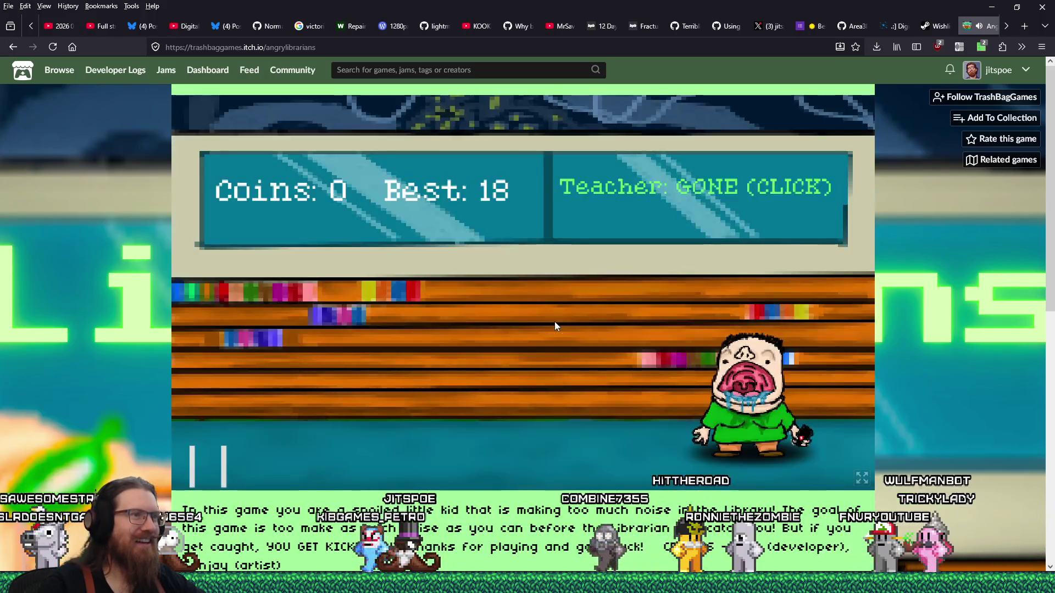
left_click(747, 375)
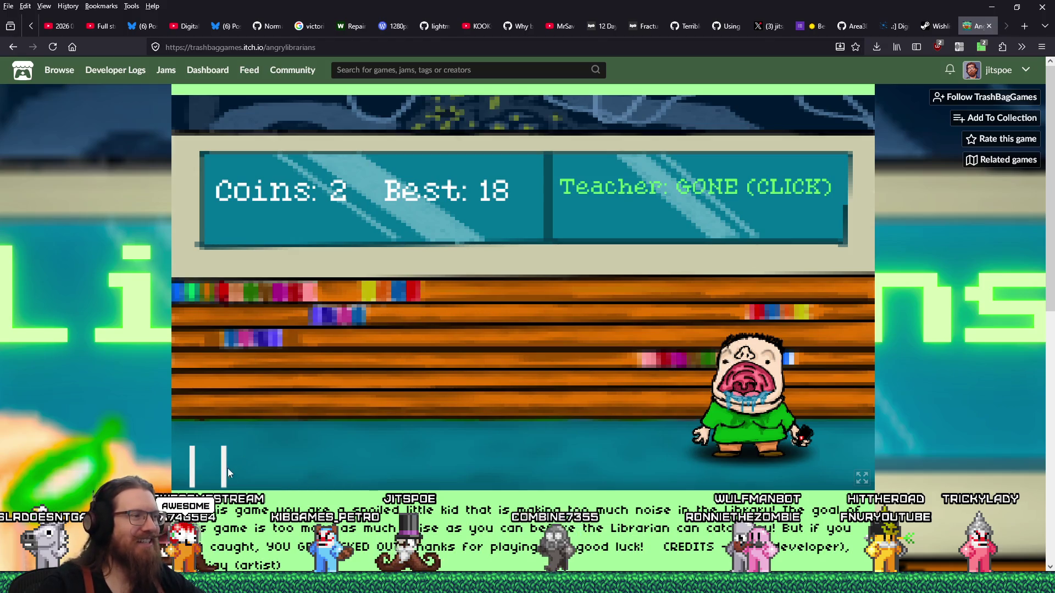
left_click(752, 375)
left_click(752, 376)
left_click(751, 376)
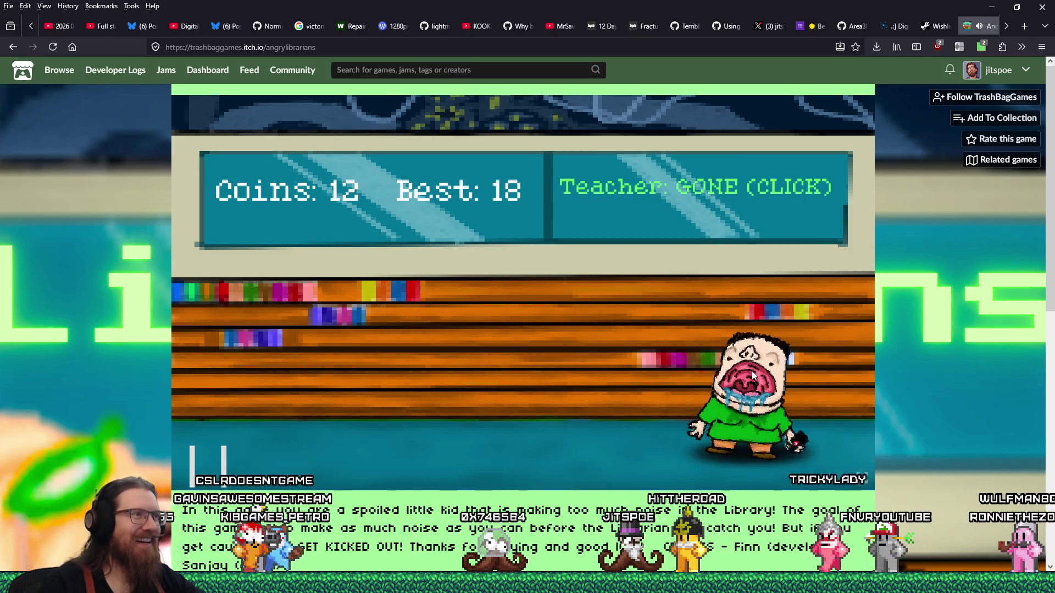
left_click(752, 375)
left_click(751, 376)
left_click(751, 375)
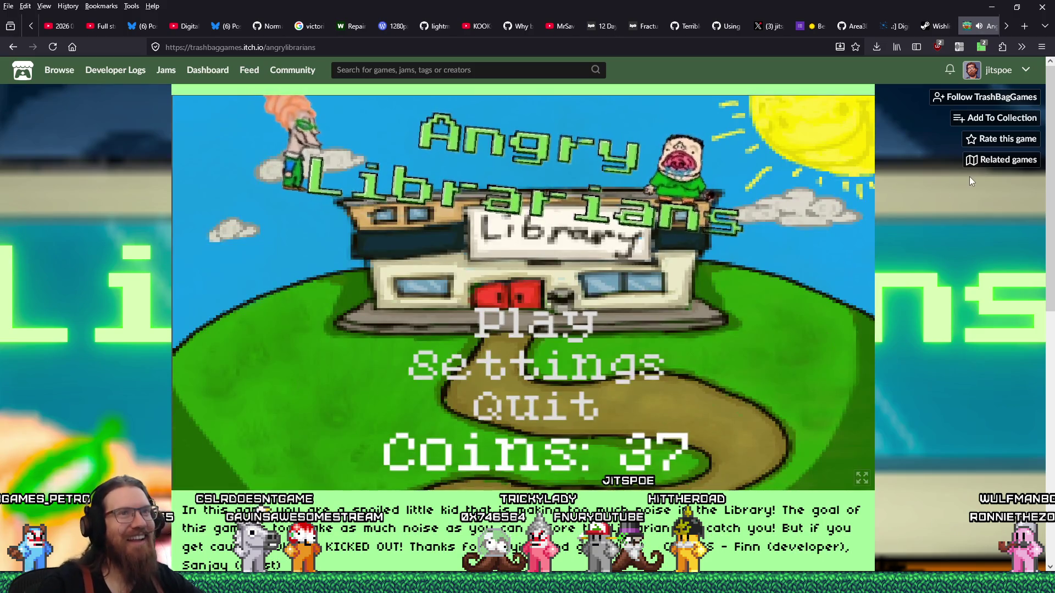
scroll(887, 334, "down", 5)
scroll(888, 331, "down", 3)
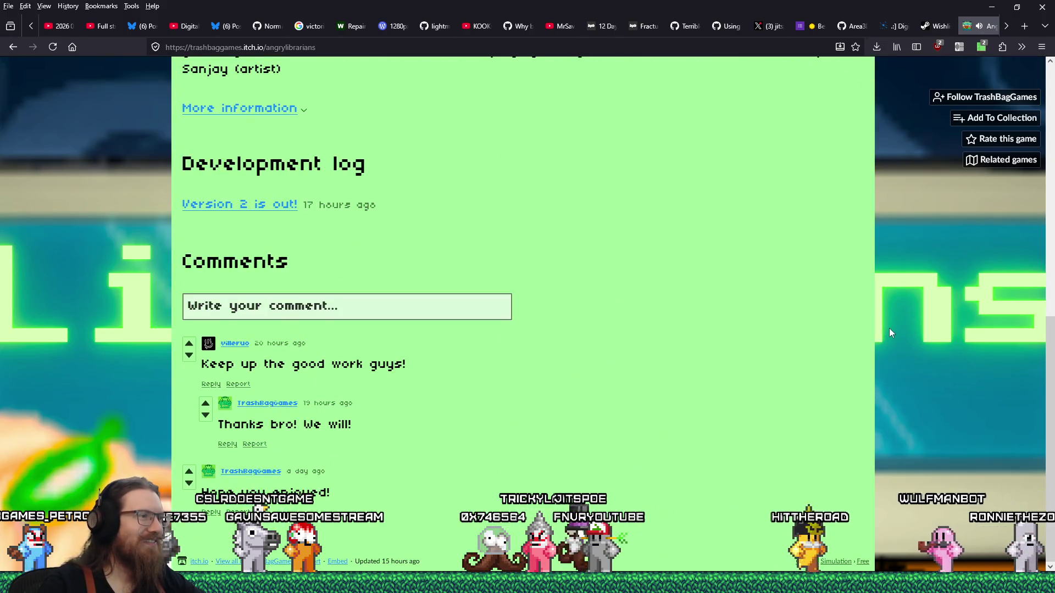
scroll(889, 329, "up", 8)
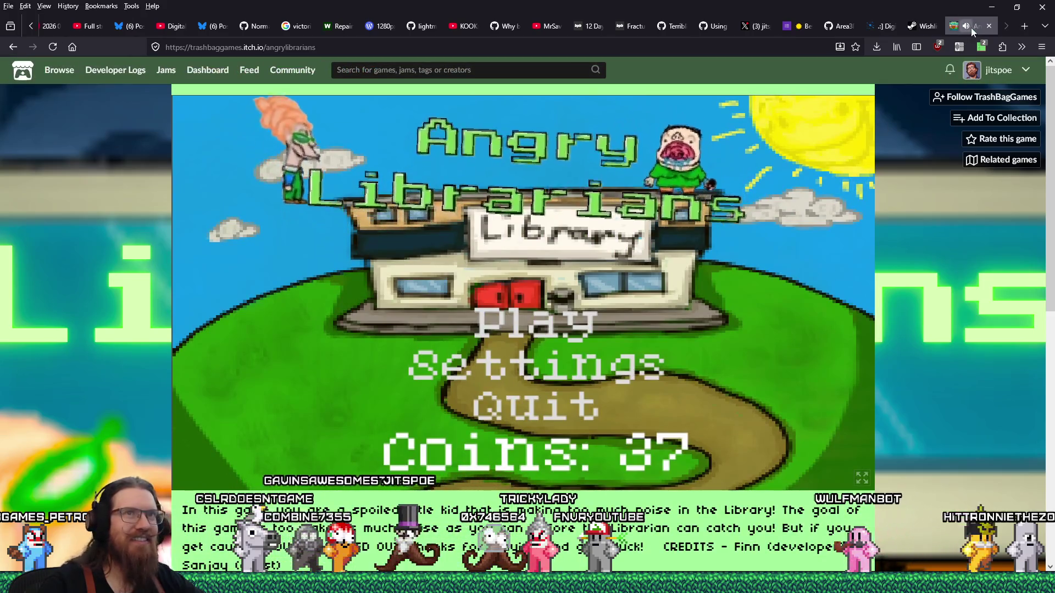
Close the itch.io game tab, minimize the browser and dismiss Godot's Export dialog.
left_click(988, 26)
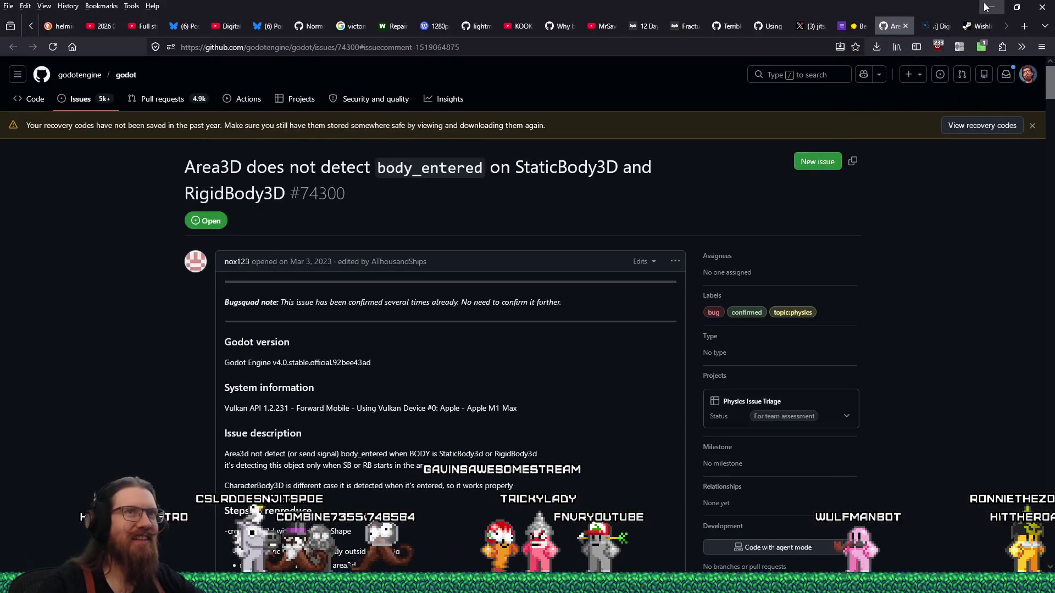
left_click(987, 7)
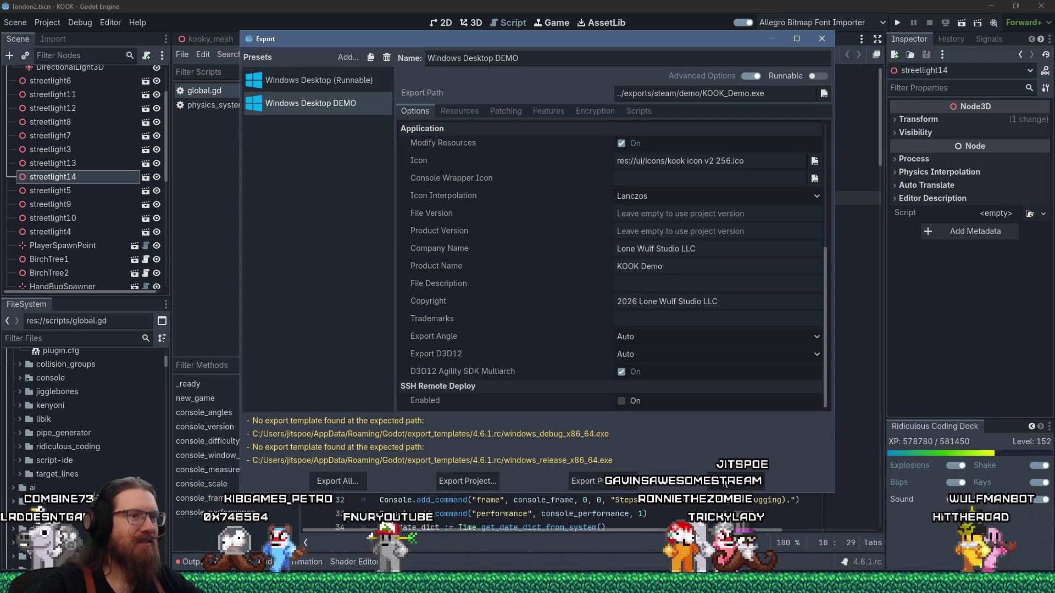
key("Escape")
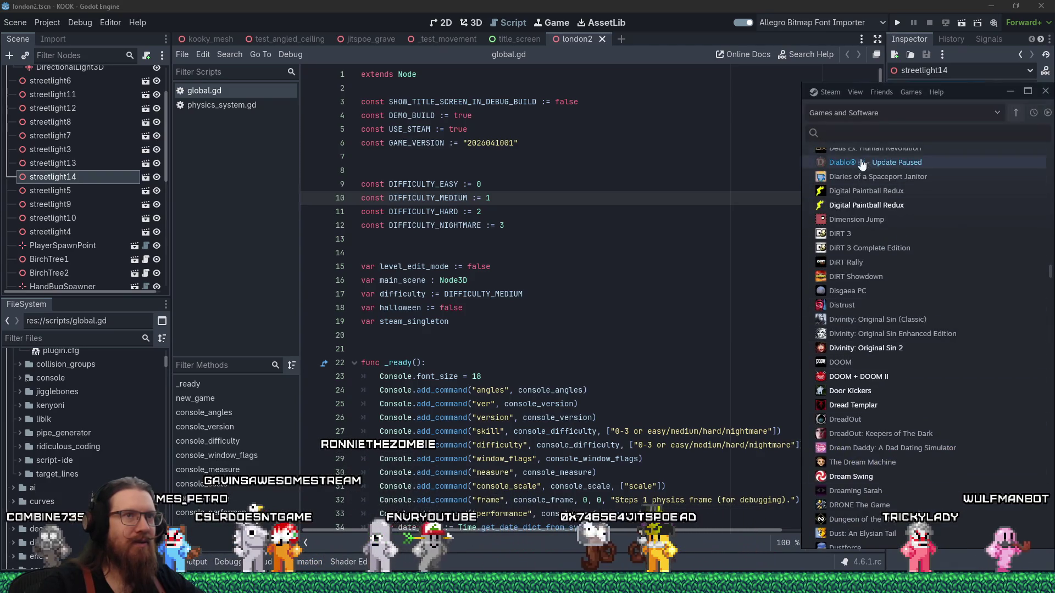
Find KOOK Demo in the Steam library and bring up its Properties window.
left_click(866, 133)
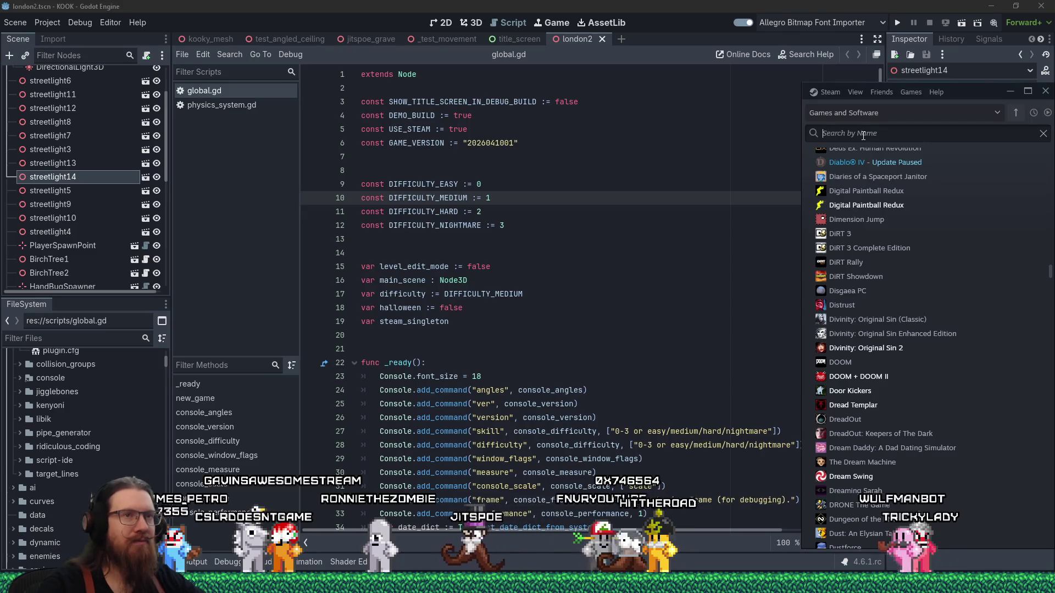
type("kook")
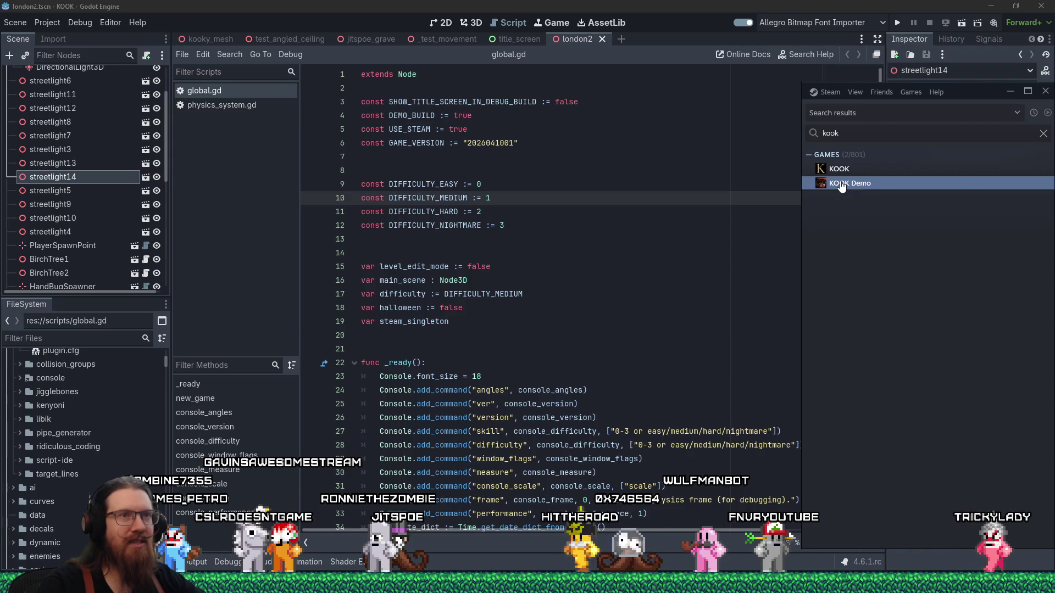
right_click(839, 187)
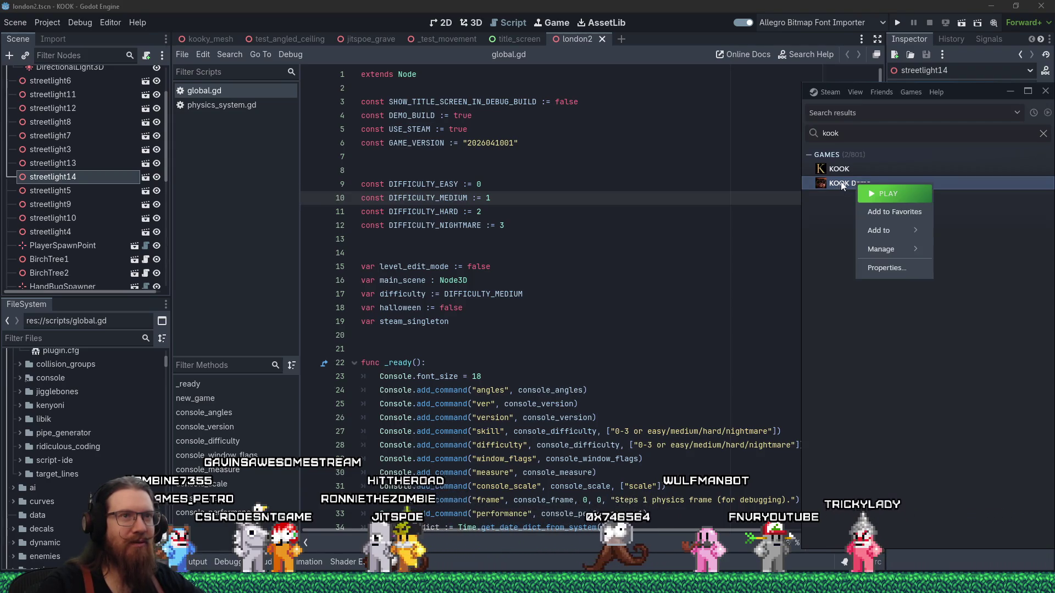
left_click(893, 269)
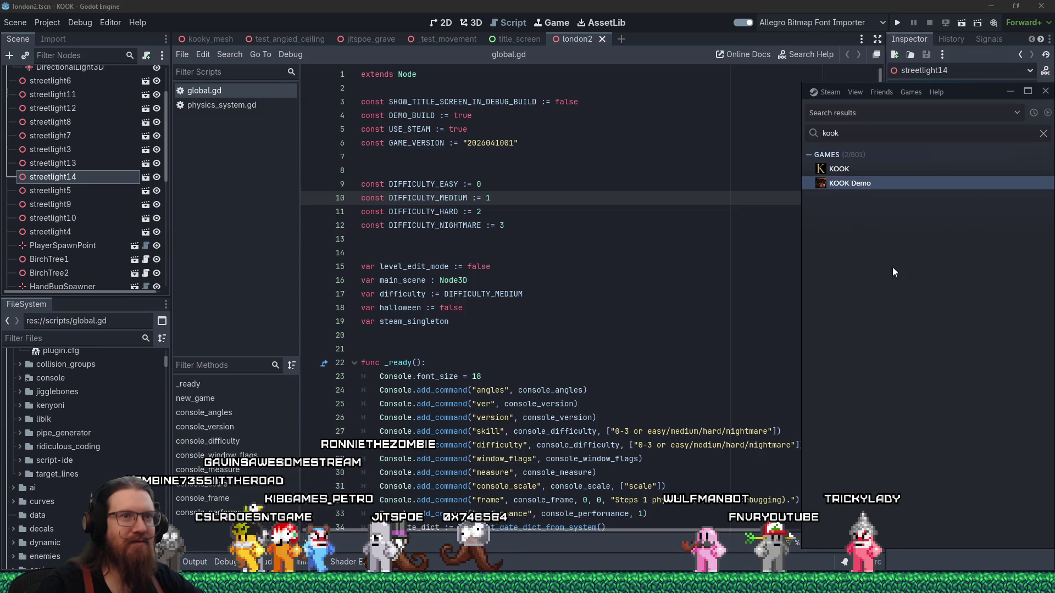
right_click(849, 191)
left_click(891, 269)
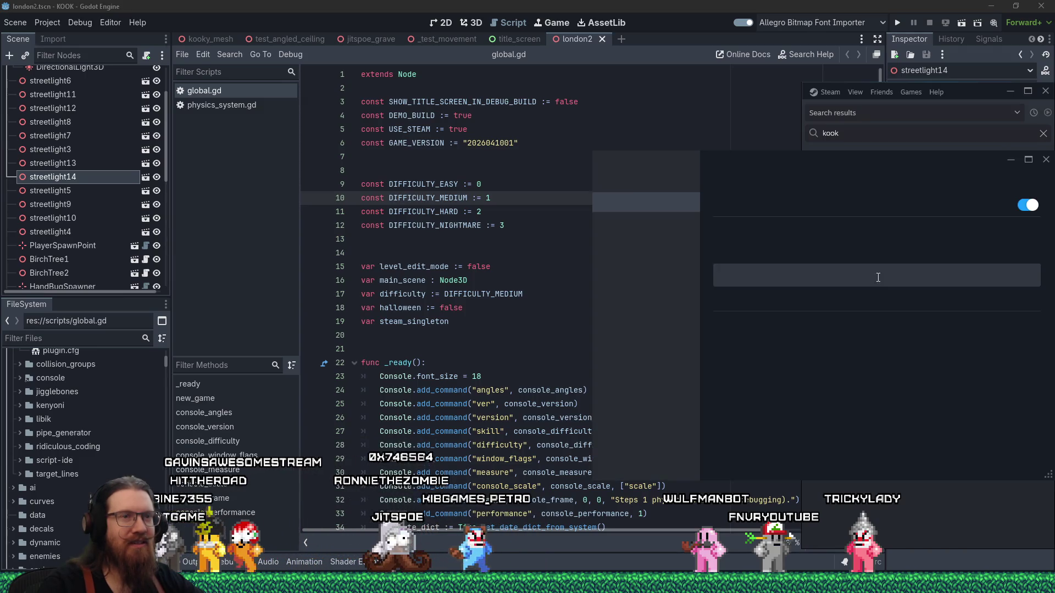
Reposition the properties window and switch it to the Installed Files page.
mouse_move(769, 158)
left_mouse_down()
mouse_move(554, 152)
mouse_move(566, 148)
left_mouse_up()
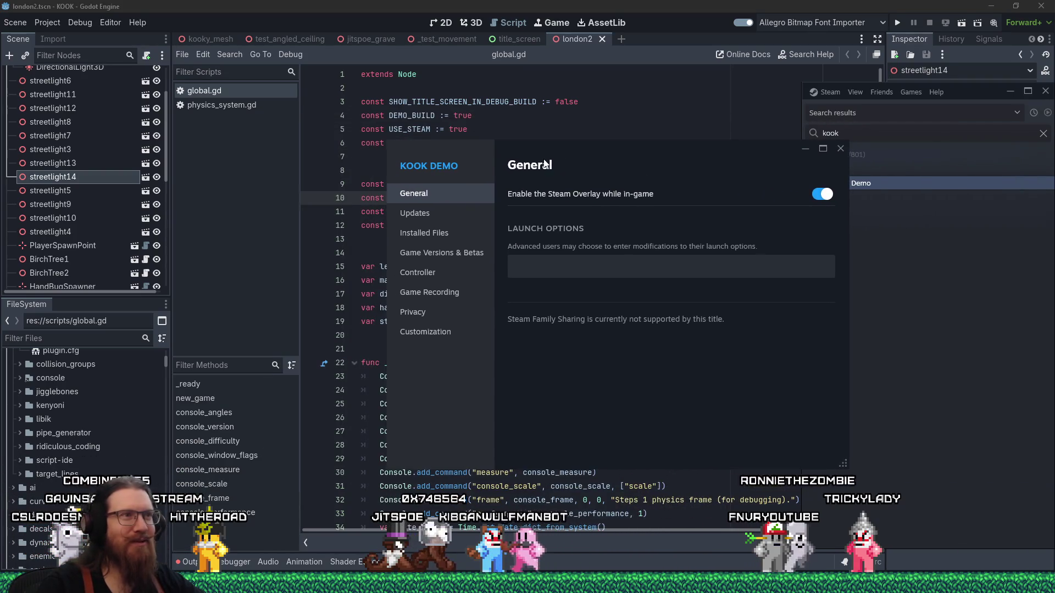
left_click(453, 242)
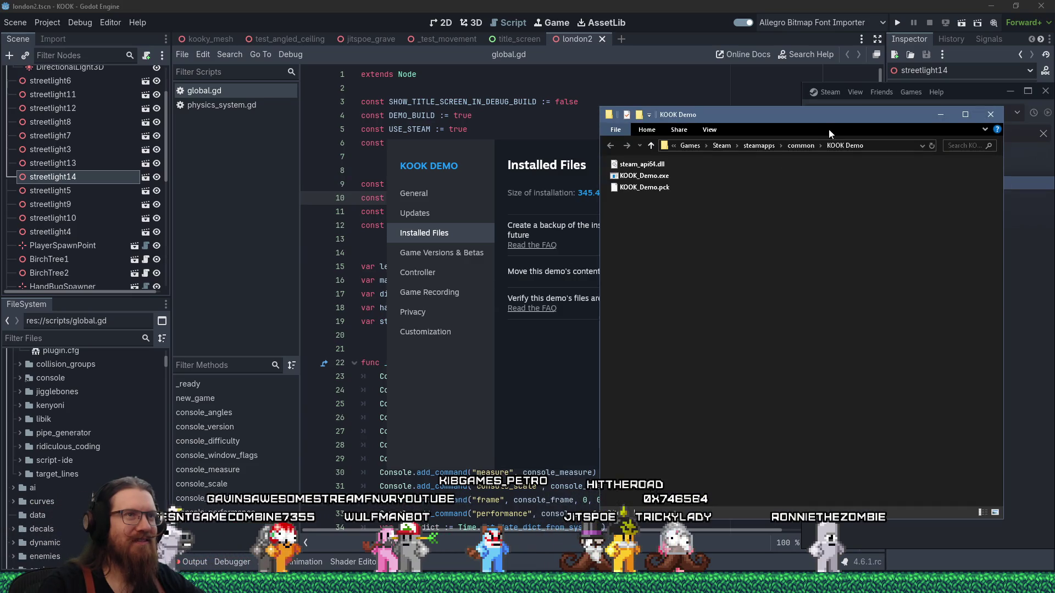
Arrange the KOOK Demo install folder and open the demo export folder via the Run prompt.
mouse_move(828, 129)
left_mouse_down()
mouse_move(400, 90)
mouse_move(483, 120)
left_mouse_up()
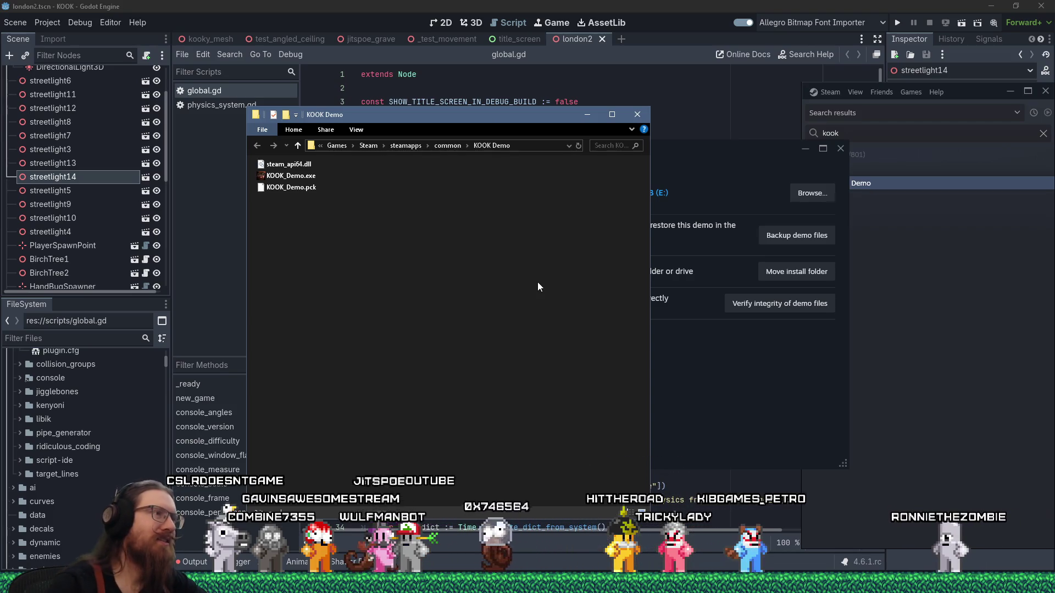
left_click_drag(396, 248, 256, 161)
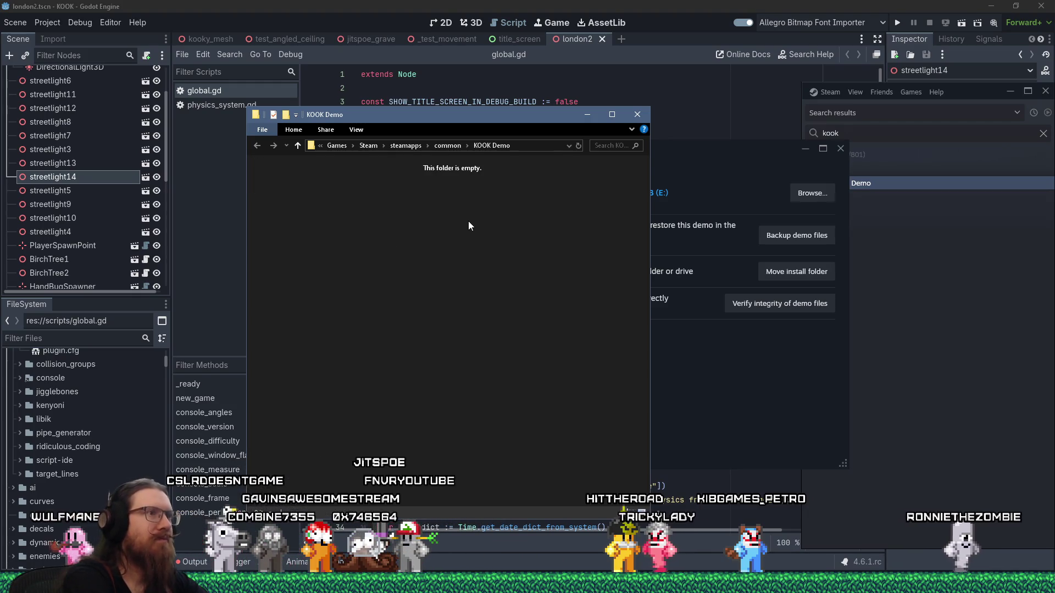
key("super+r")
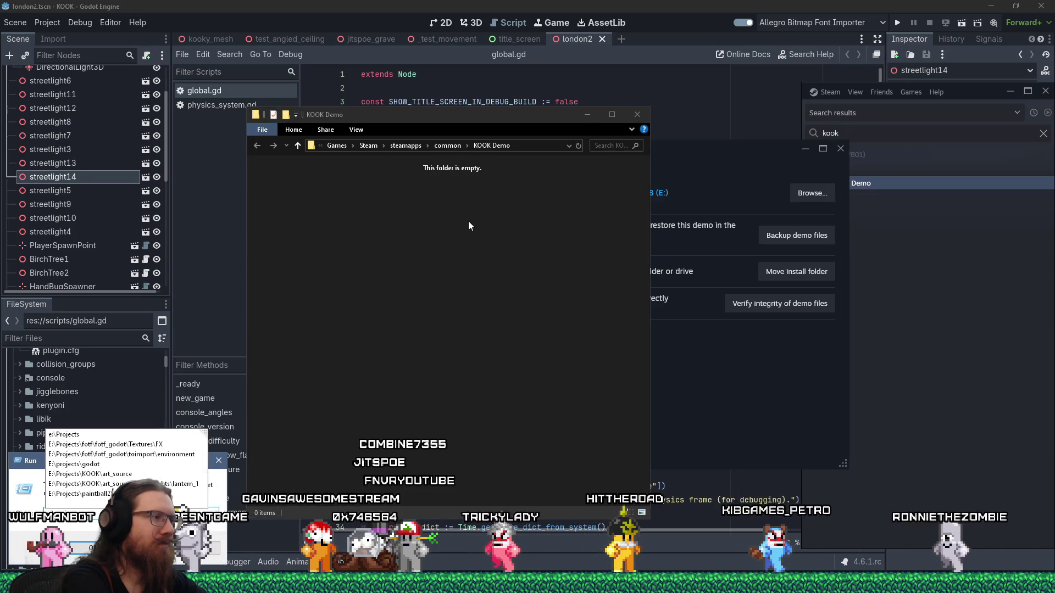
type("kook\\")
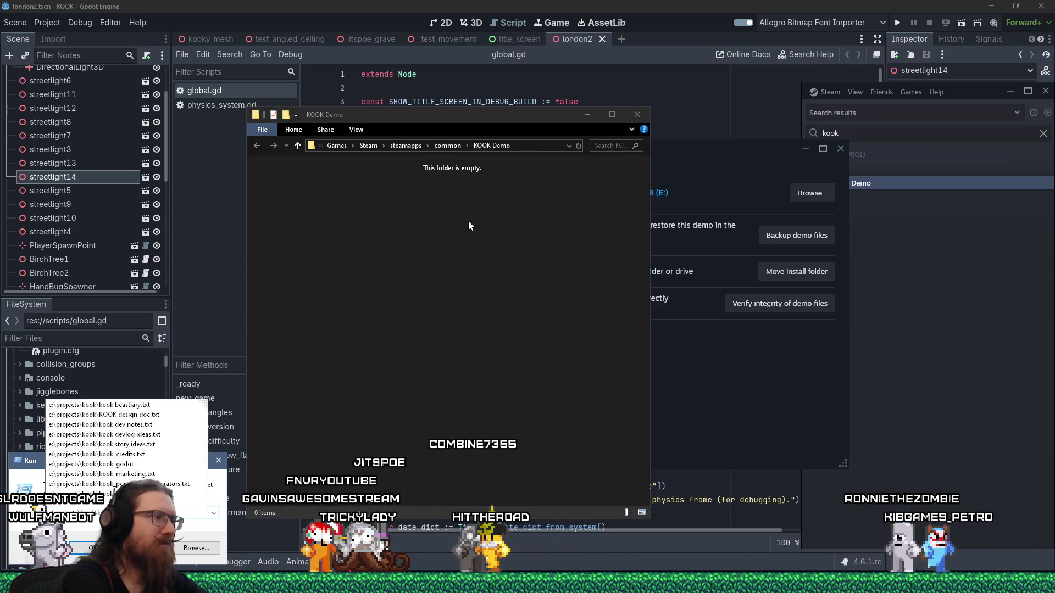
key("Escape")
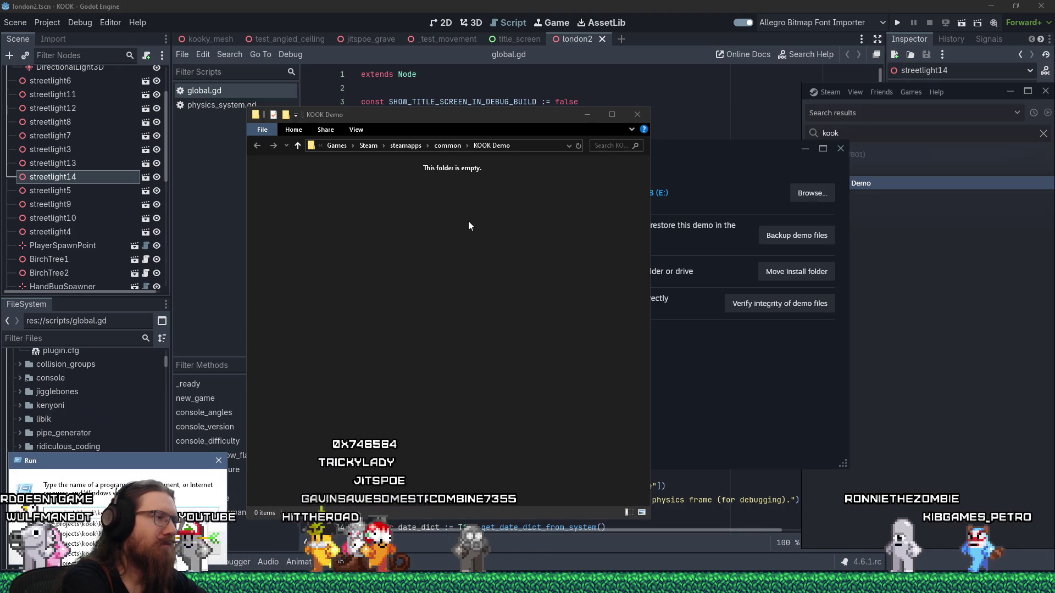
type("kook")
key("Escape")
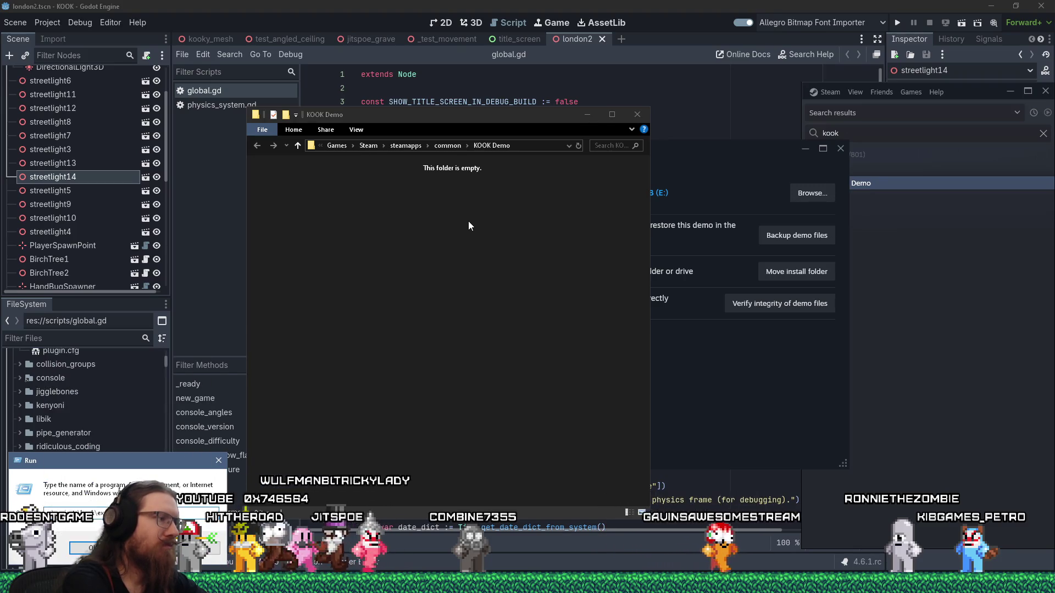
key("Escape")
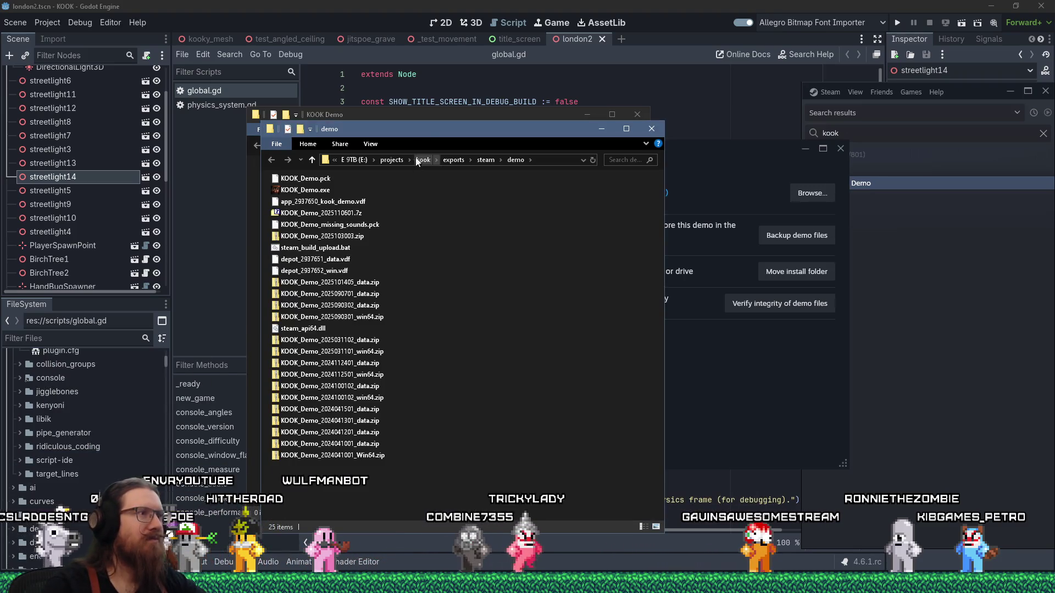
Copy KOOK_Demo.pck, KOOK_Demo.exe and steam_api64.dll into the Steam KOOK Demo install folder.
left_click_drag(479, 133, 693, 147)
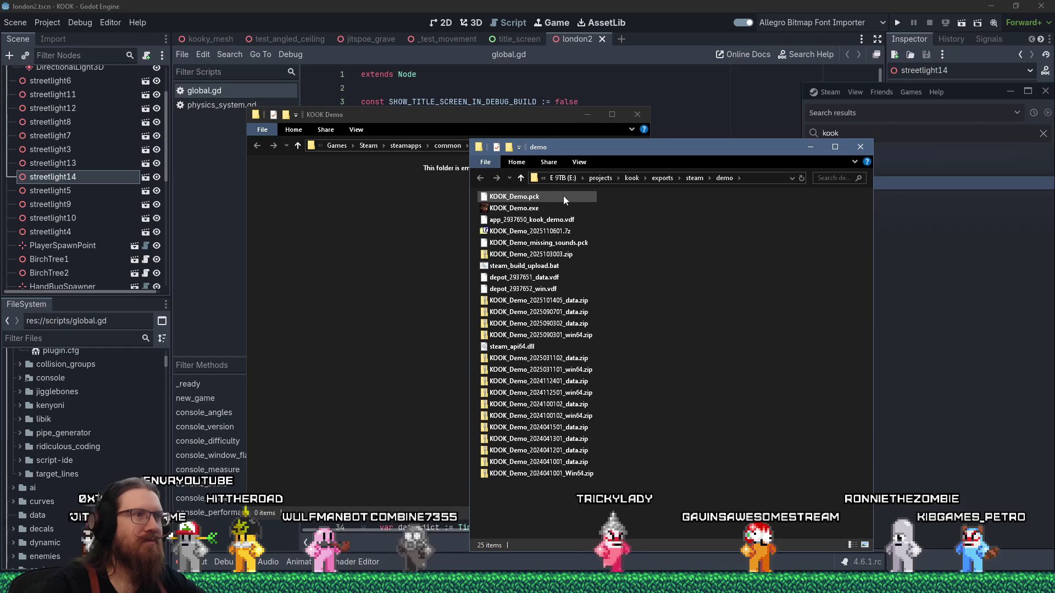
left_click(530, 209)
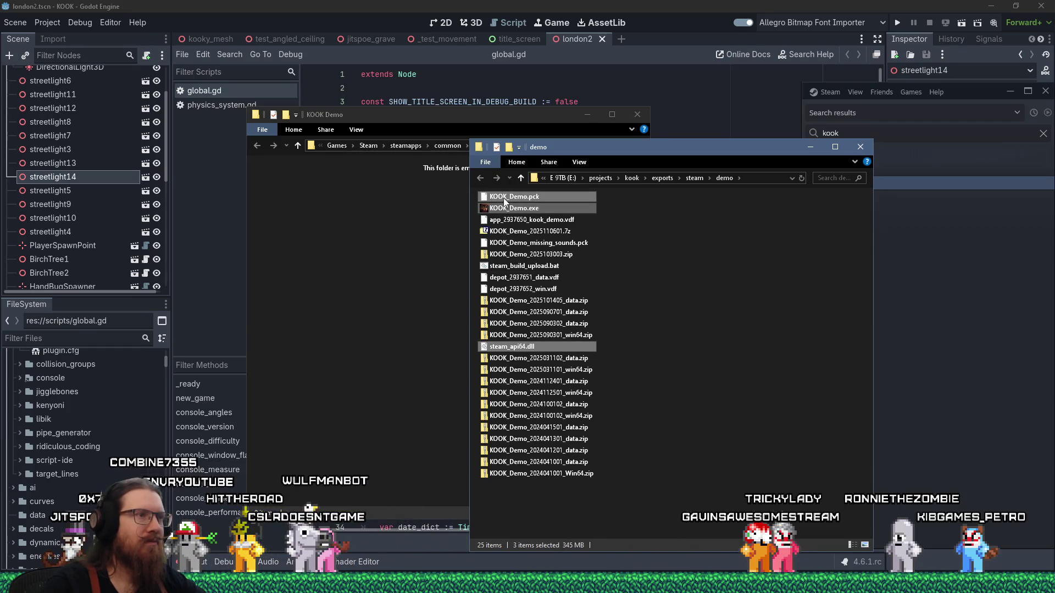
left_click_drag(503, 198, 364, 200)
left_click(379, 232)
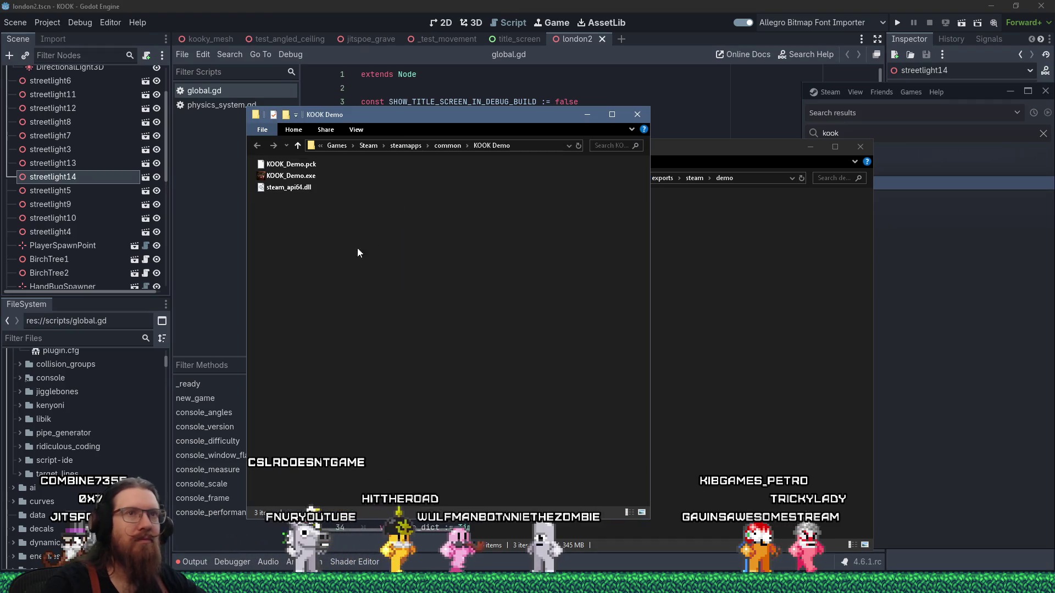
Launch KOOK Demo from the Steam library search results.
left_click(923, 111)
left_click(851, 183)
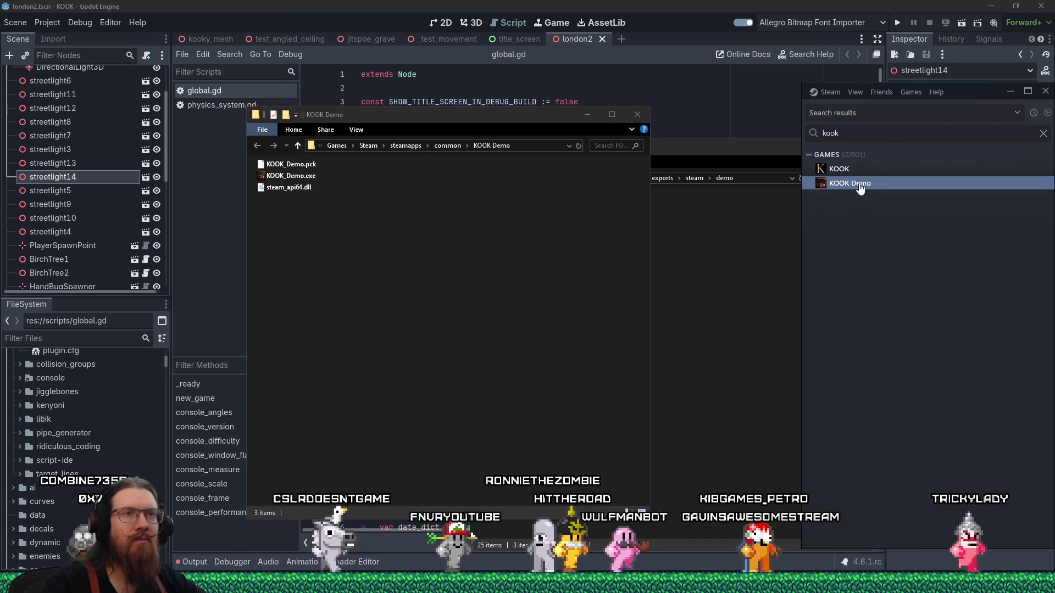
right_click(858, 183)
left_click(893, 201)
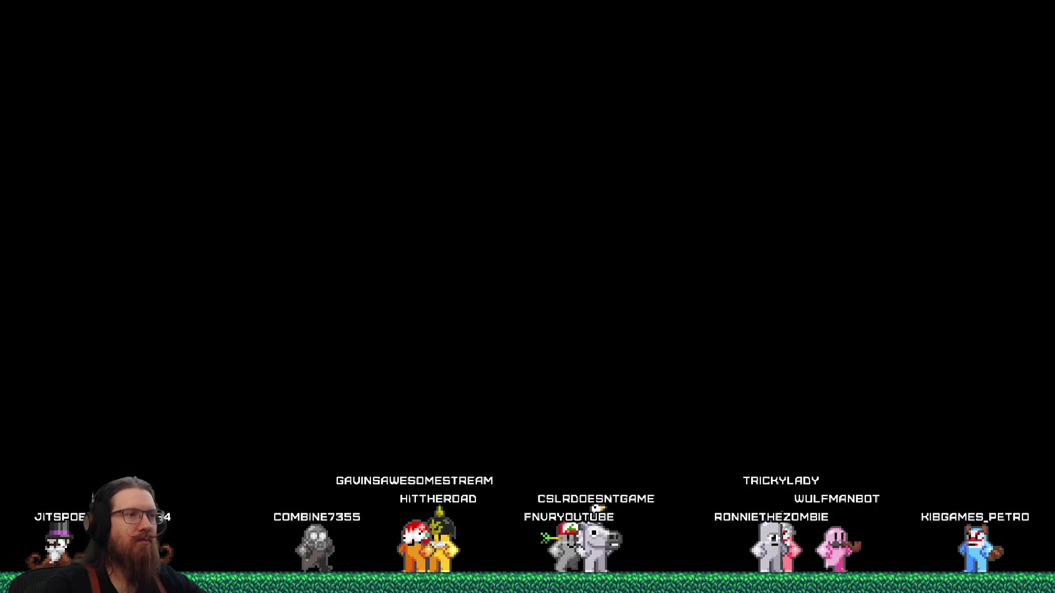
type("ve")
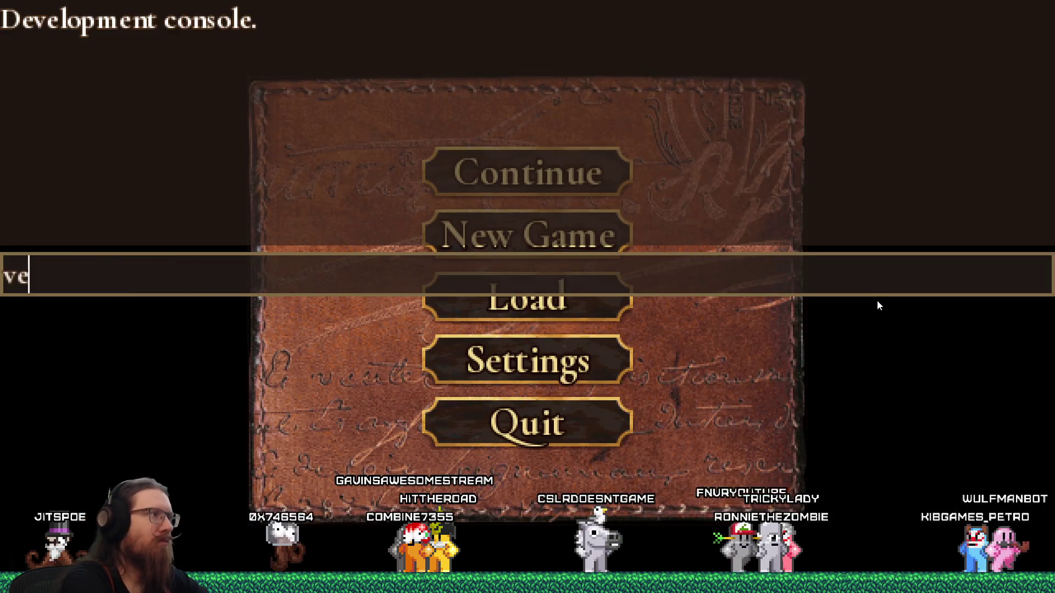
type("r")
key("Return")
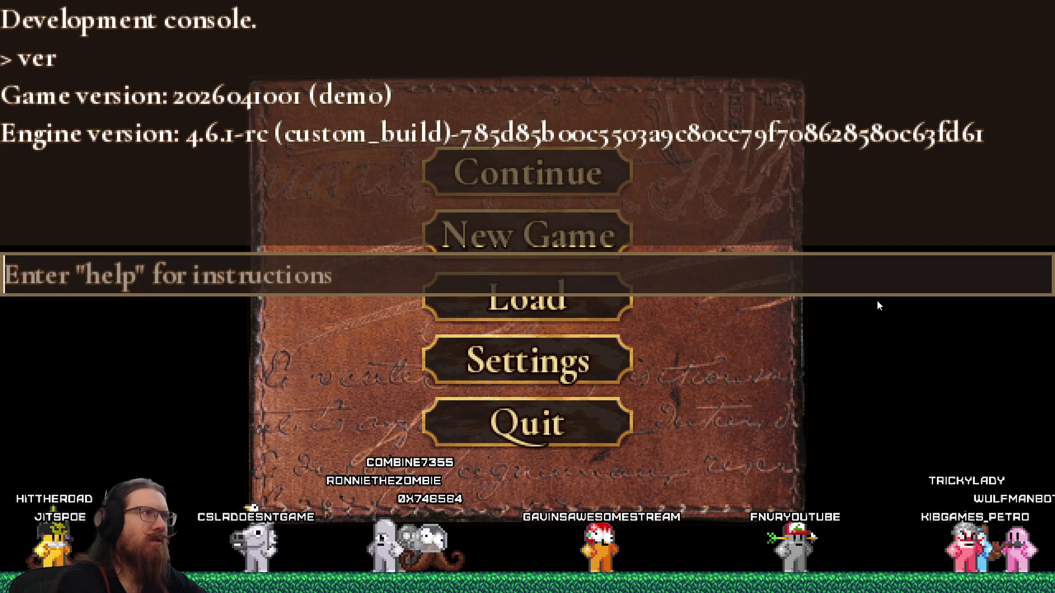
key("grave")
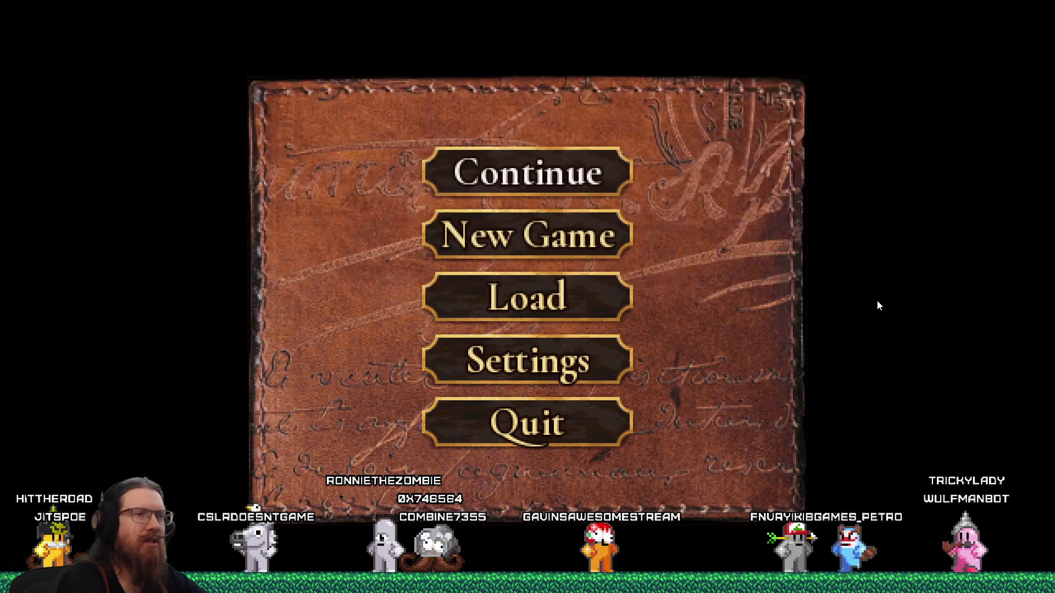
Check the console, return to the title screen and load into the game level.
key("grave")
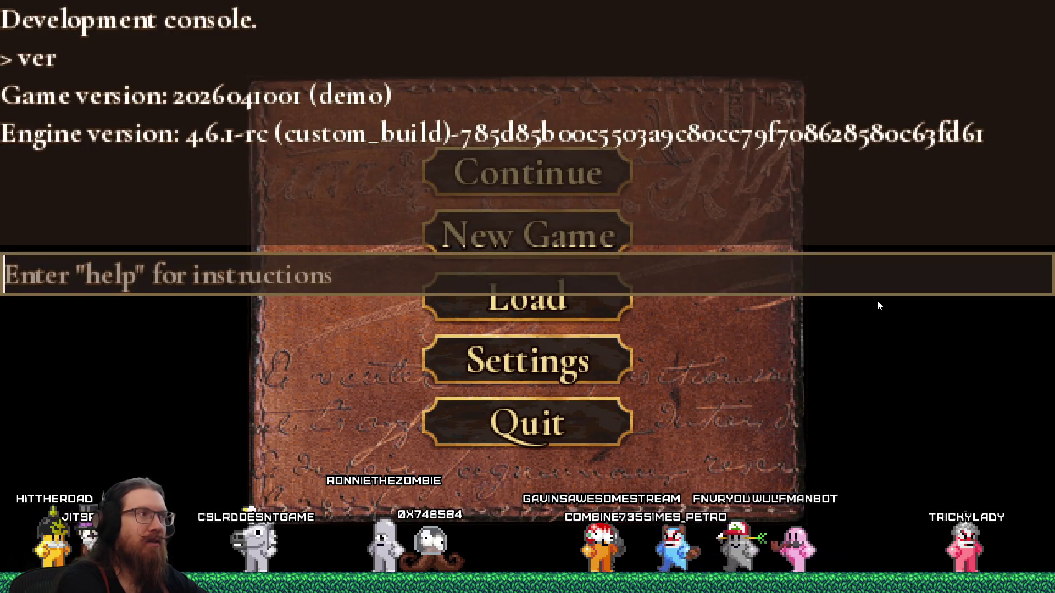
key("grave")
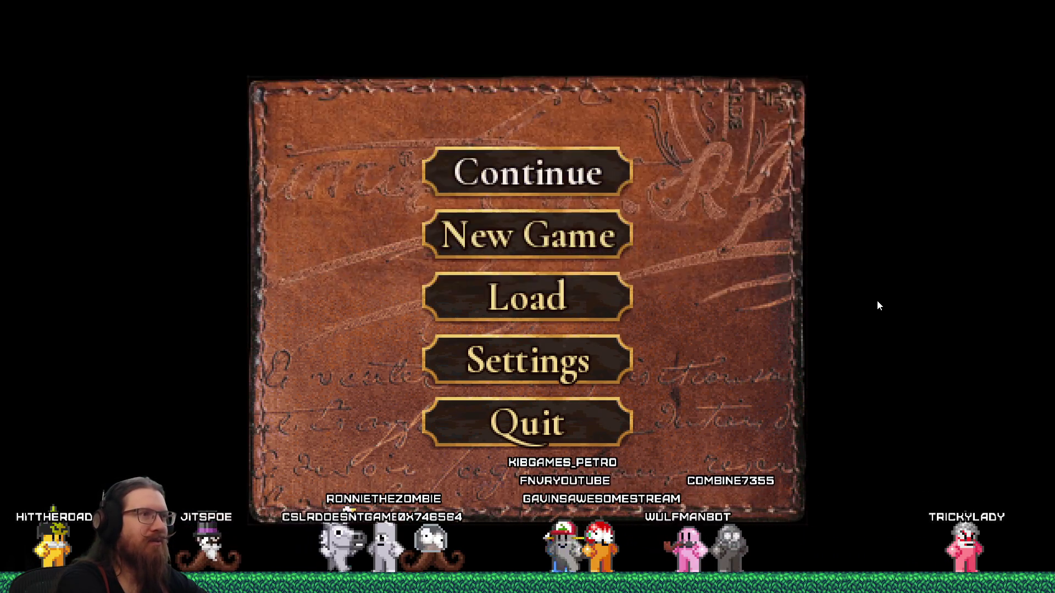
key("Escape")
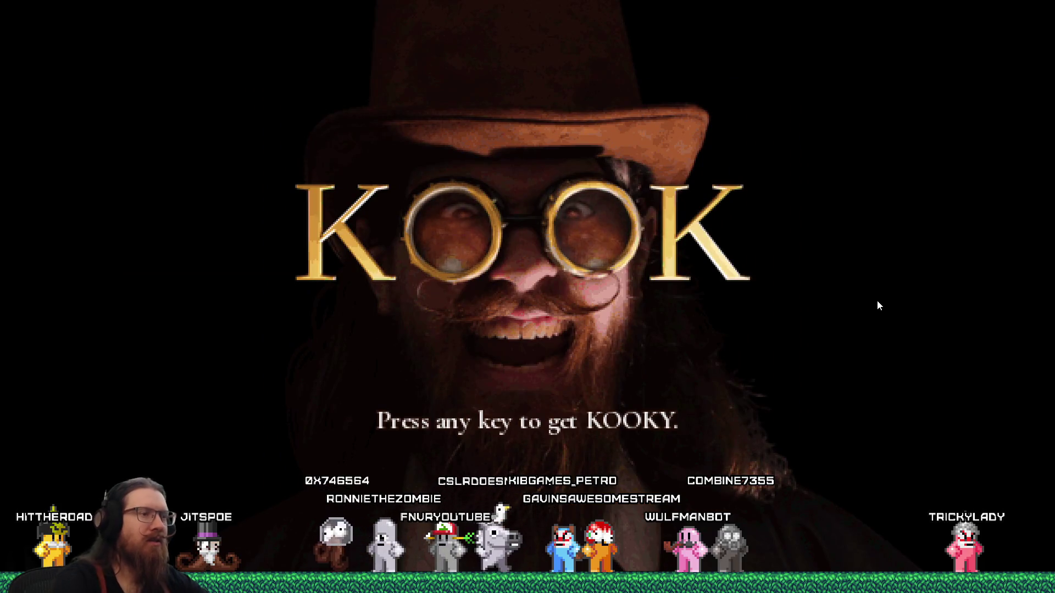
key("Return")
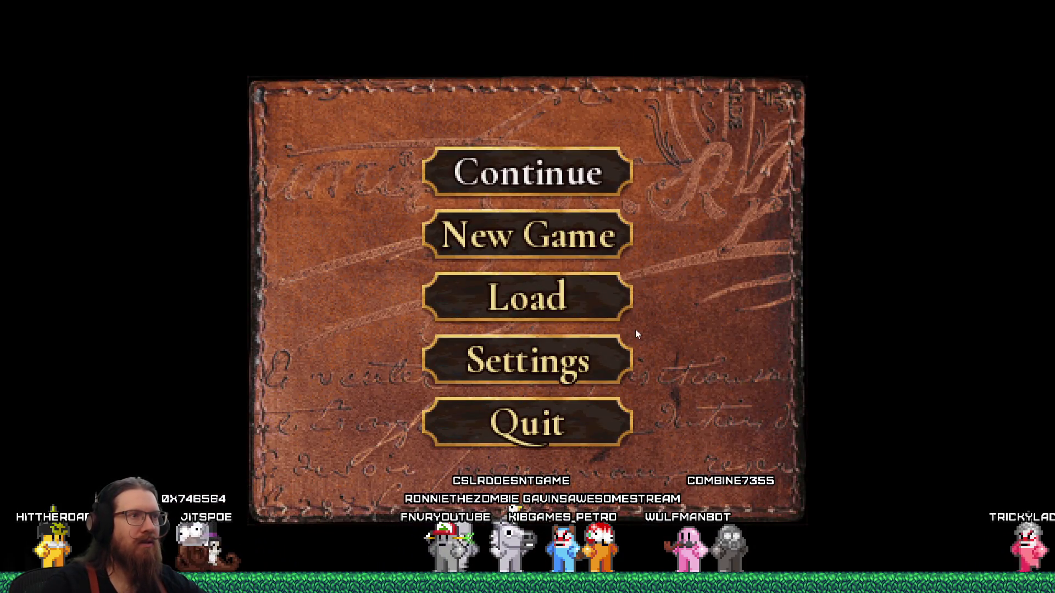
key("Return")
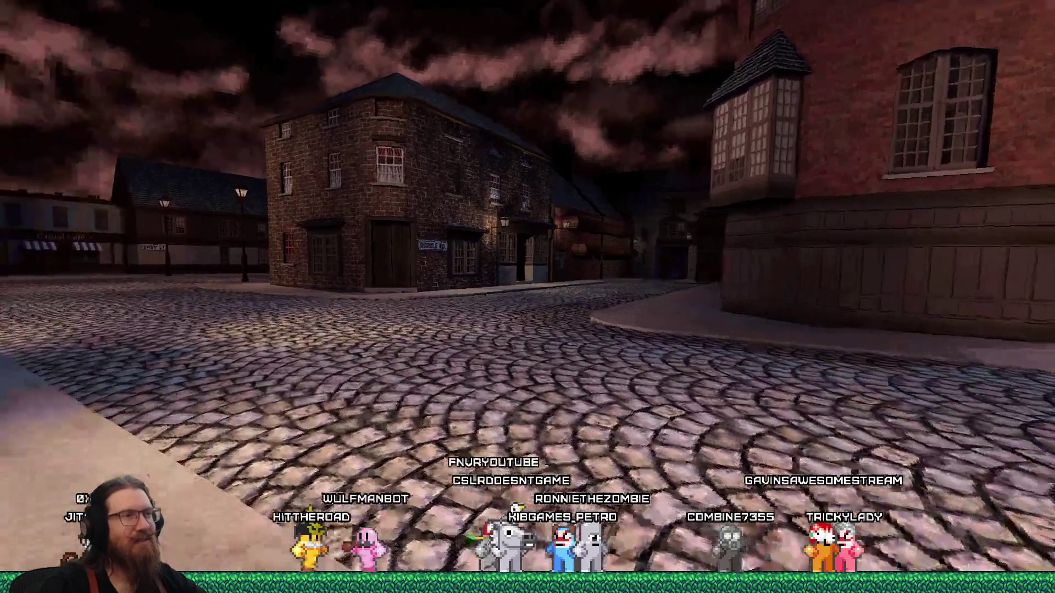
Walk through the purple portal, red-walled passage, archway and stone temple corridor.
key("w")
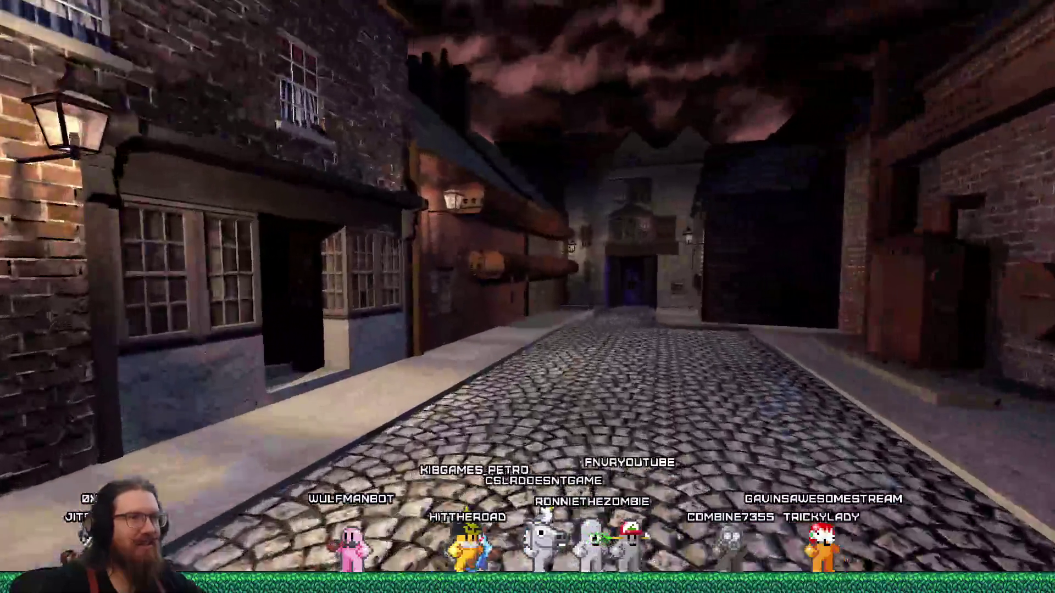
key("w")
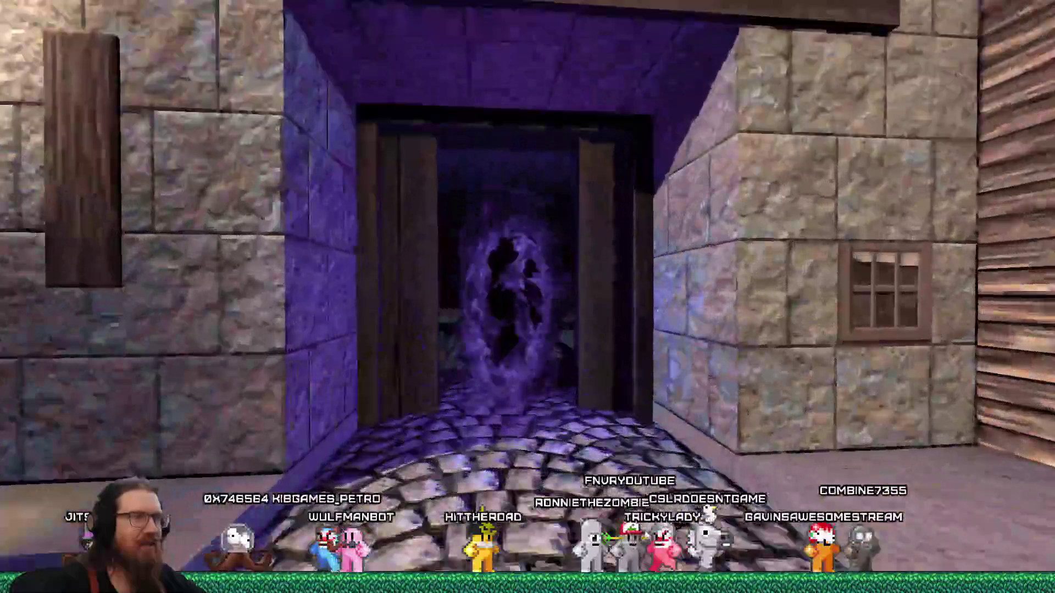
key("w")
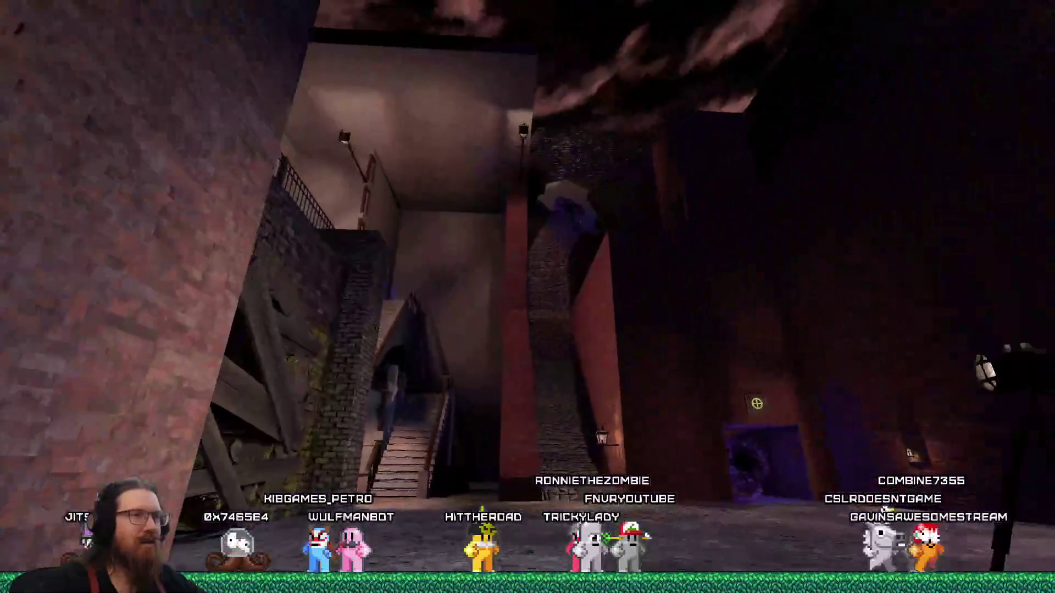
key("w")
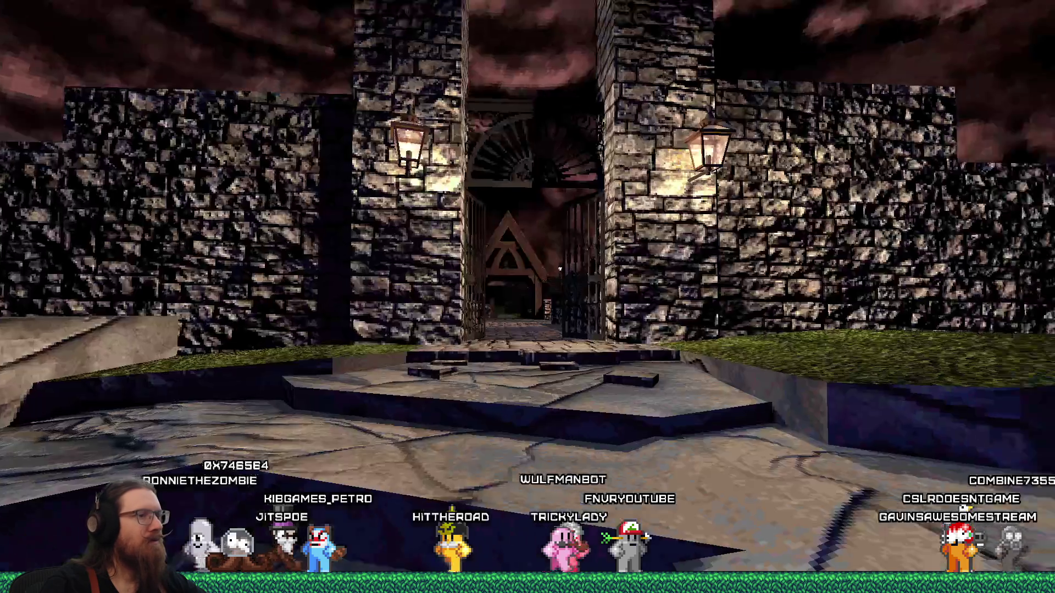
key("w")
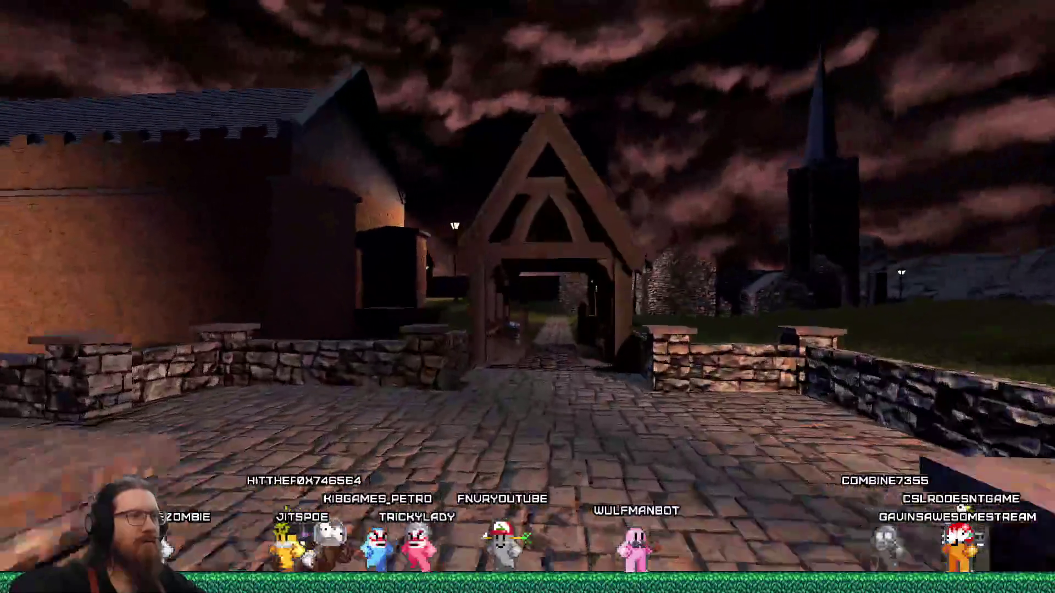
key("w")
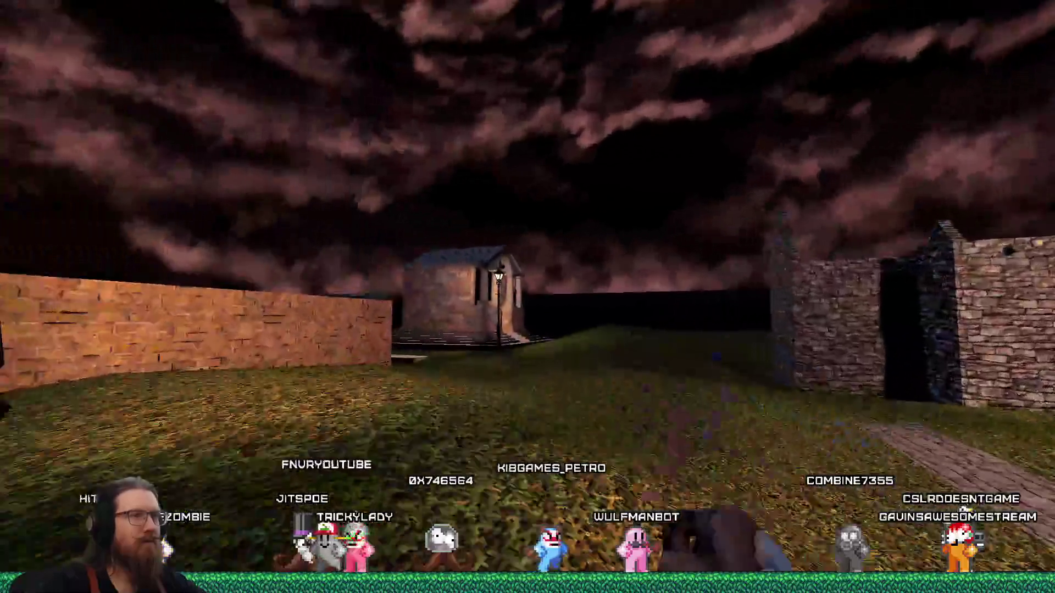
key("w")
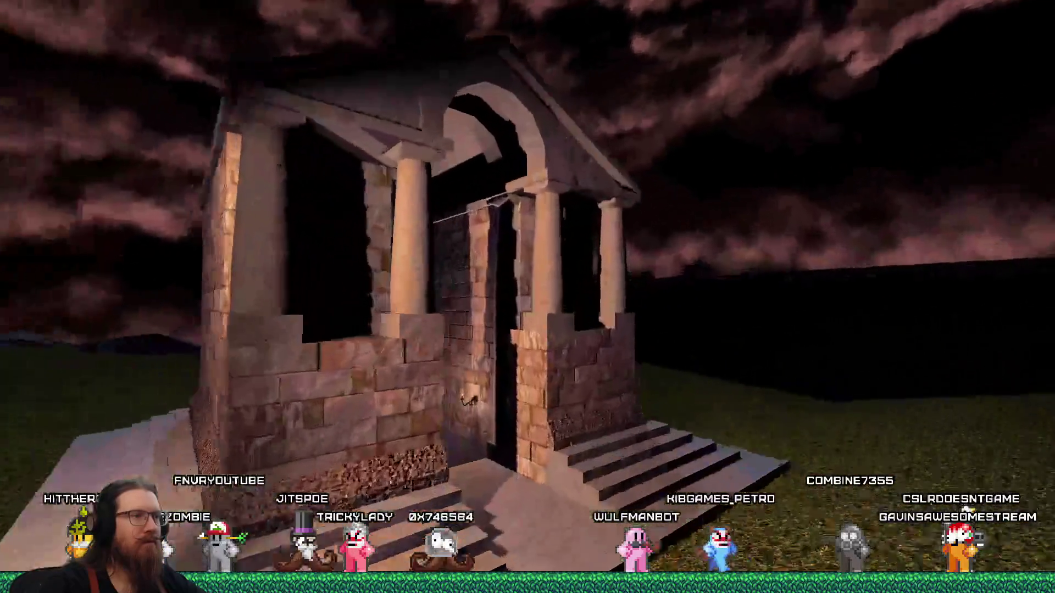
key("w")
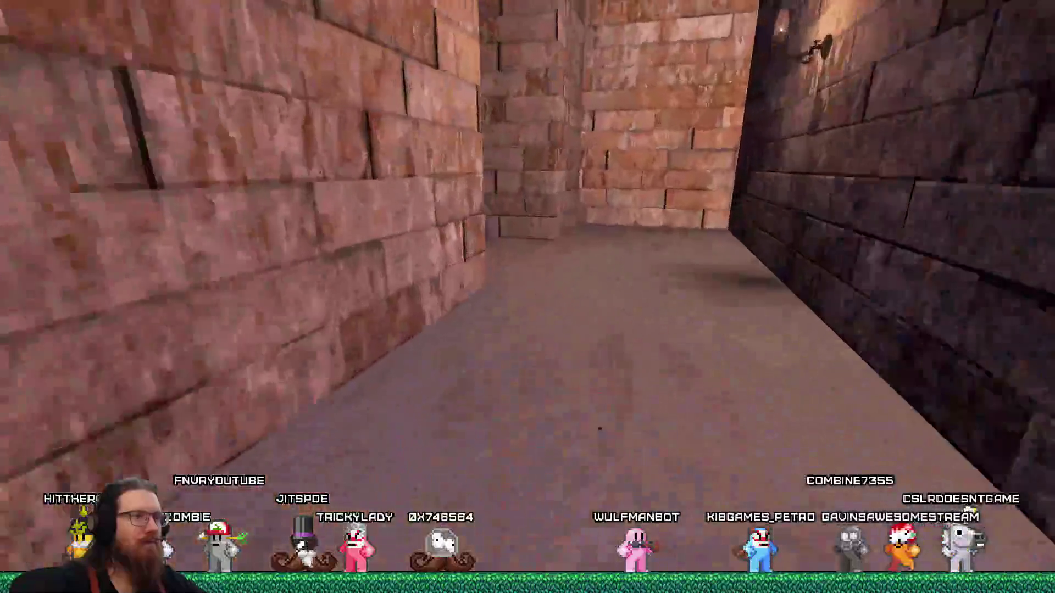
key("w")
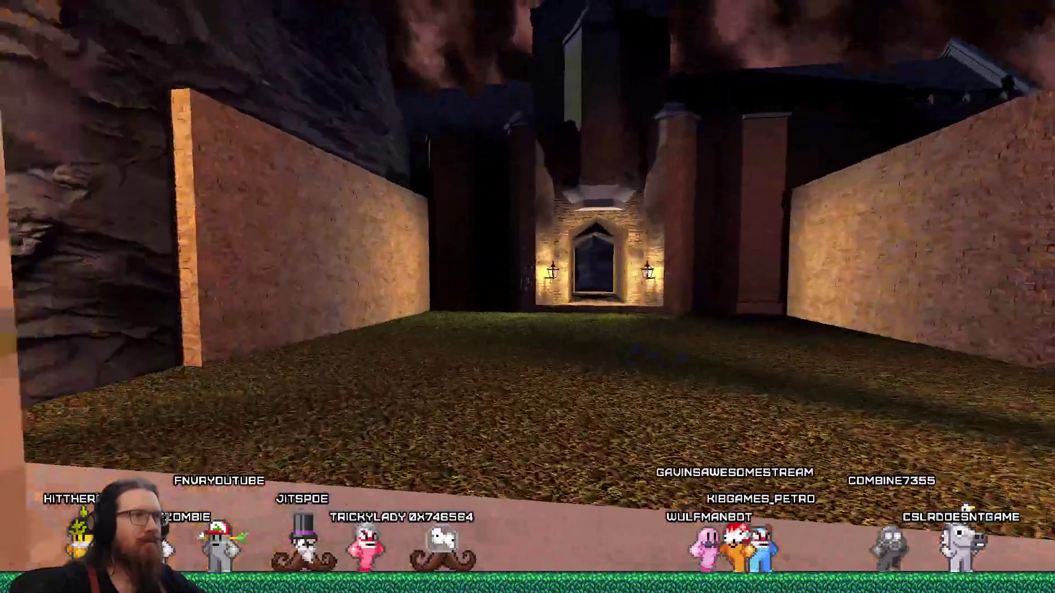
key("w")
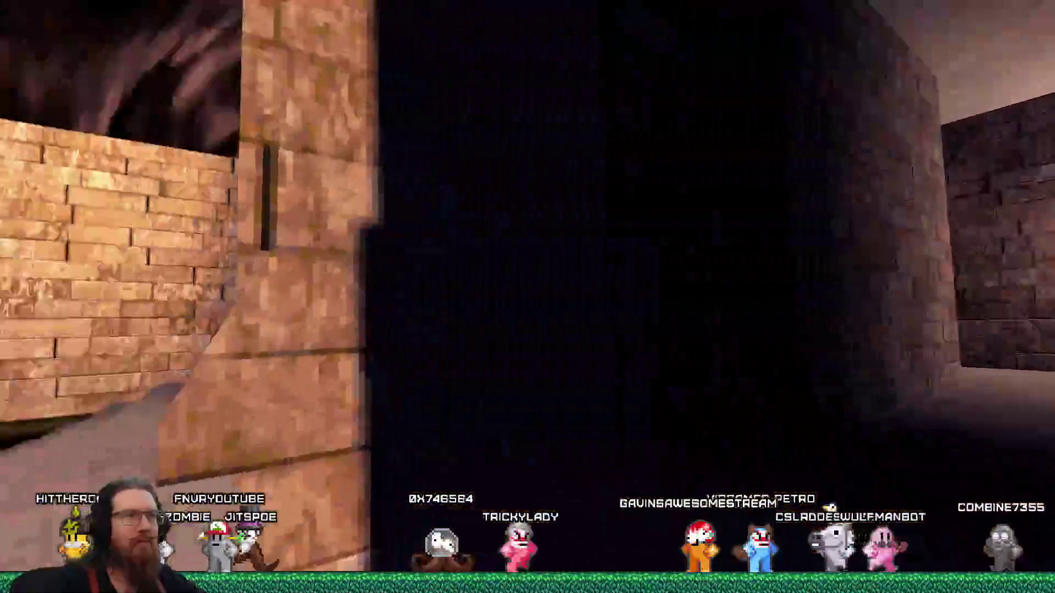
key("w")
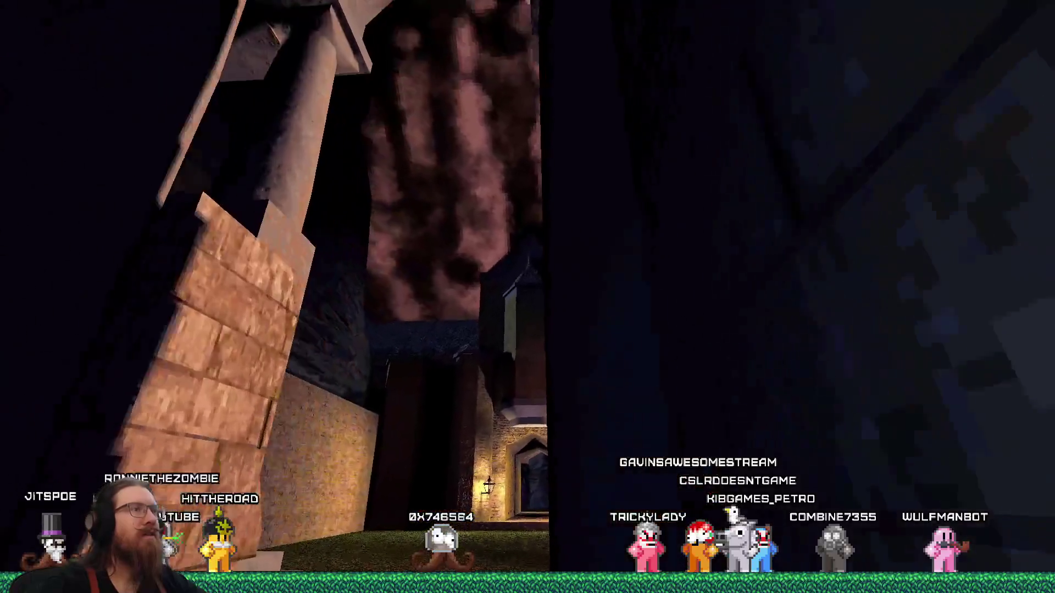
Continue through the yellow brick corridor into the graveyard and approach the stone church.
key("w")
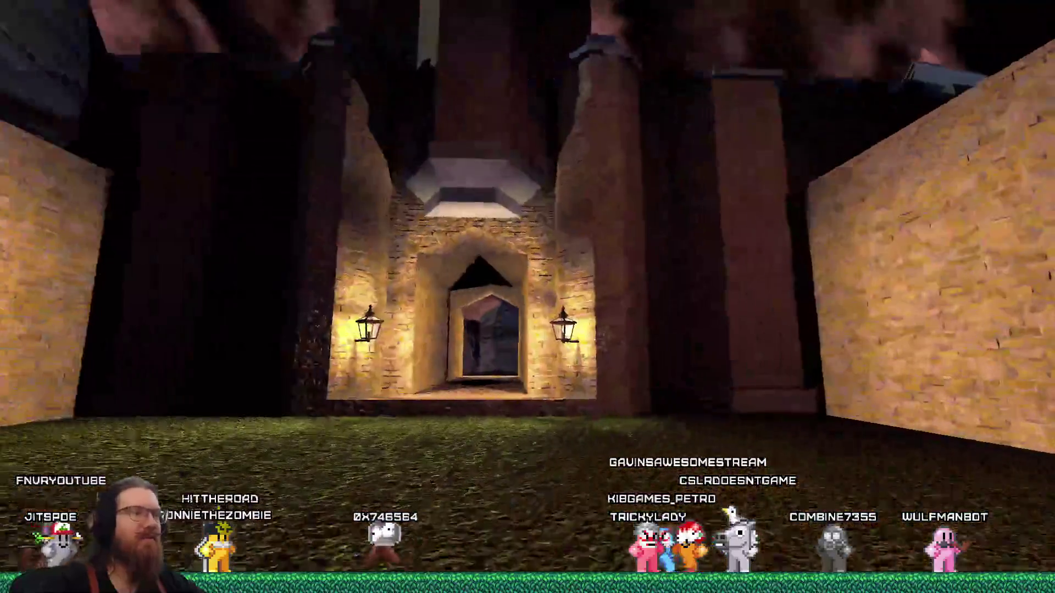
key("w")
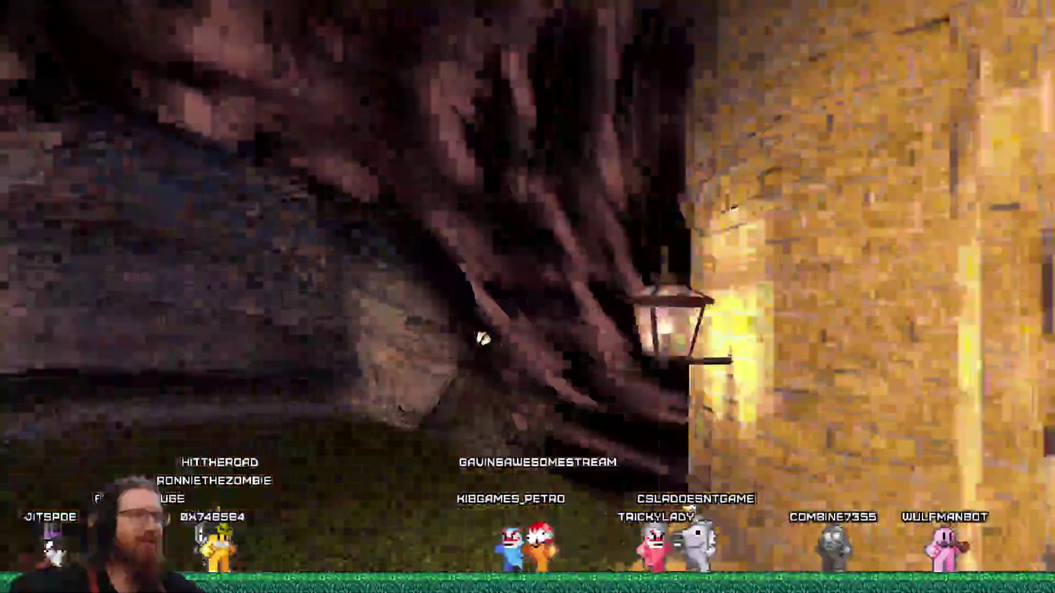
key("w")
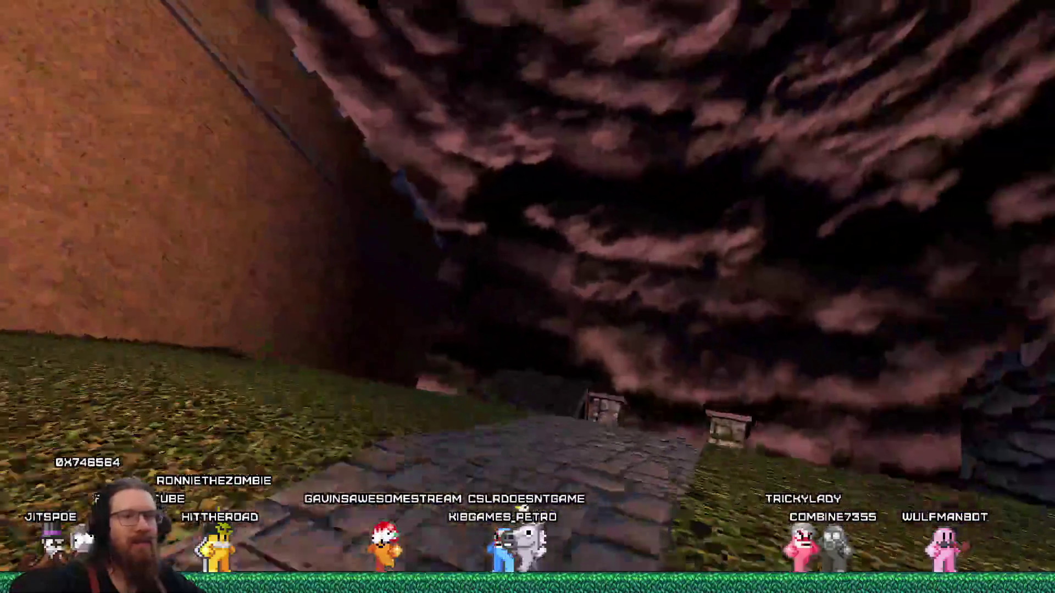
key("w")
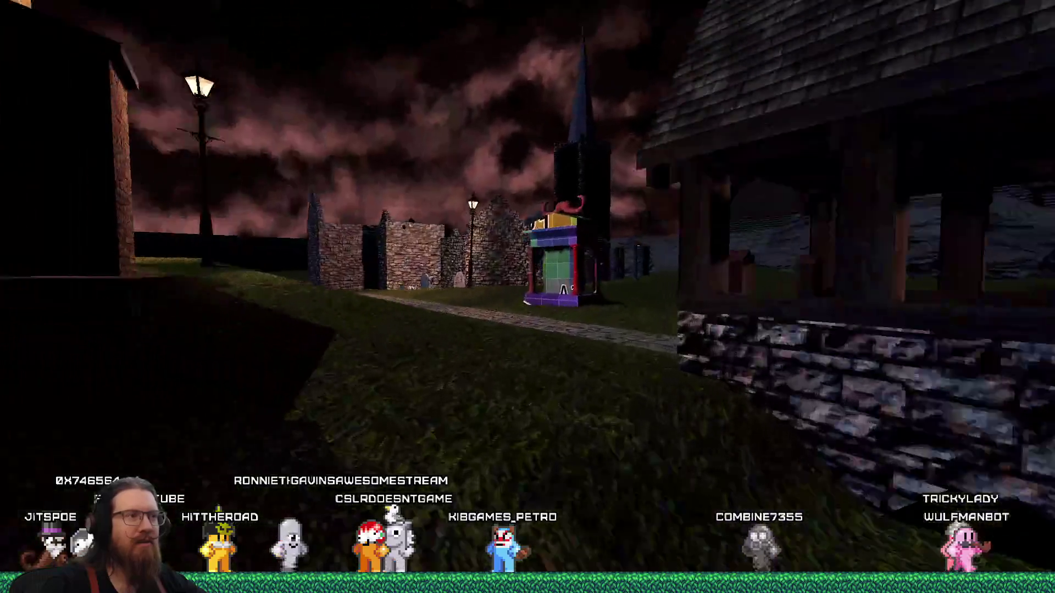
key("w")
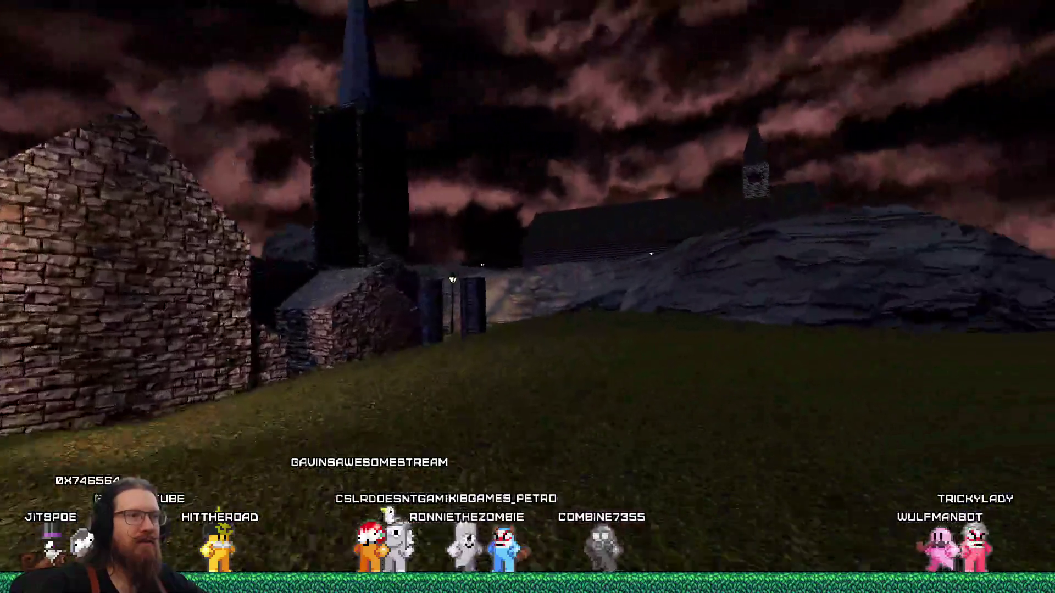
key("w")
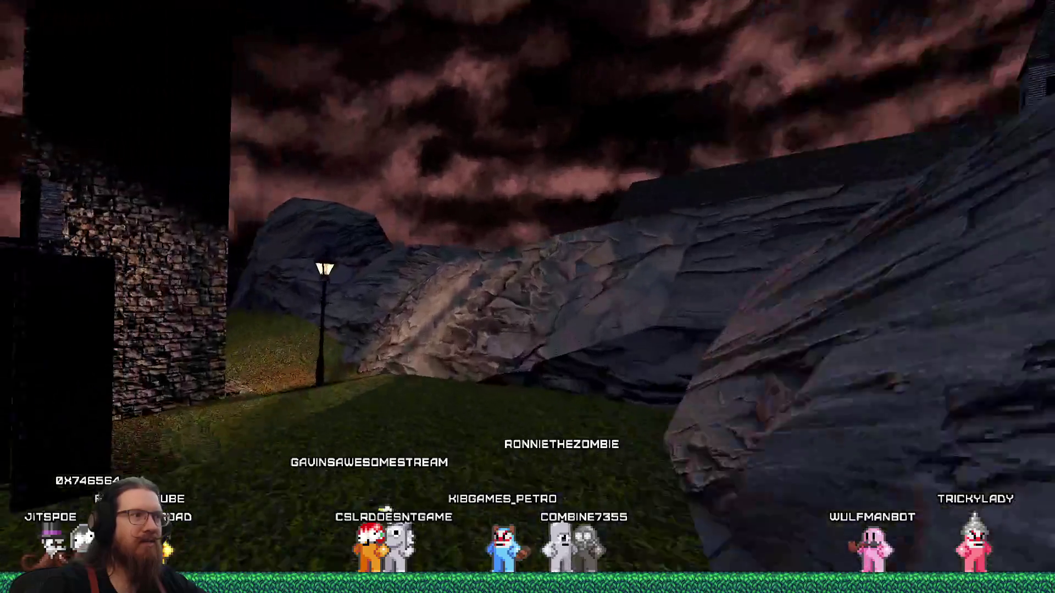
key("w")
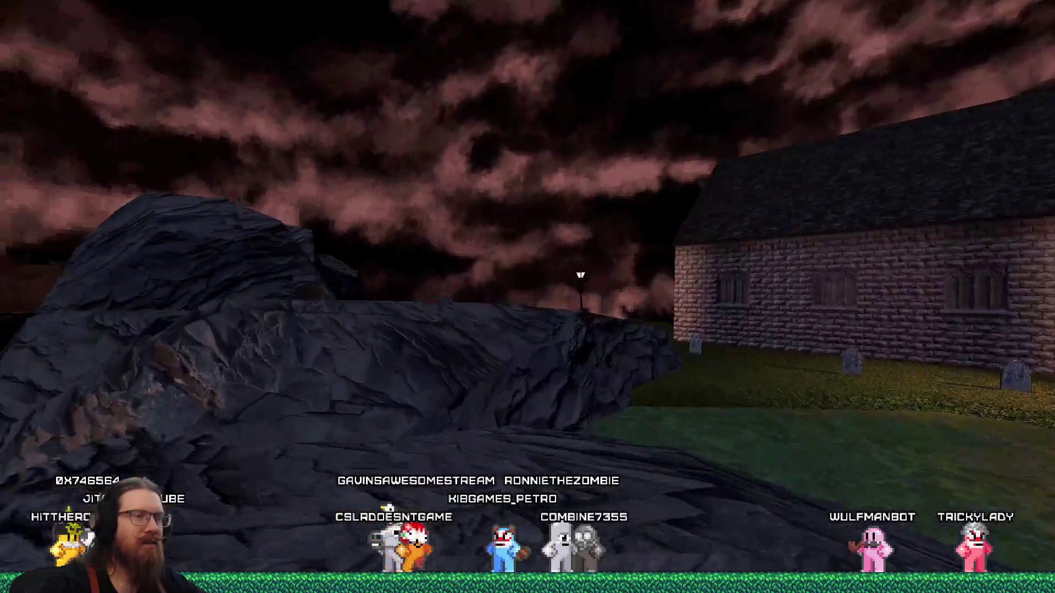
key("w")
key("w")
type("map dear_")
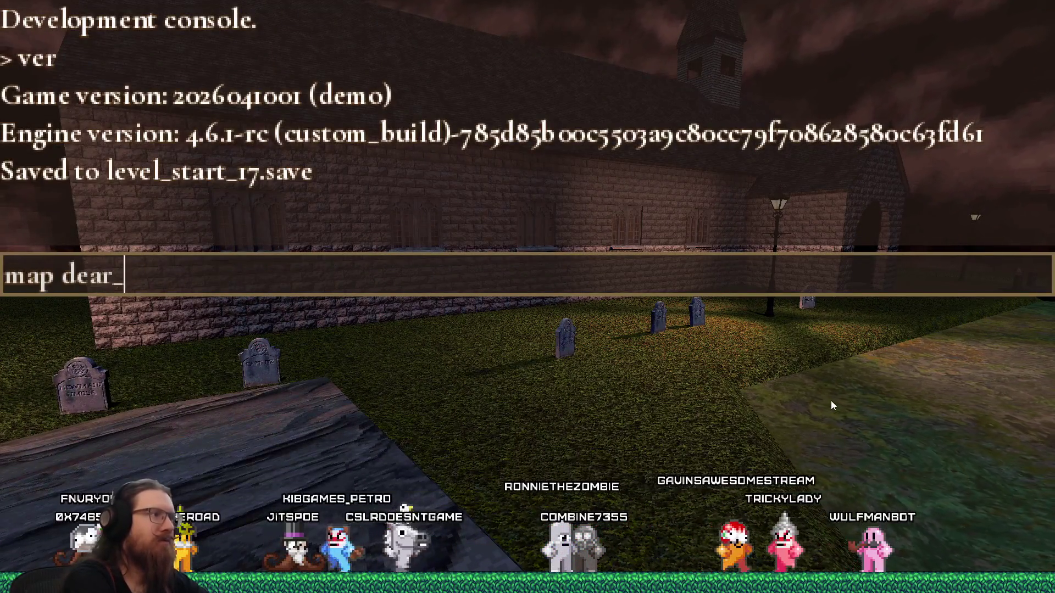
type("escher")
Load the dear_escher map via console and cross its space bridges and portals, shooting enemies.
key("Return")
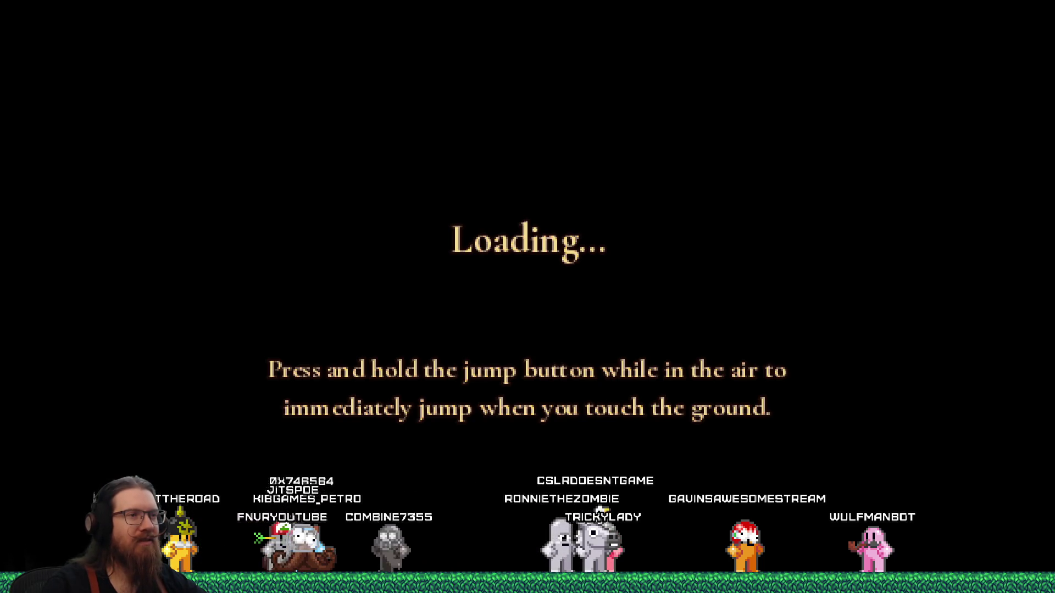
key("w")
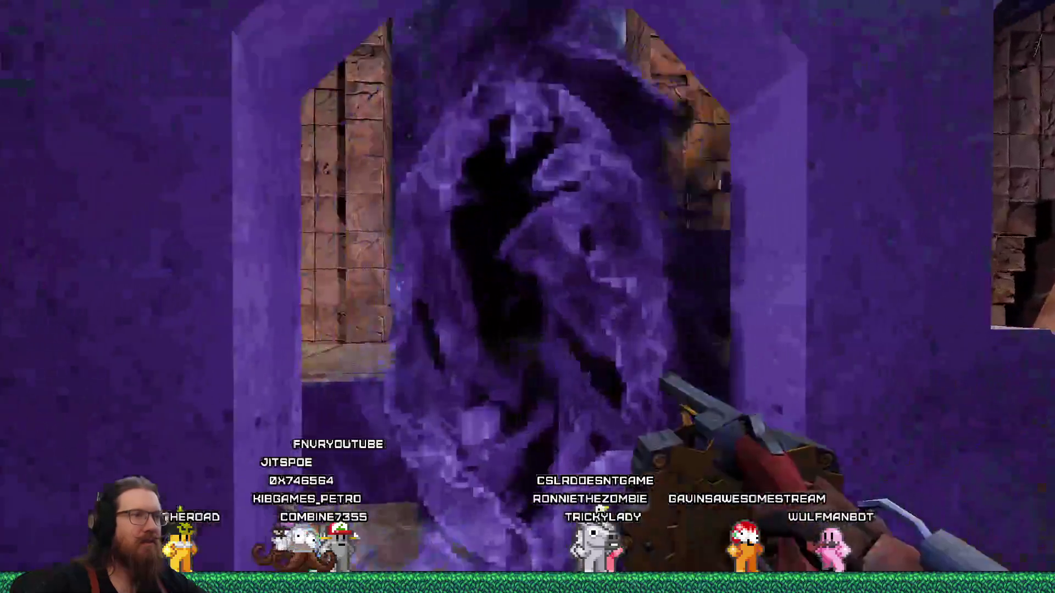
key("w")
left_click(527, 297)
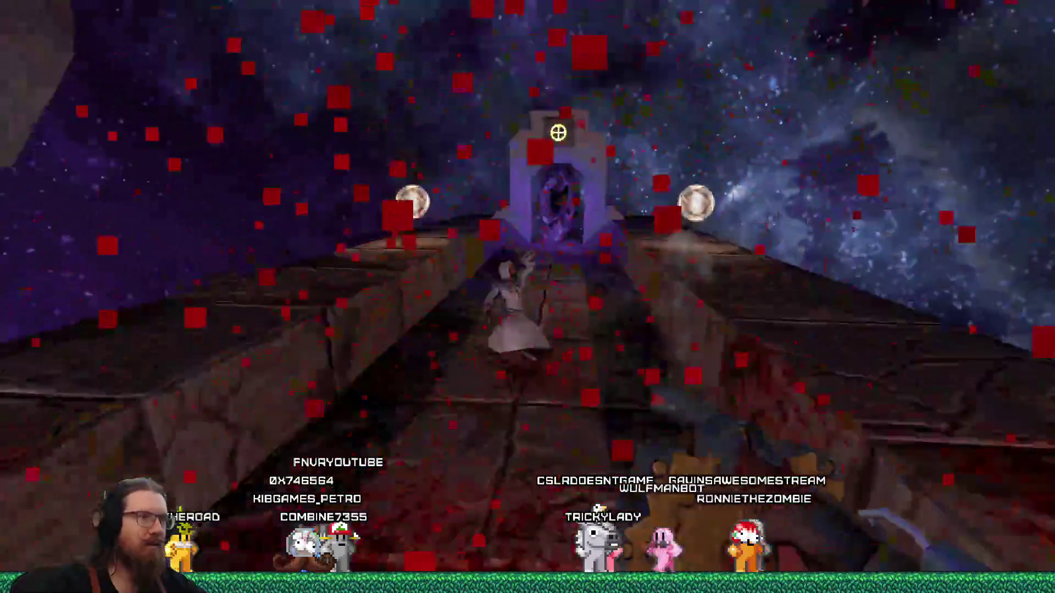
key("w")
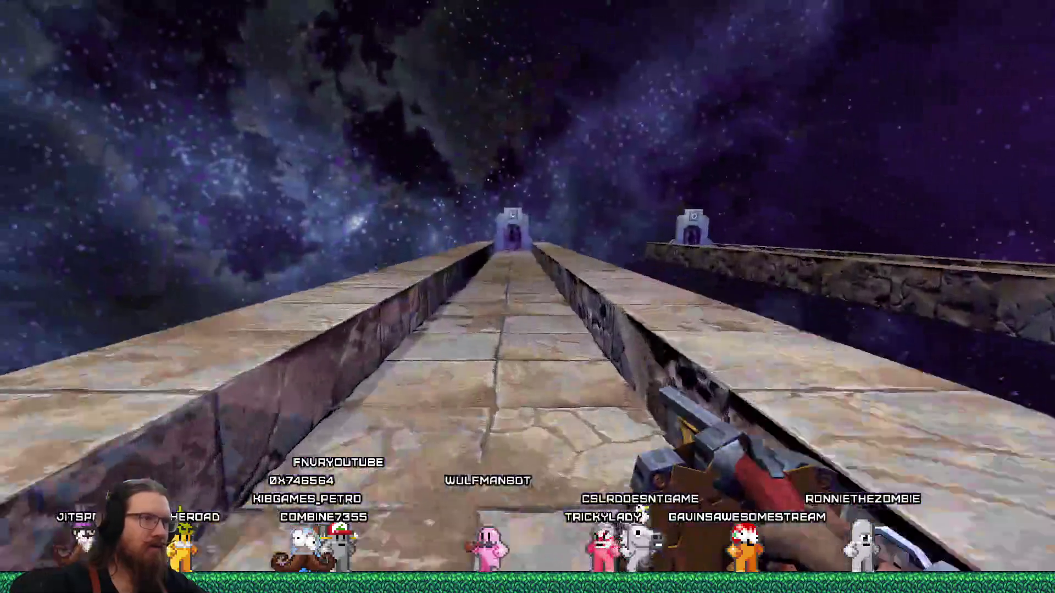
key("w")
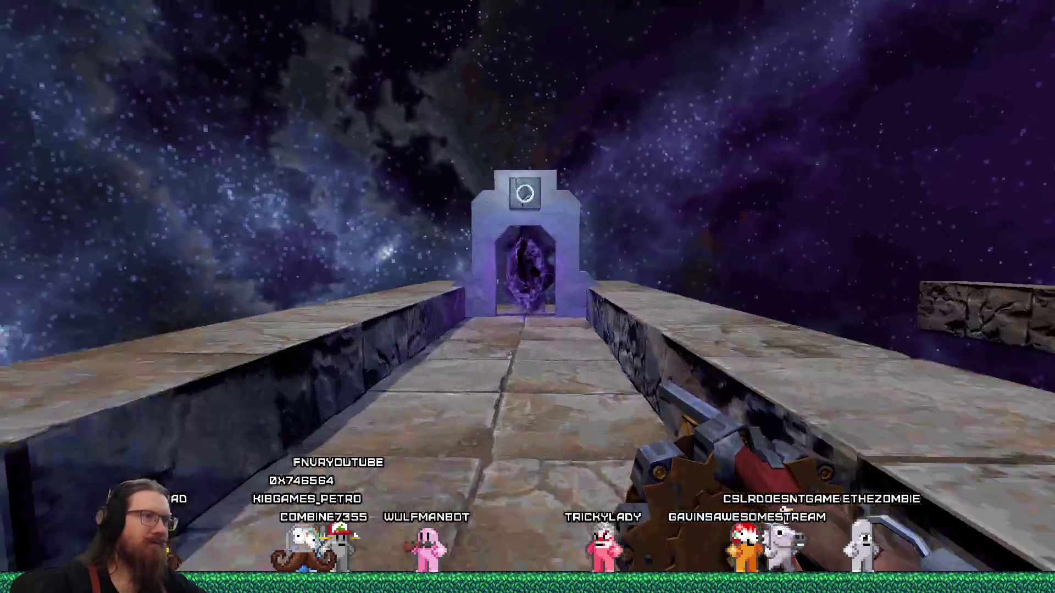
key("w")
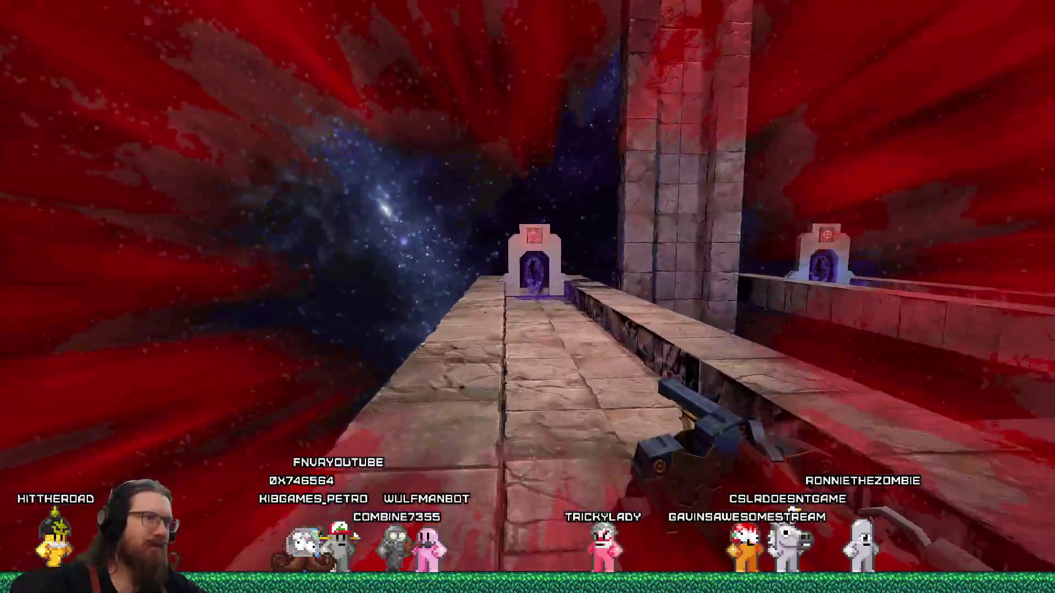
key("w")
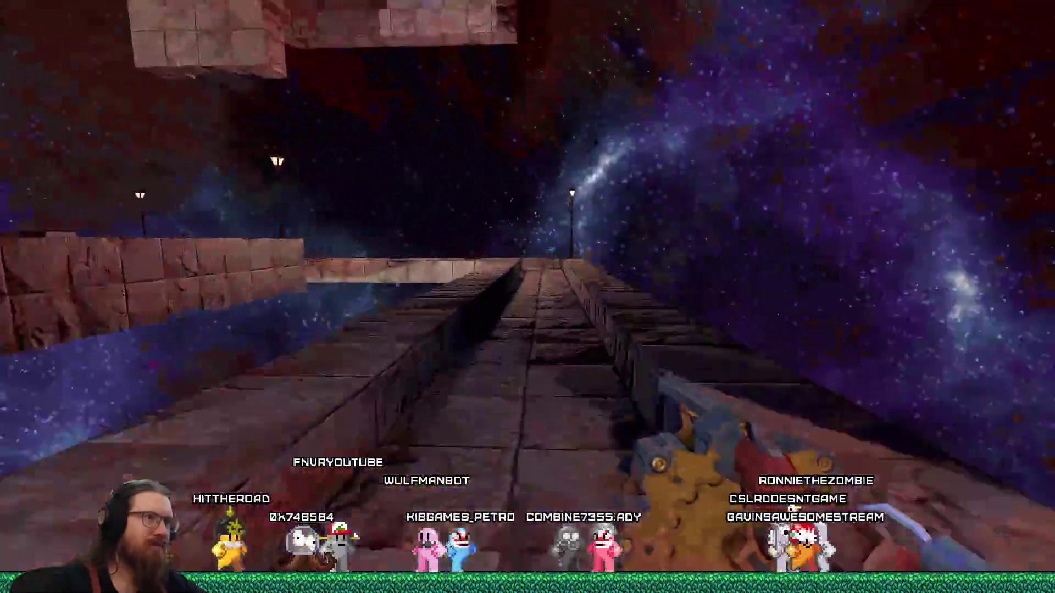
key("w")
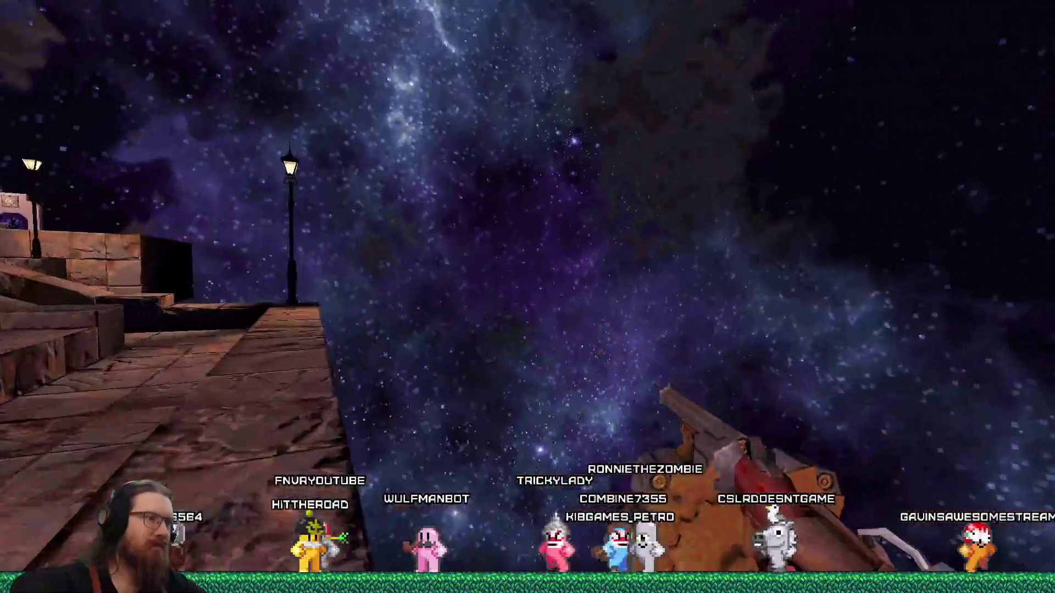
Roam the shrine portal, plaza, stone shaft and stairways, then bring the console back up.
key("w")
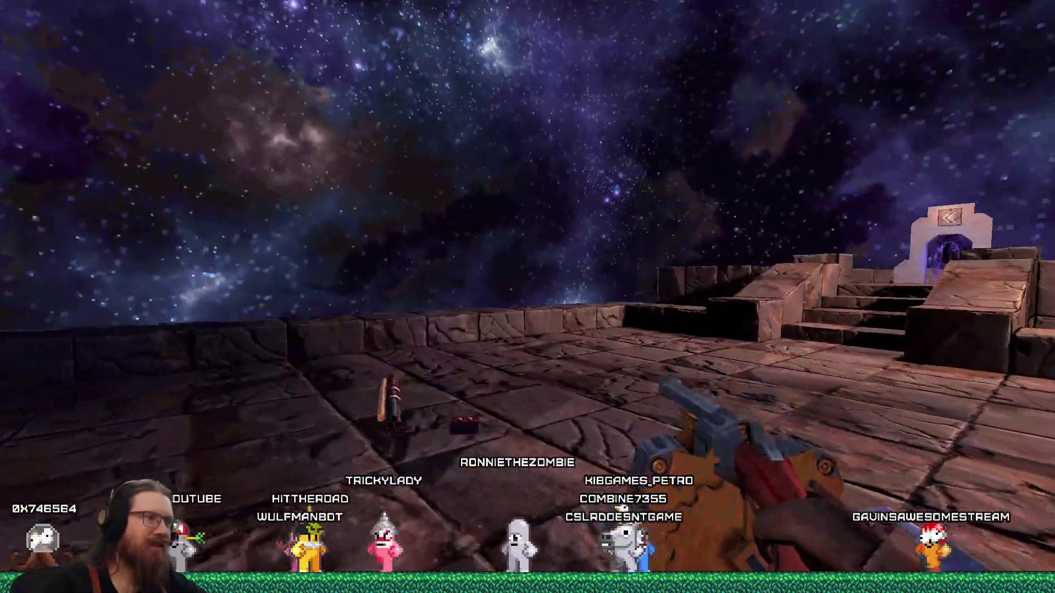
key("w")
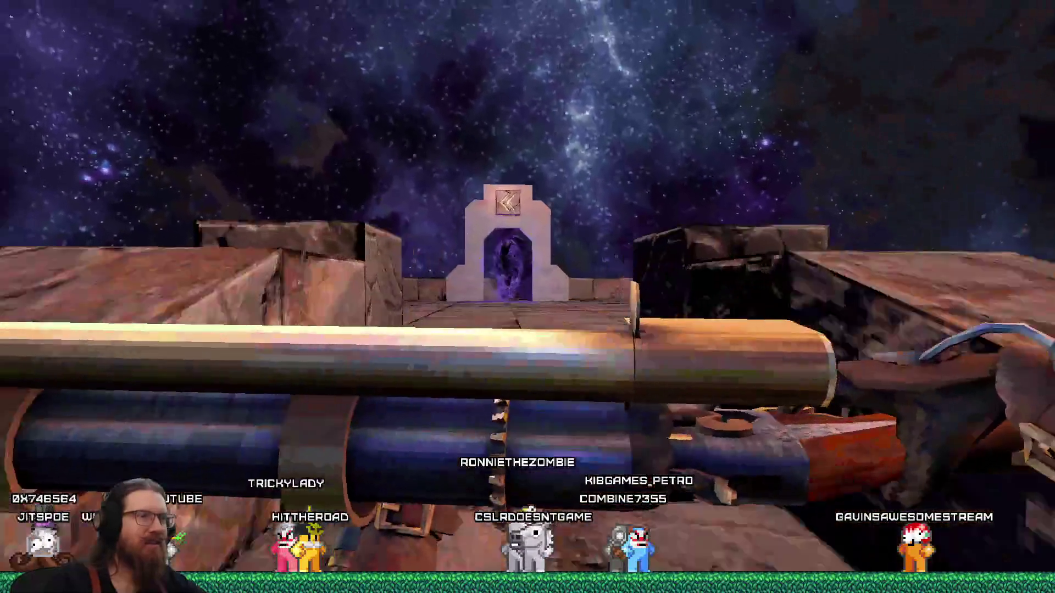
key("w")
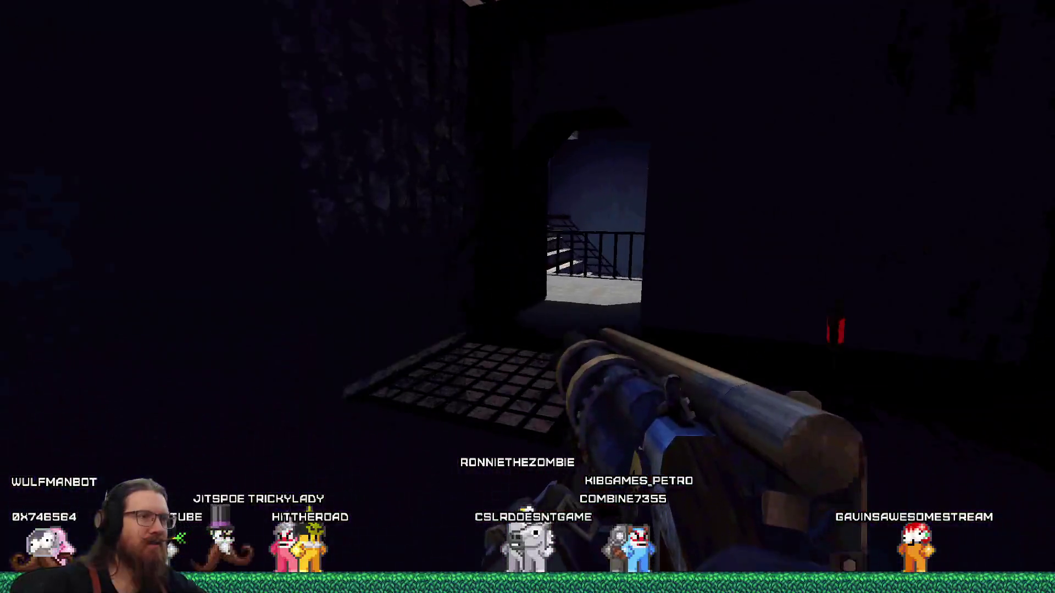
key("w")
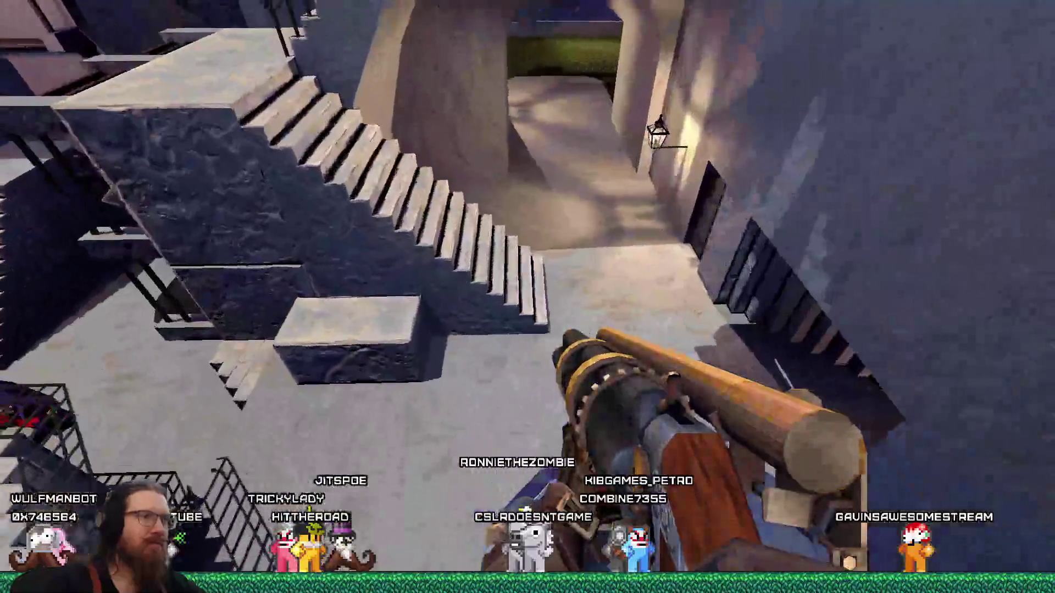
key("w")
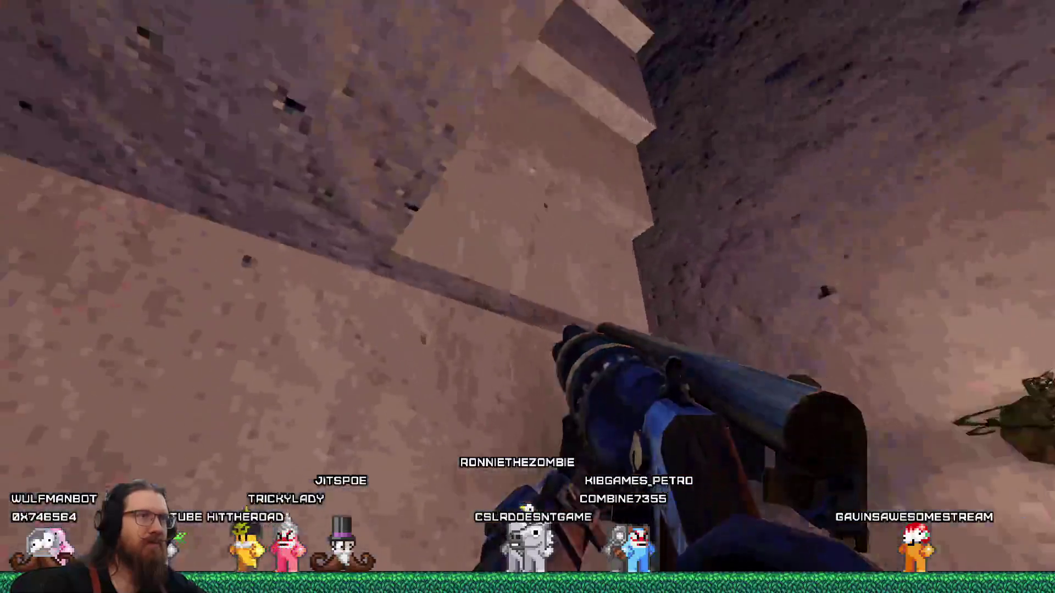
key("w")
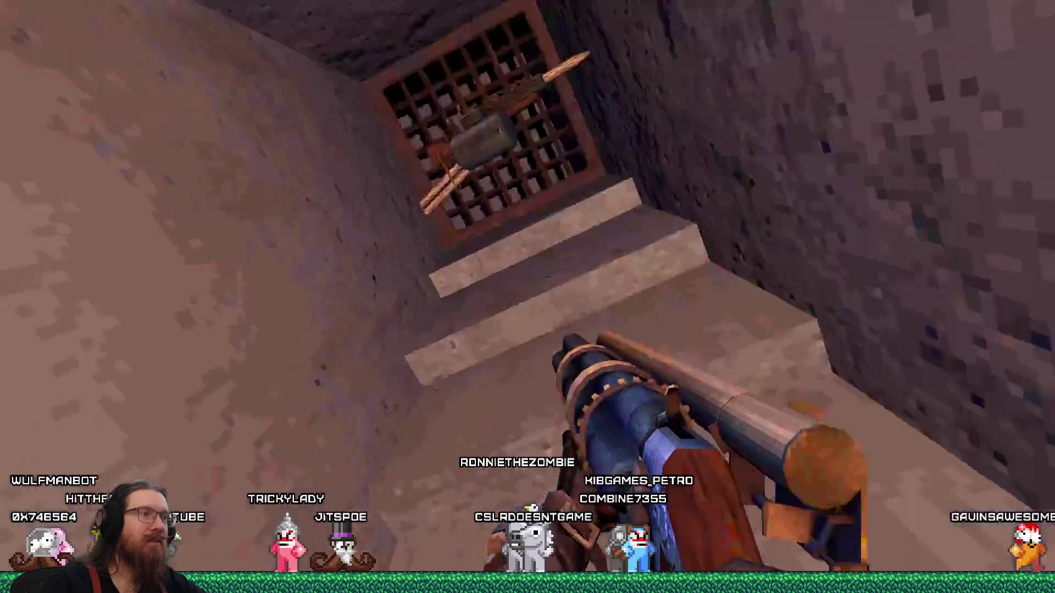
key("w")
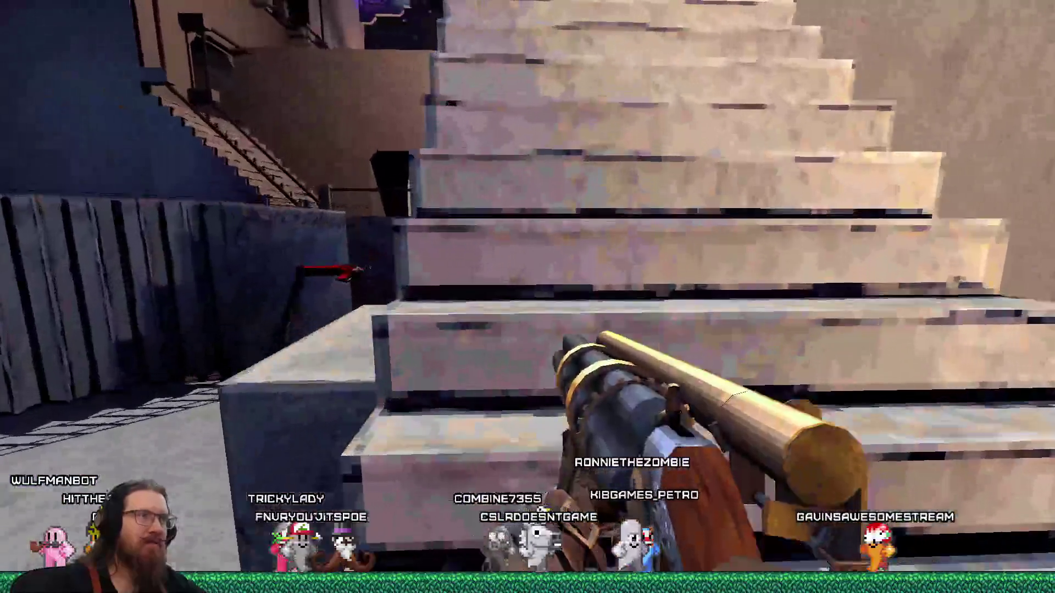
key("w")
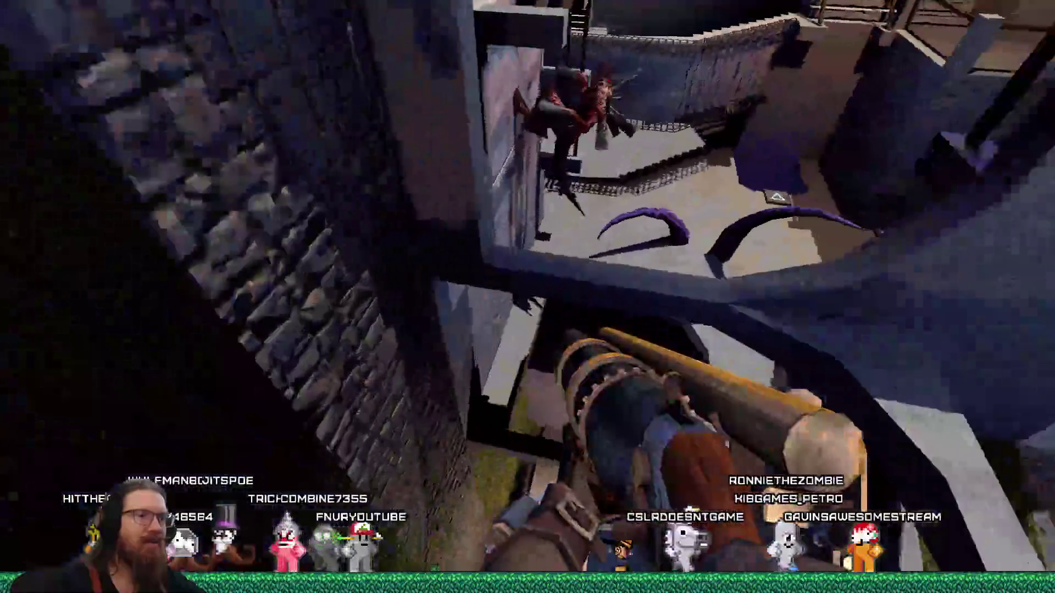
key("w")
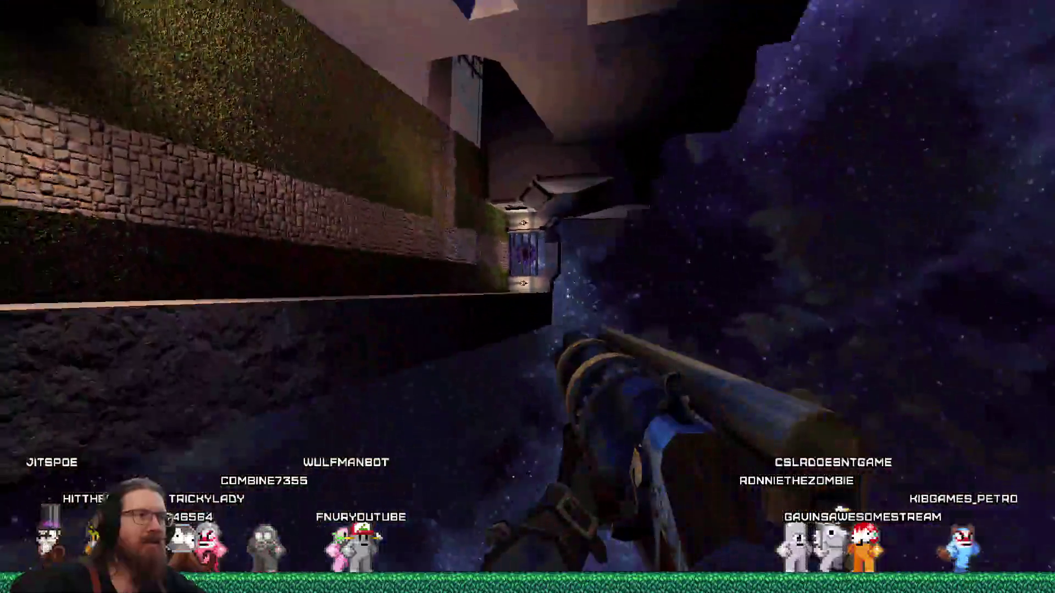
key("grave")
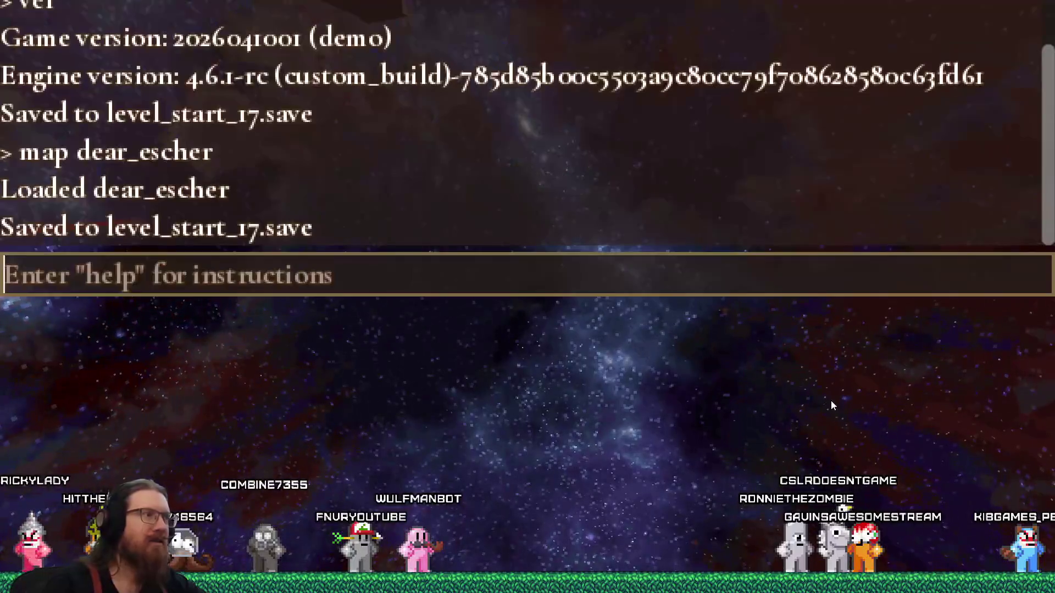
type("quit")
Quit the game, bring the demo export folder forward and inspect app_2937650_kook_demo.vdf's context menu.
key("Return")
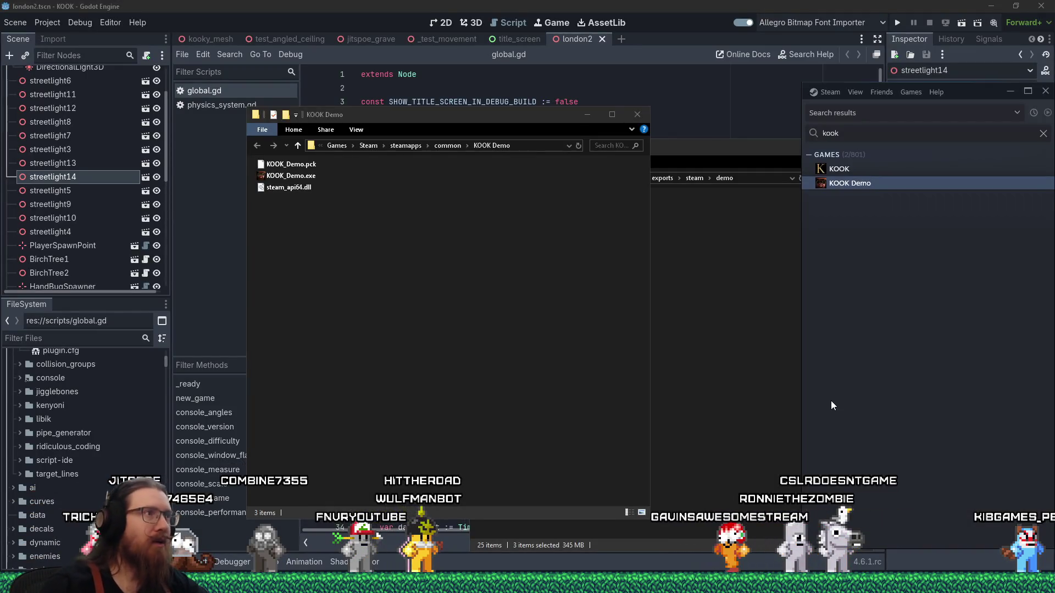
left_click(703, 418)
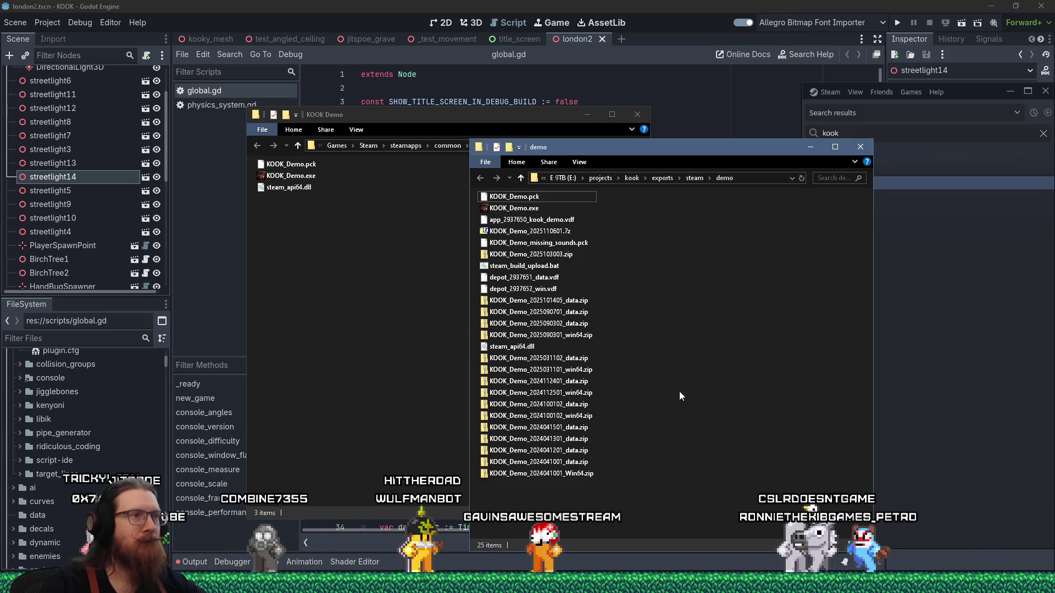
left_click(532, 220)
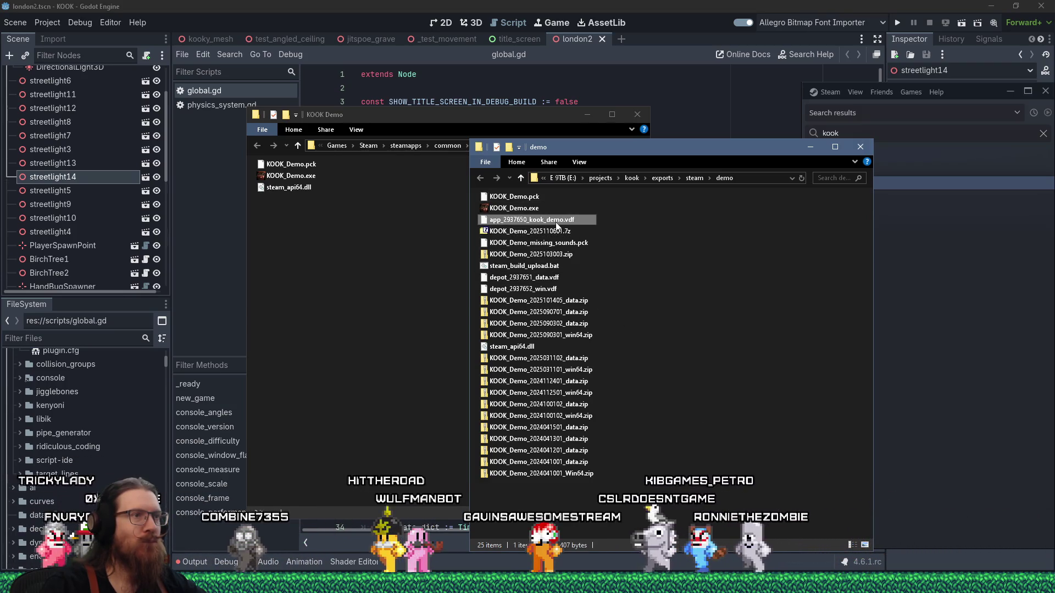
right_click(555, 222)
left_click(601, 291)
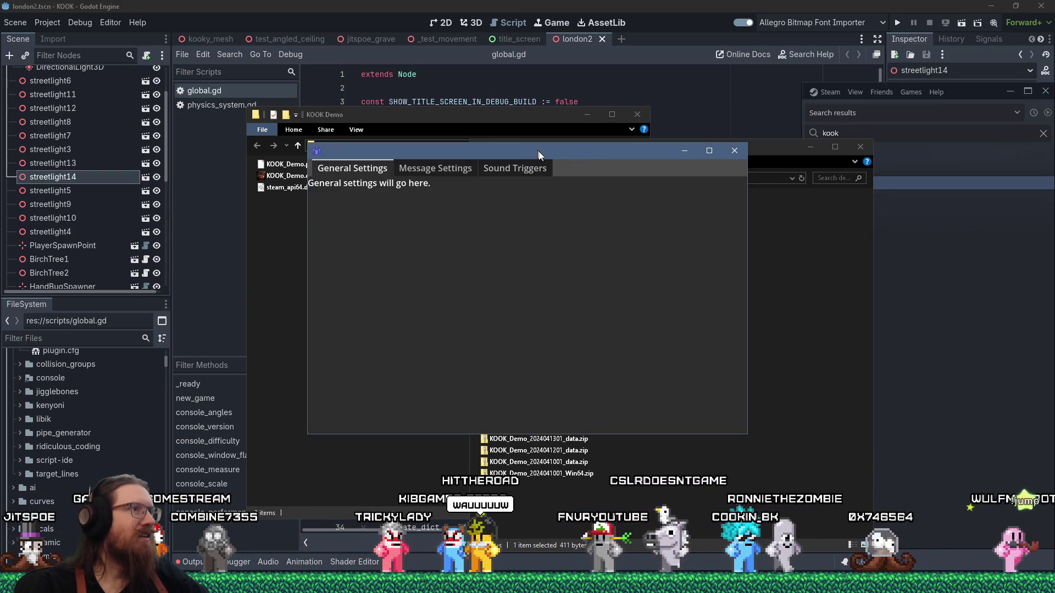
Move the overlay settings window off to the left, uncovering the demo export folder.
left_click_drag(522, 158, 0, 155)
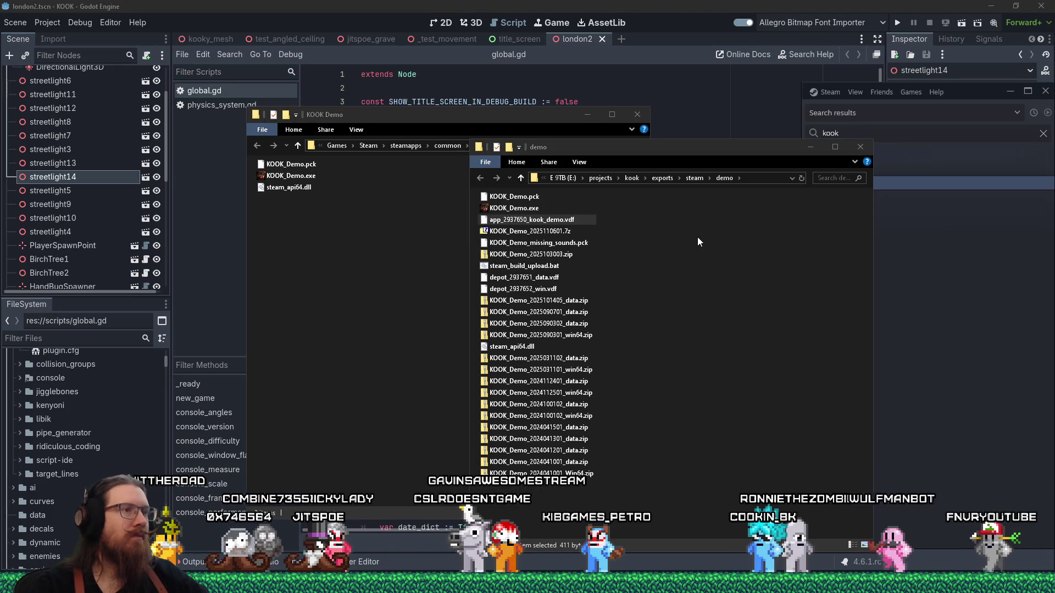
left_click(753, 181)
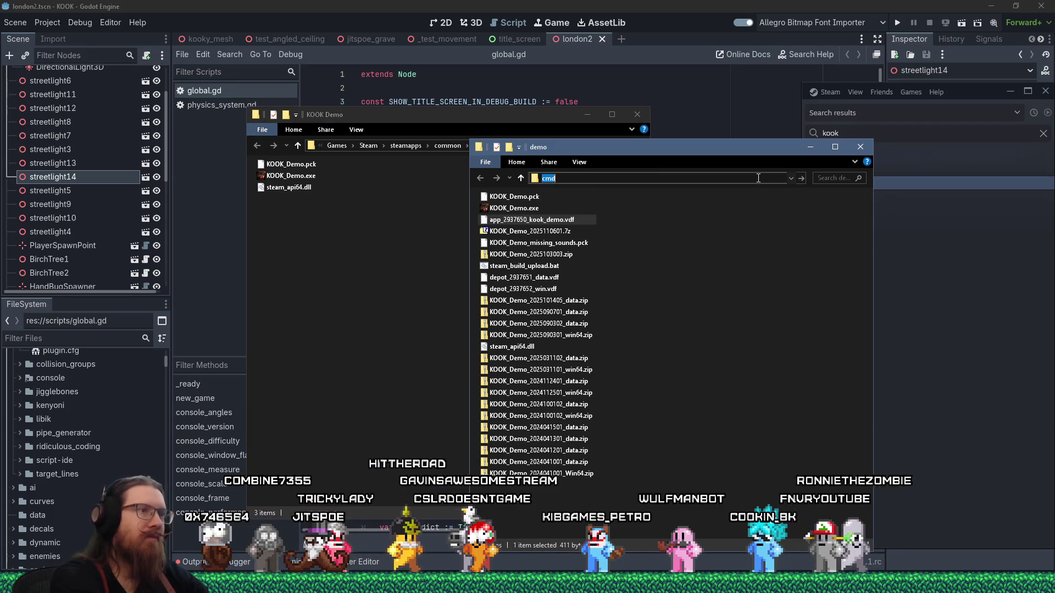
type("cmd")
key("Return")
key("alt+F4")
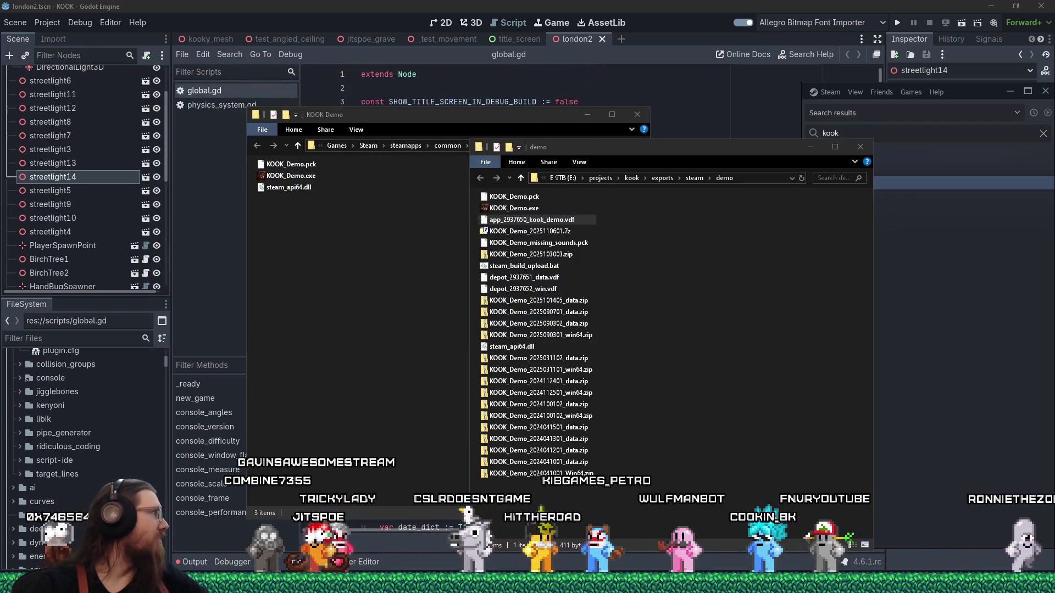
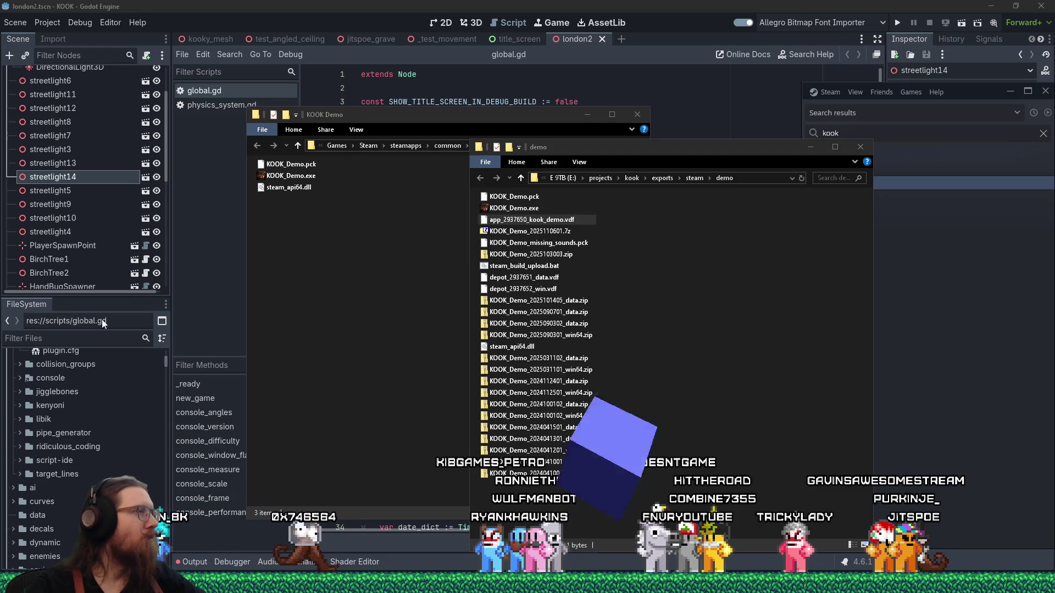
Delete the three installed files from the KOOK Demo folder and pick KOOK Demo in Steam's search.
left_click(289, 175)
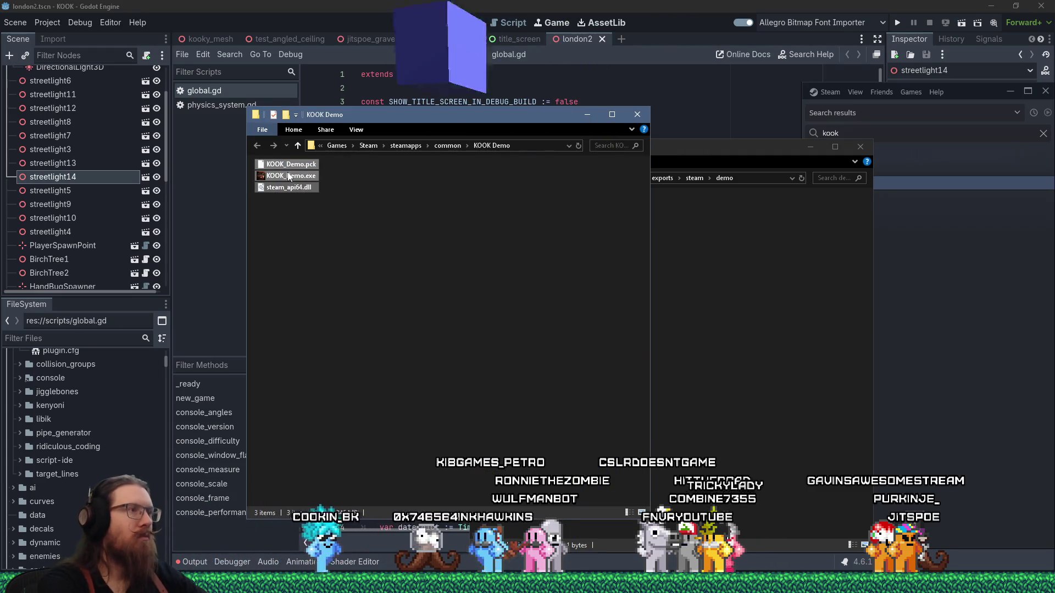
key("shift+Delete")
key("Return")
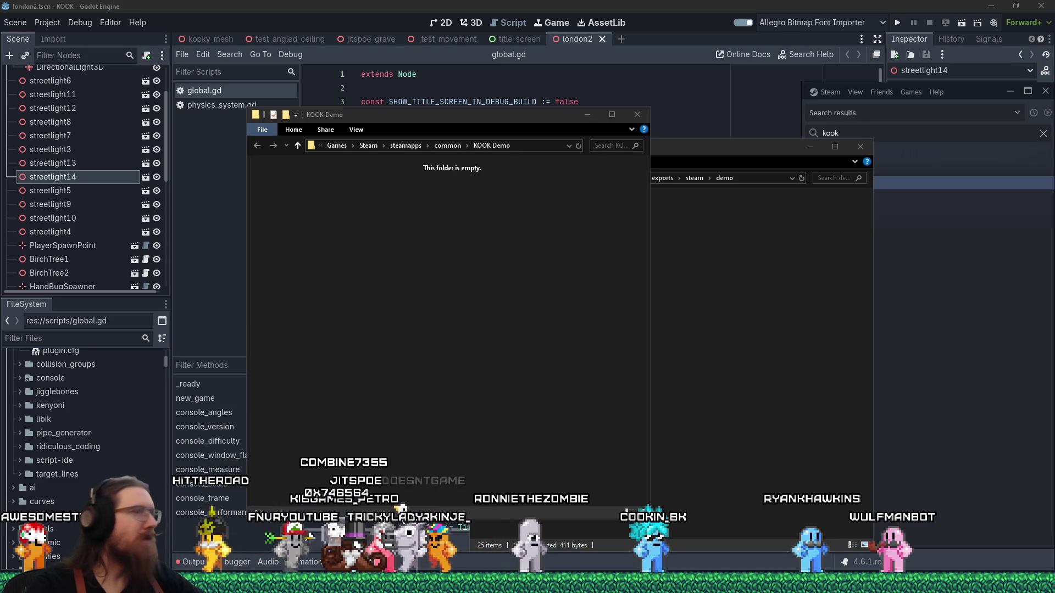
left_click(907, 116)
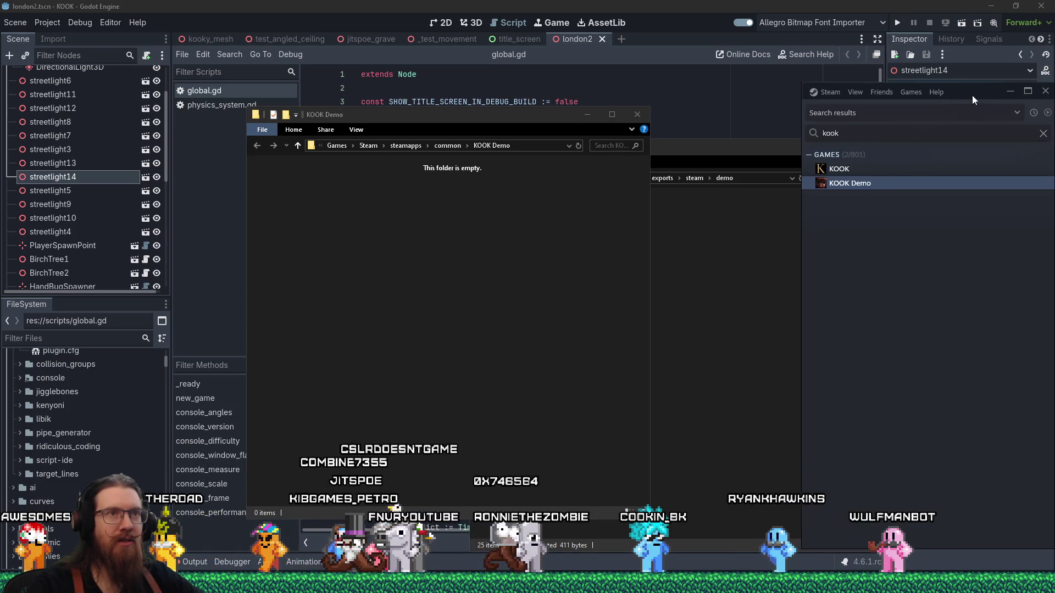
Verify KOOK Demo's installed files via Properties, then launch the demo from its context menu.
right_click(841, 184)
left_click(868, 263)
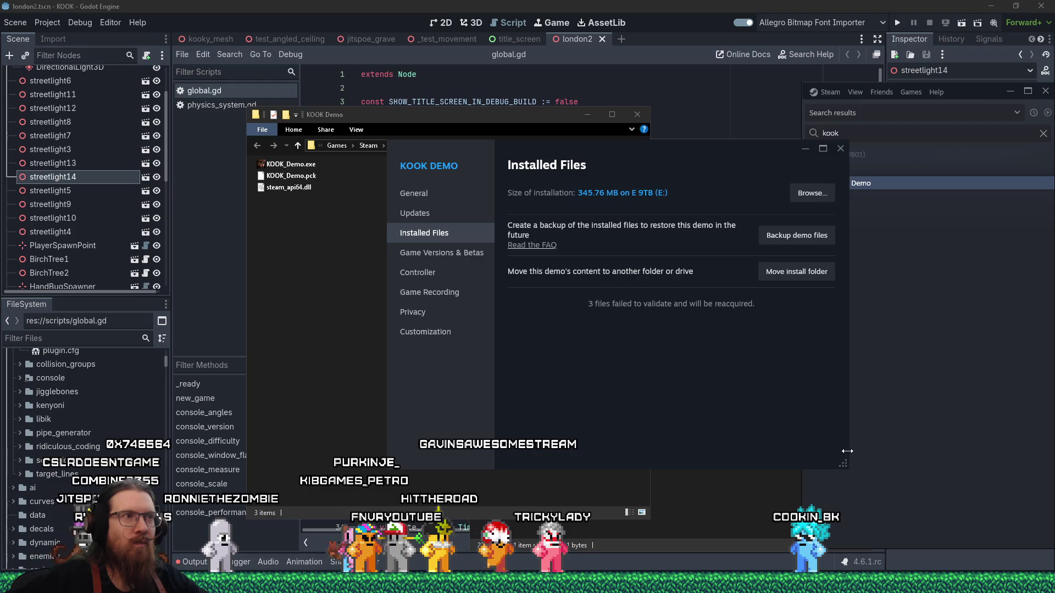
left_click(890, 176)
right_click(886, 183)
left_click(919, 186)
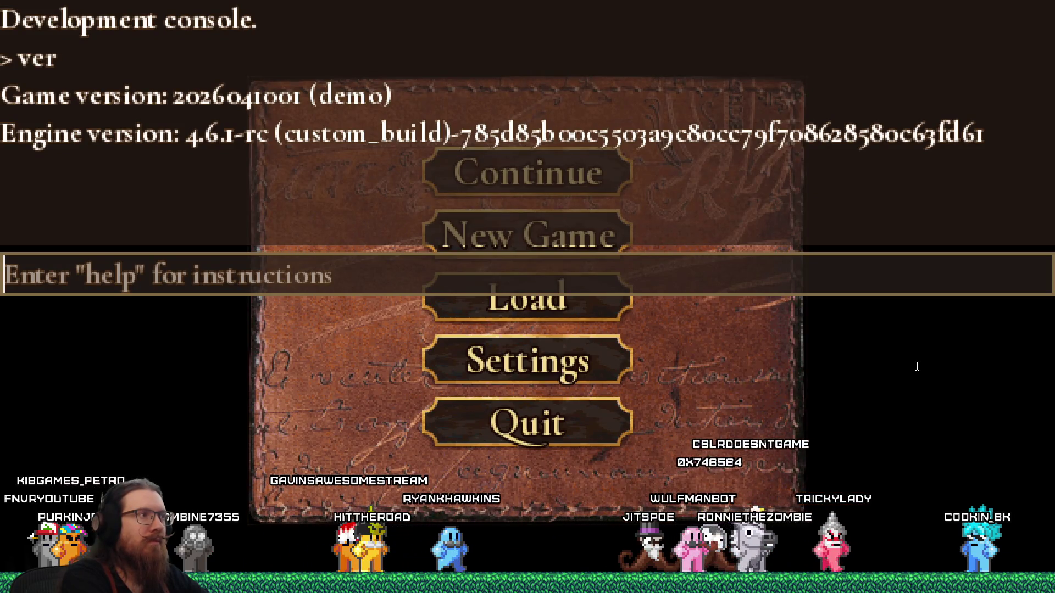
type("map dear_escher")
Load the dear_escher map from the console, close it and shoot the enemies ahead.
key("Return")
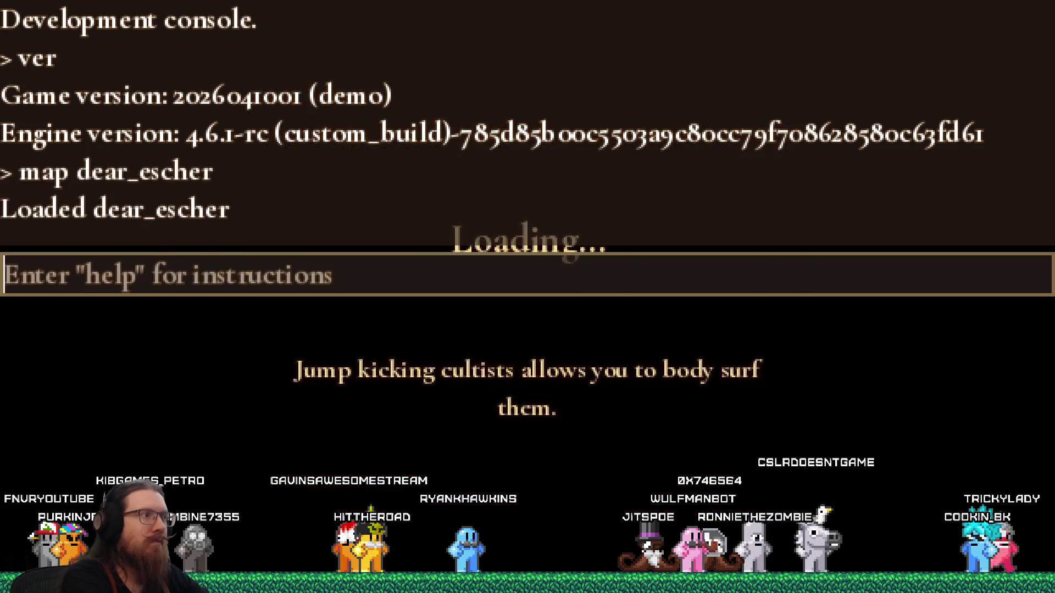
key("grave")
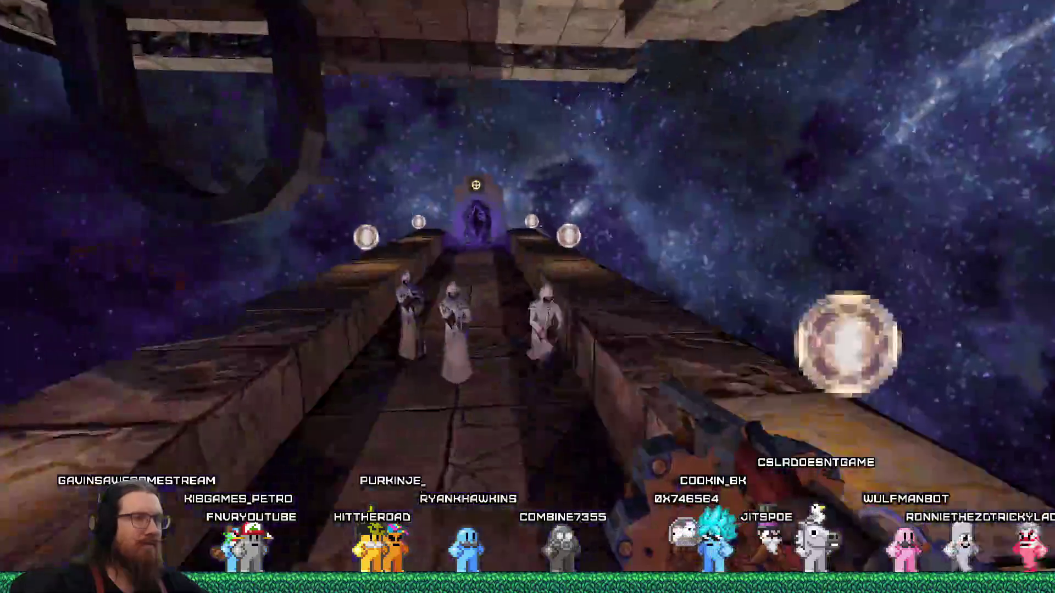
left_click(528, 297)
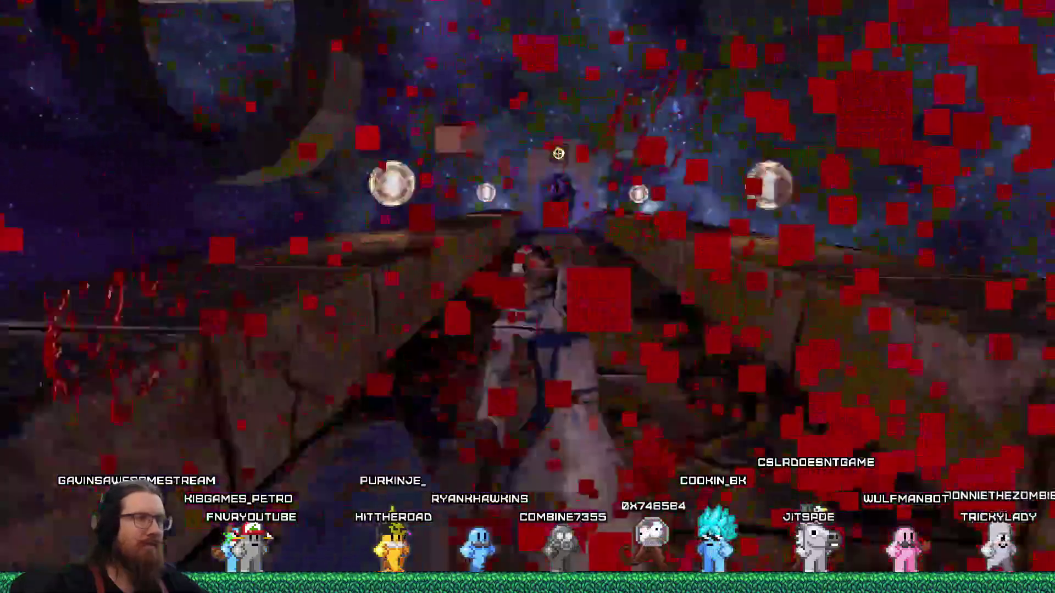
Walk through the portal gate, jump off the walkway and reload the last save after dying.
key("w")
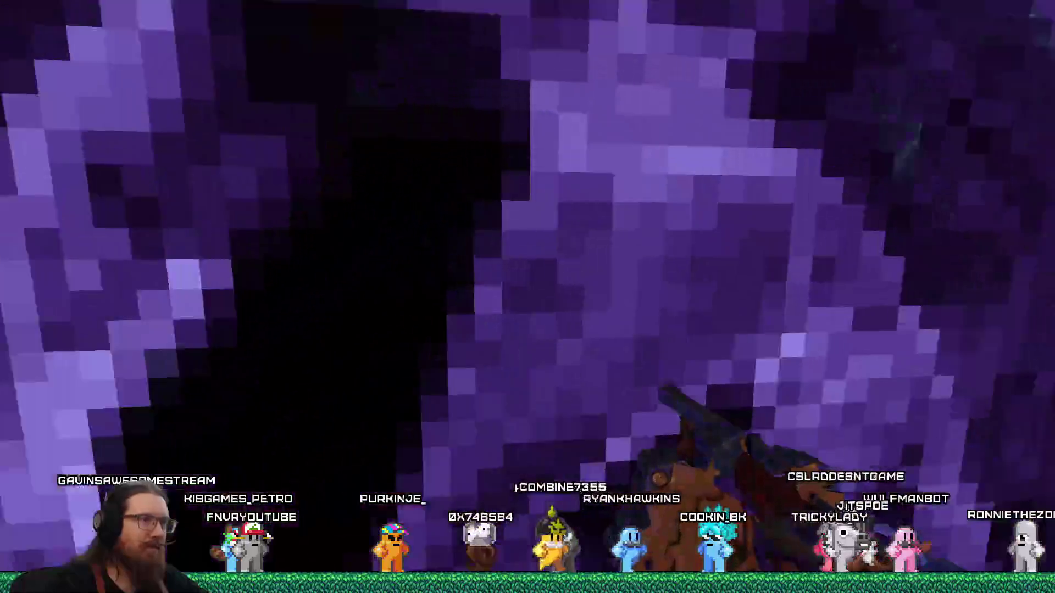
key("w")
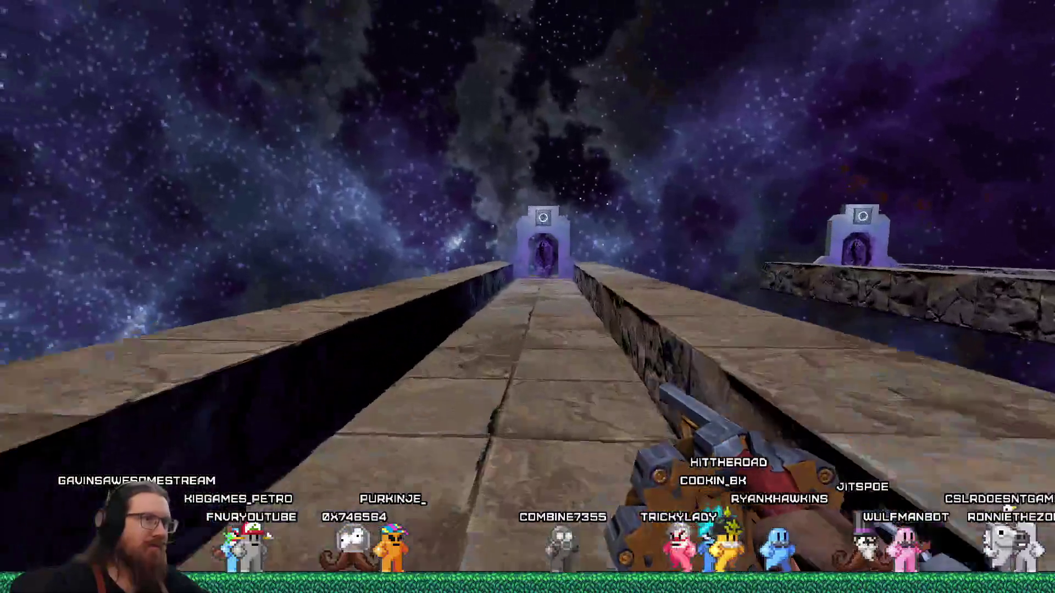
key("w")
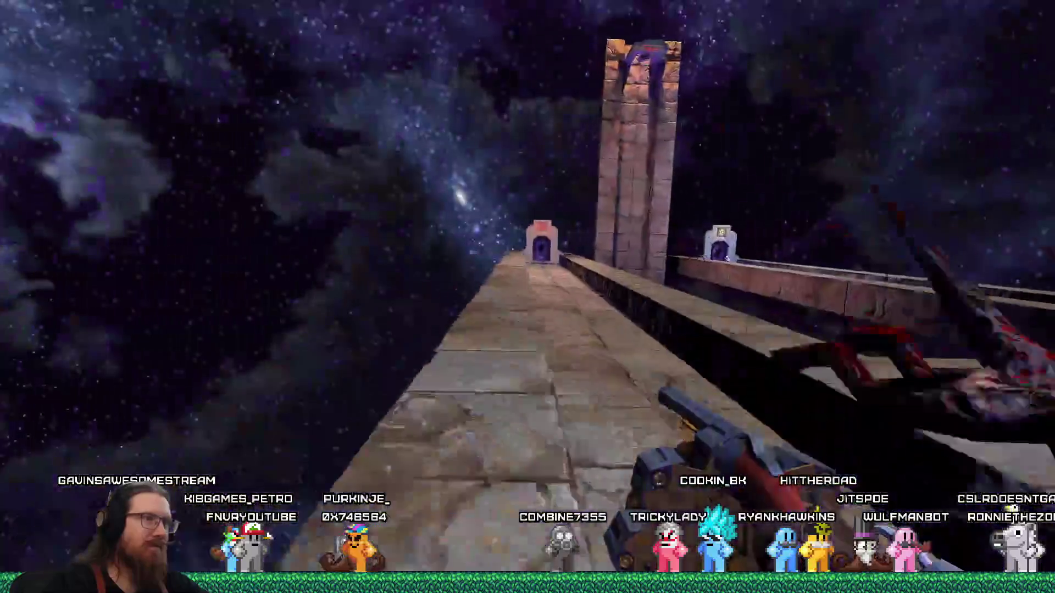
key("w")
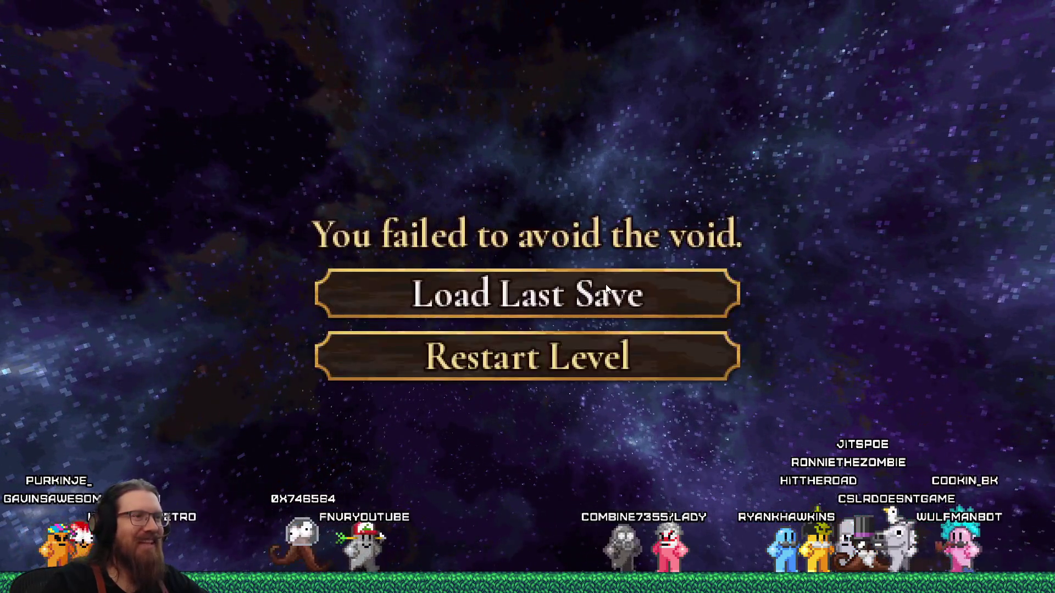
left_click(565, 300)
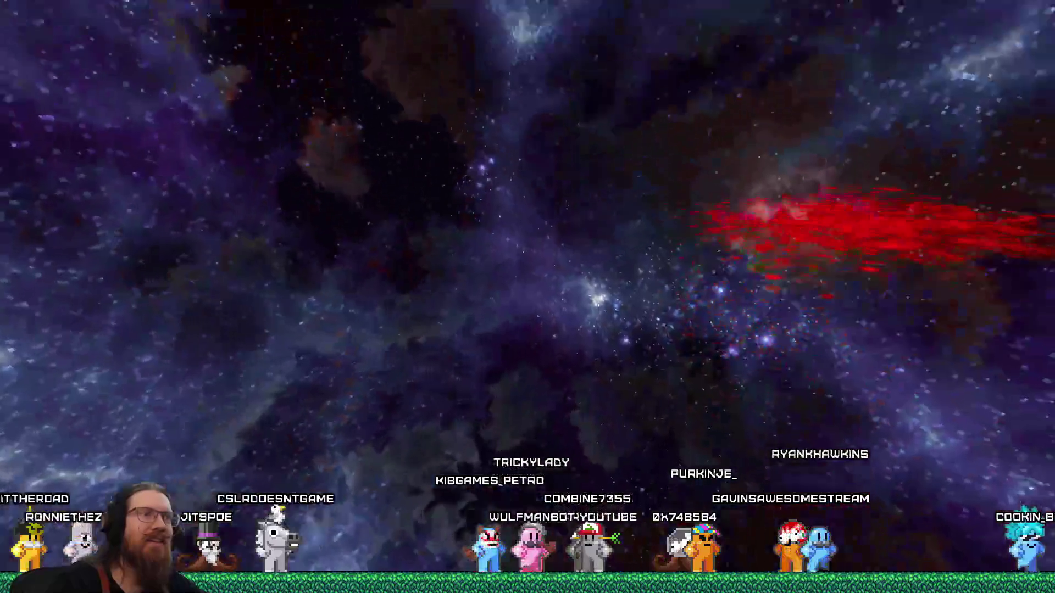
Quit the game with the console's quit command and bring the Notepad to-do list forward.
key("grave")
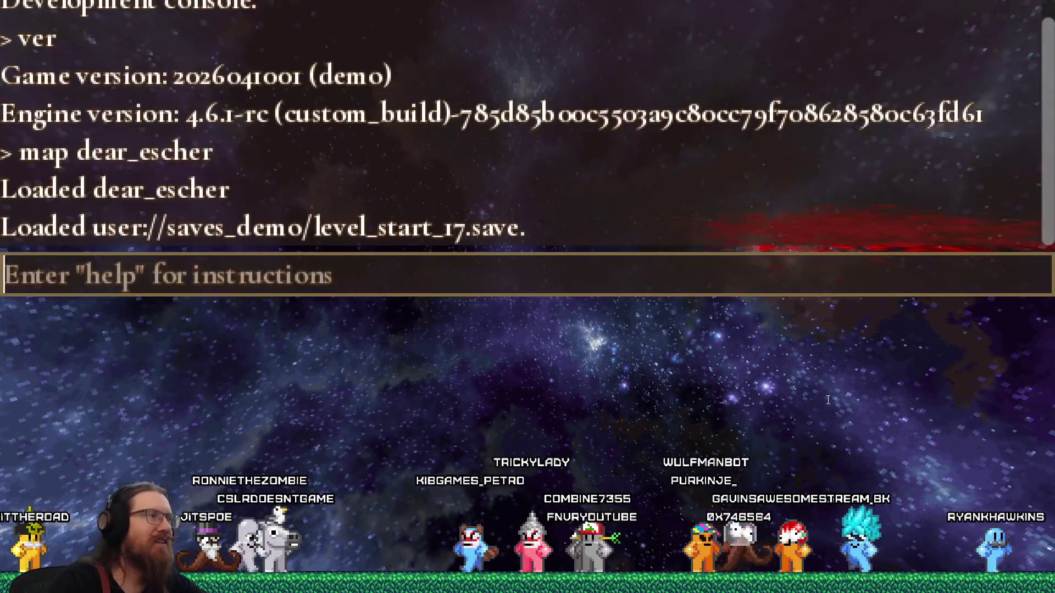
type("quit")
key("Return")
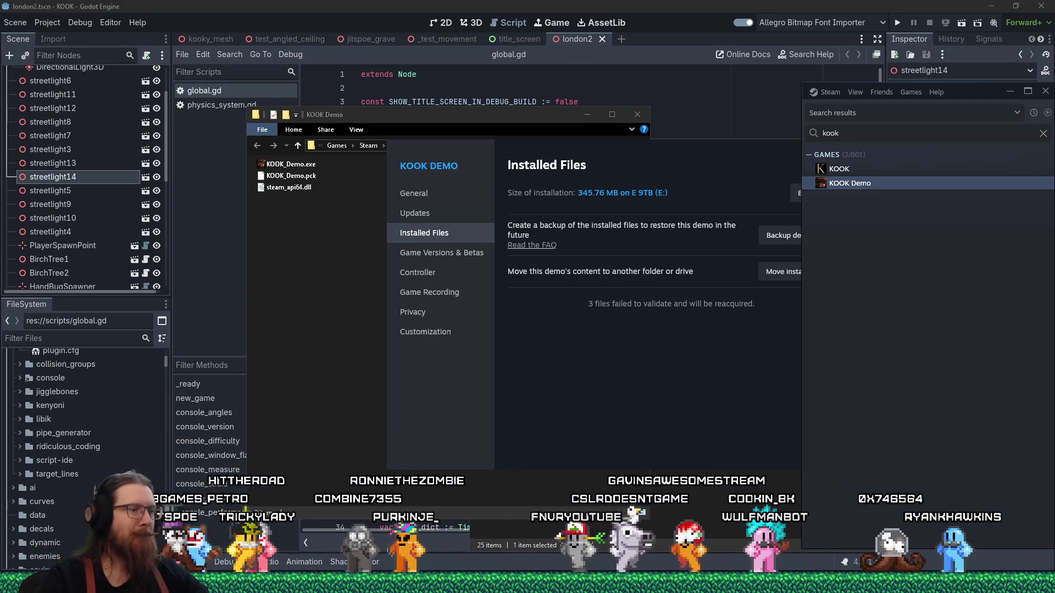
left_click(445, 536)
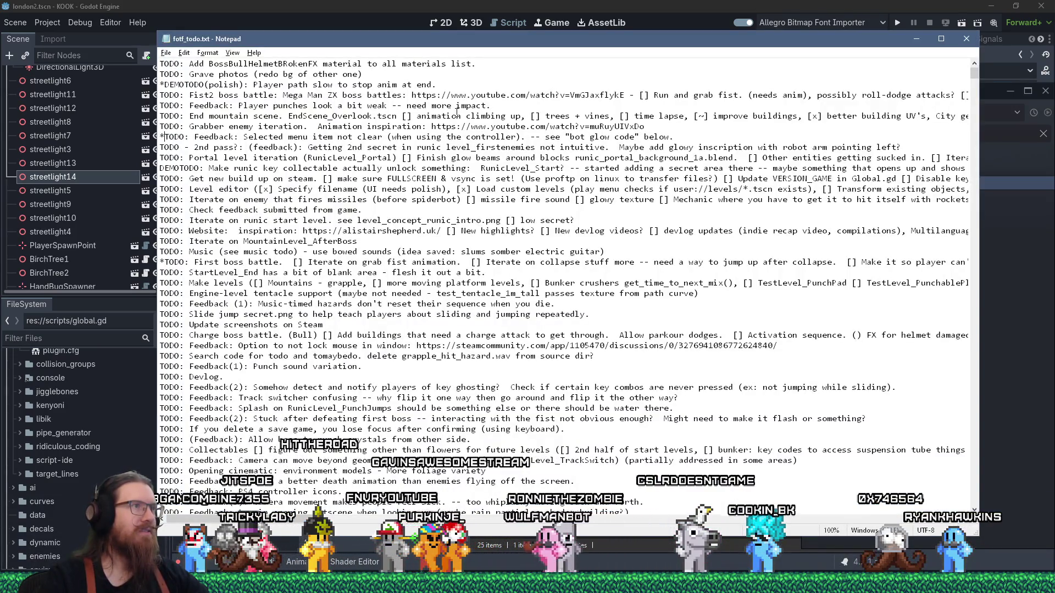
Highlight the DEMOTODO line about the player path, then return to the Godot editor.
left_click_drag(159, 86, 437, 84)
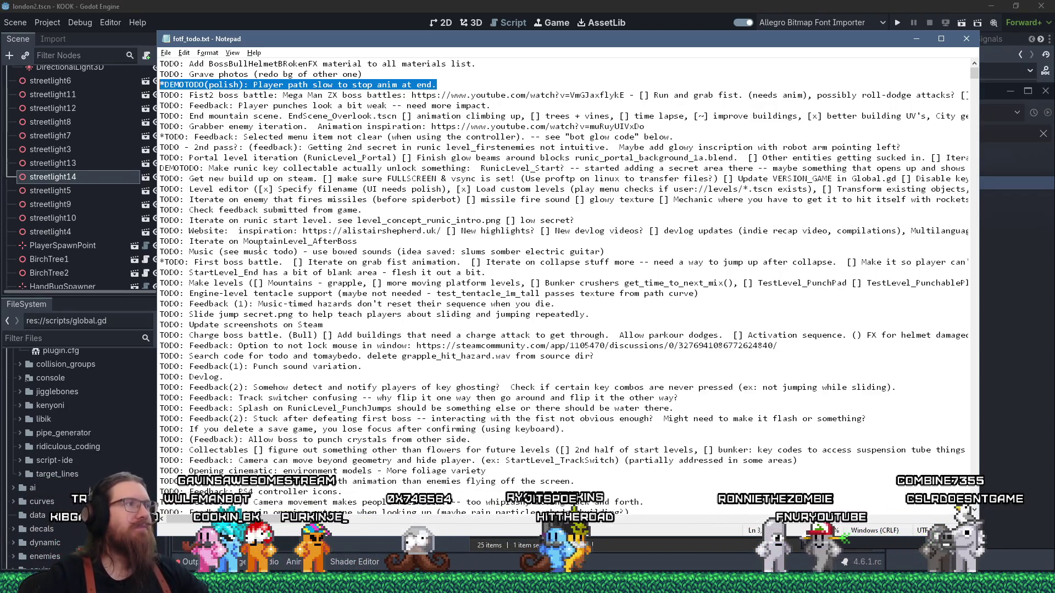
left_click(442, 5)
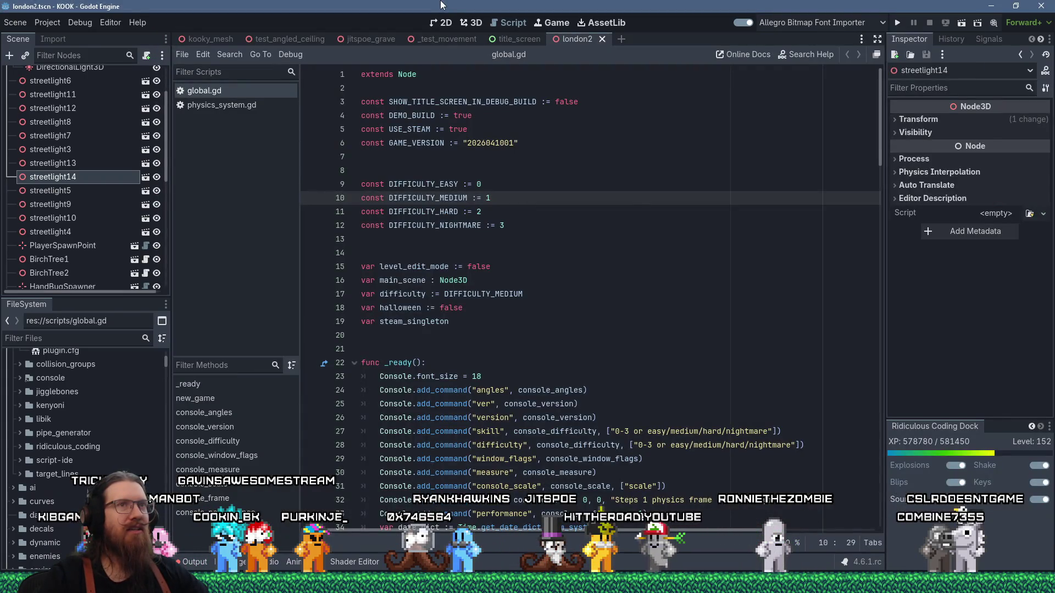
Show Godot's output log and switch to the Fork git client.
key("F5")
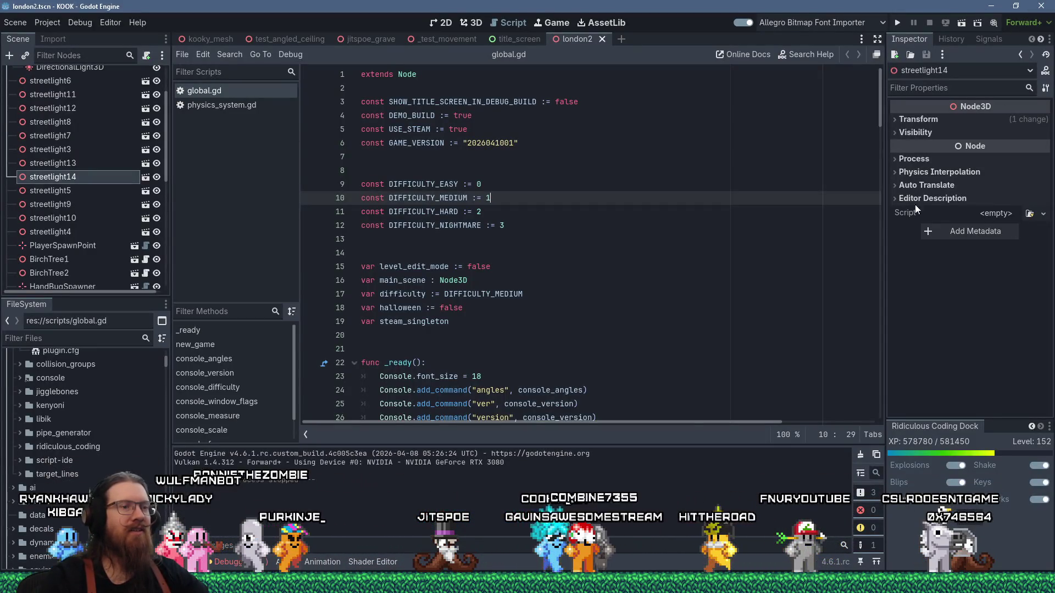
key("alt+Tab")
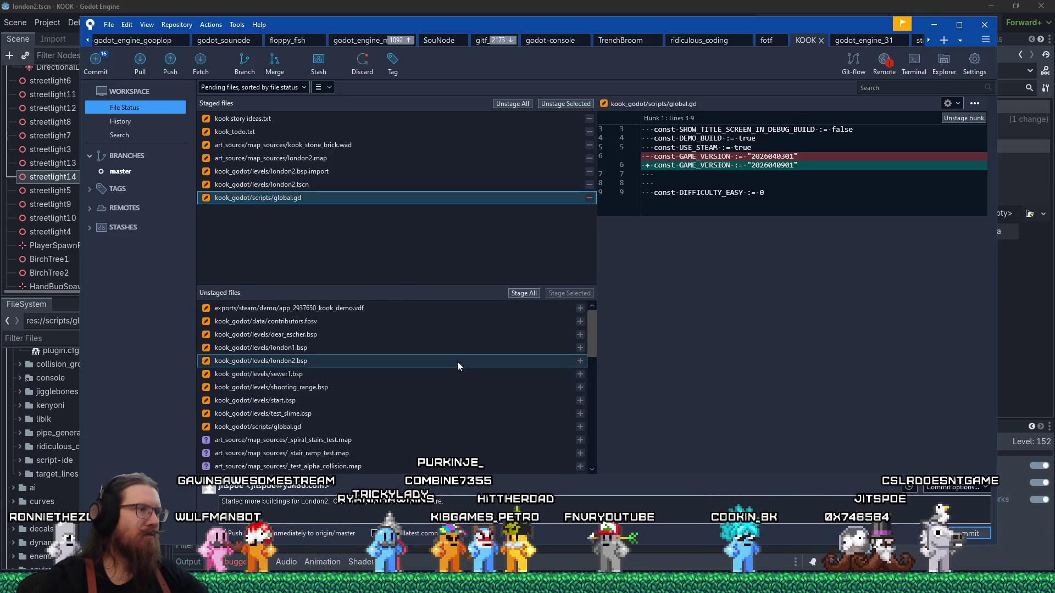
Review and stage the demo vdf file, contributors.fosv and global.gd changes.
left_click(466, 309)
left_click(569, 294)
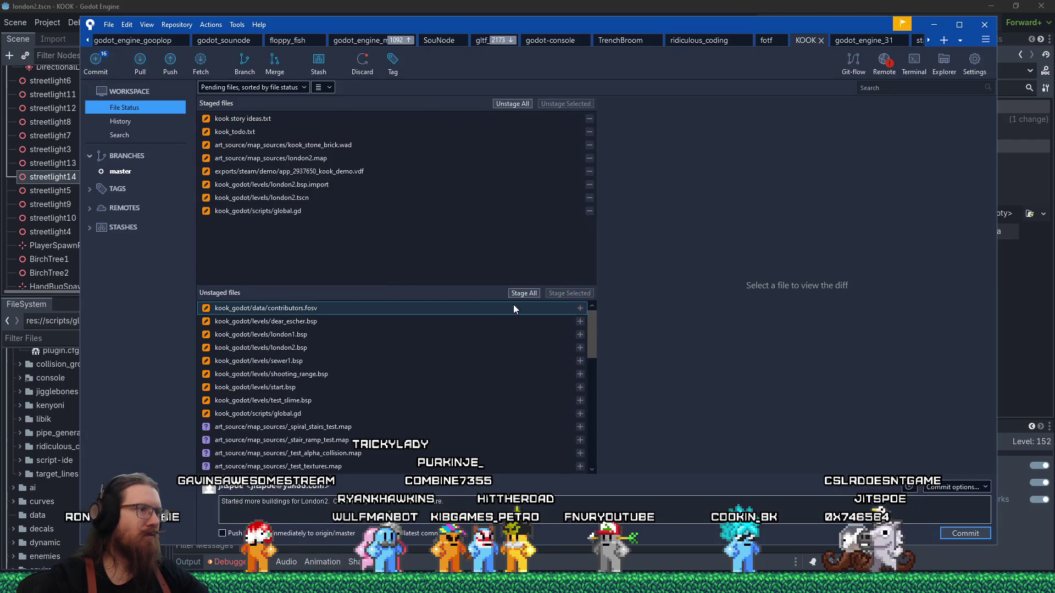
left_click(487, 308)
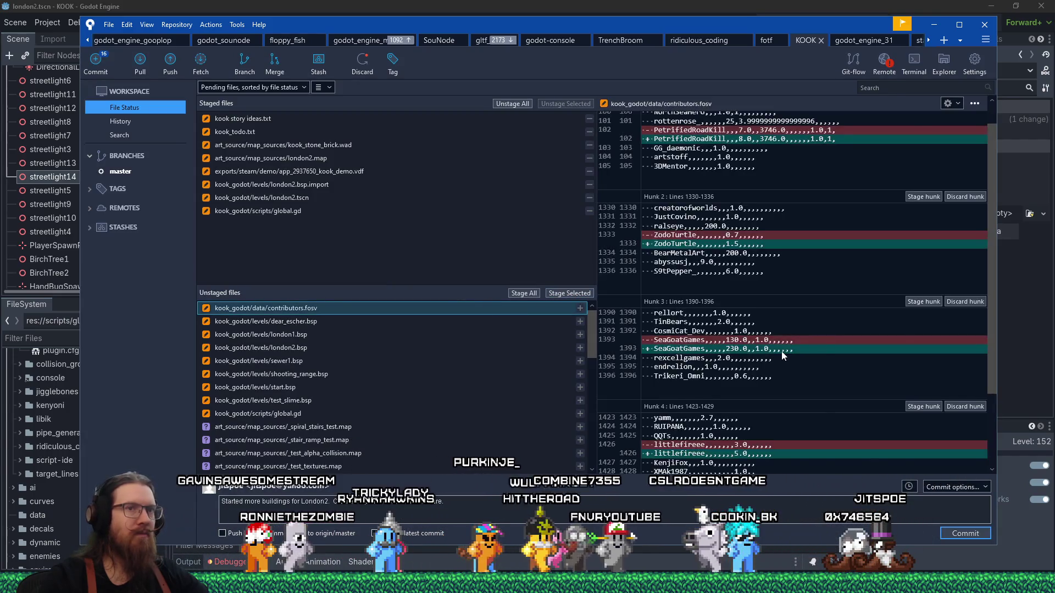
left_click(570, 293)
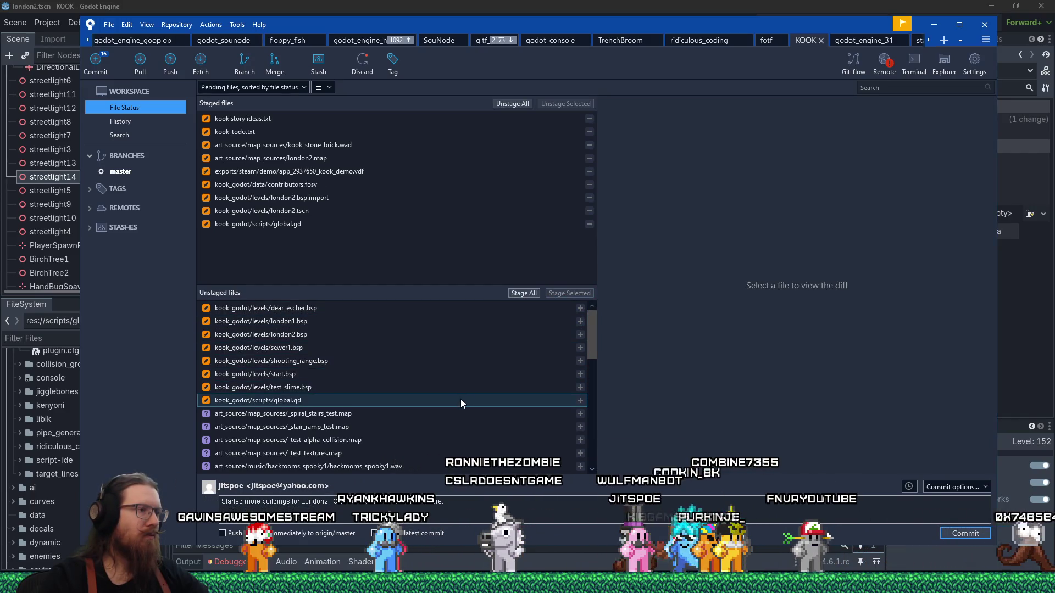
left_click(461, 399)
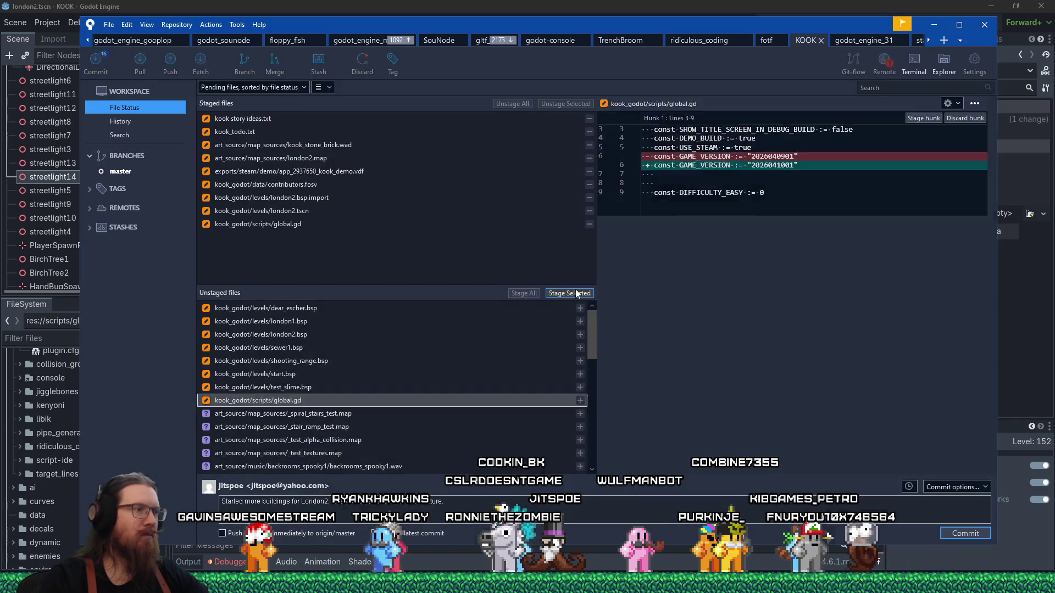
left_click(570, 294)
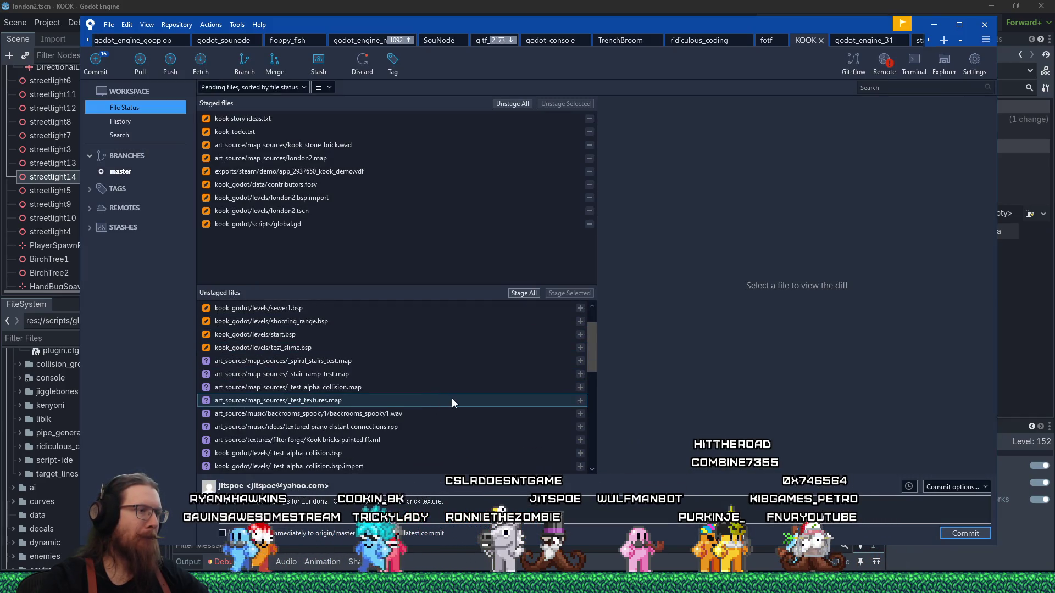
scroll(452, 398, "down", 3)
scroll(454, 399, "down", 3)
scroll(454, 397, "down", 3)
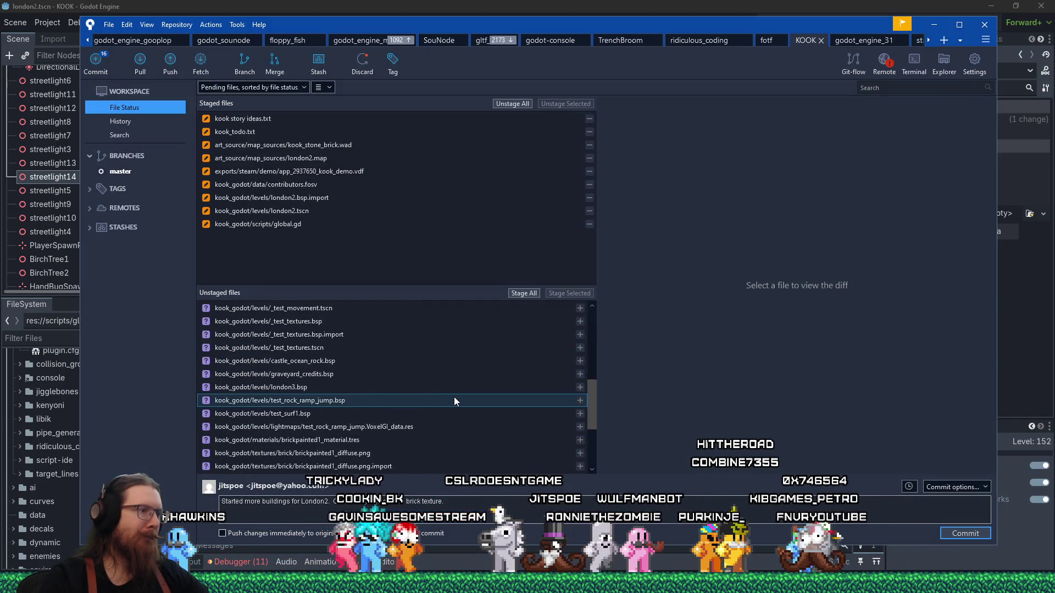
scroll(454, 401, "down", 3)
Prefix the commit message with 'New steam demo build.' and commit the staged changes.
left_click(507, 502)
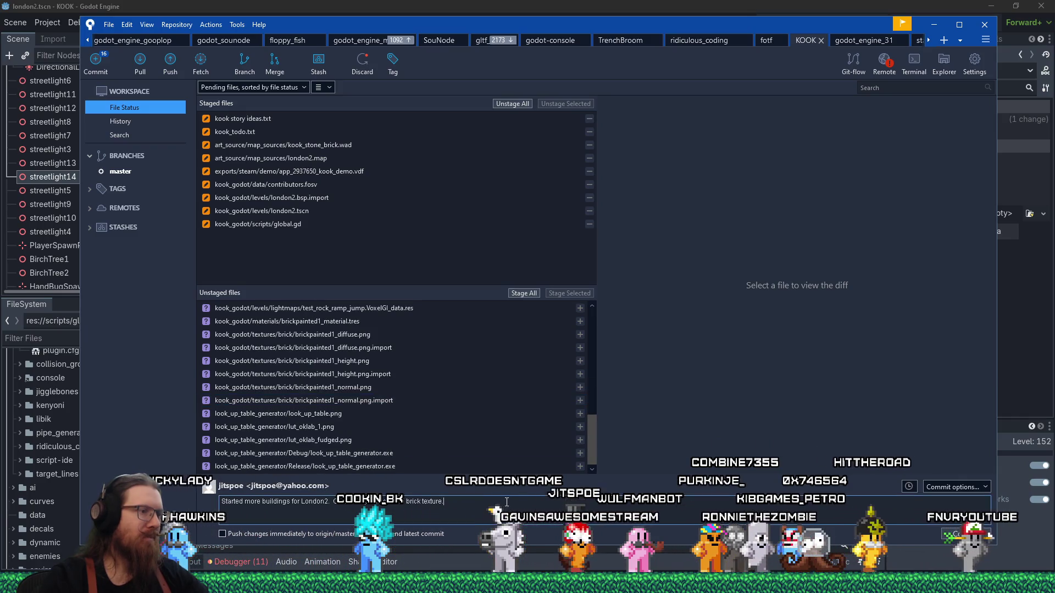
key("Home")
type("New steam")
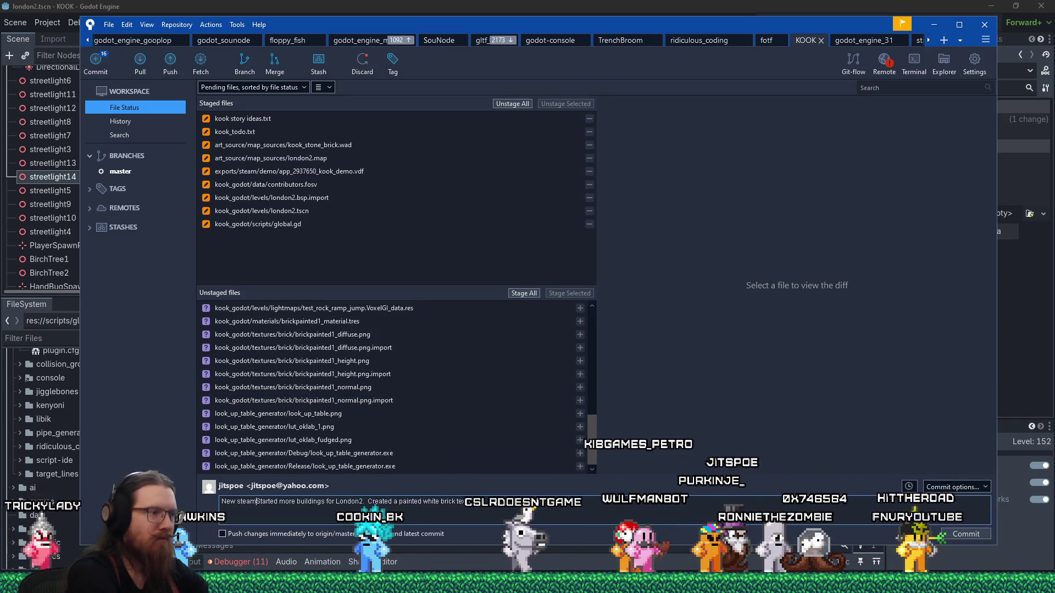
type(" demo bu")
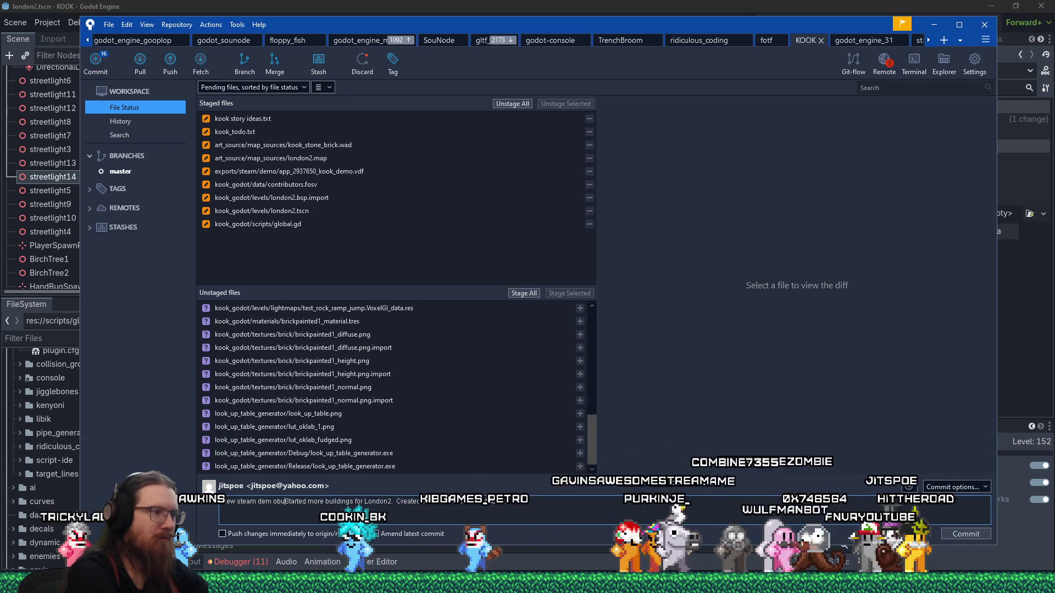
type("ild.")
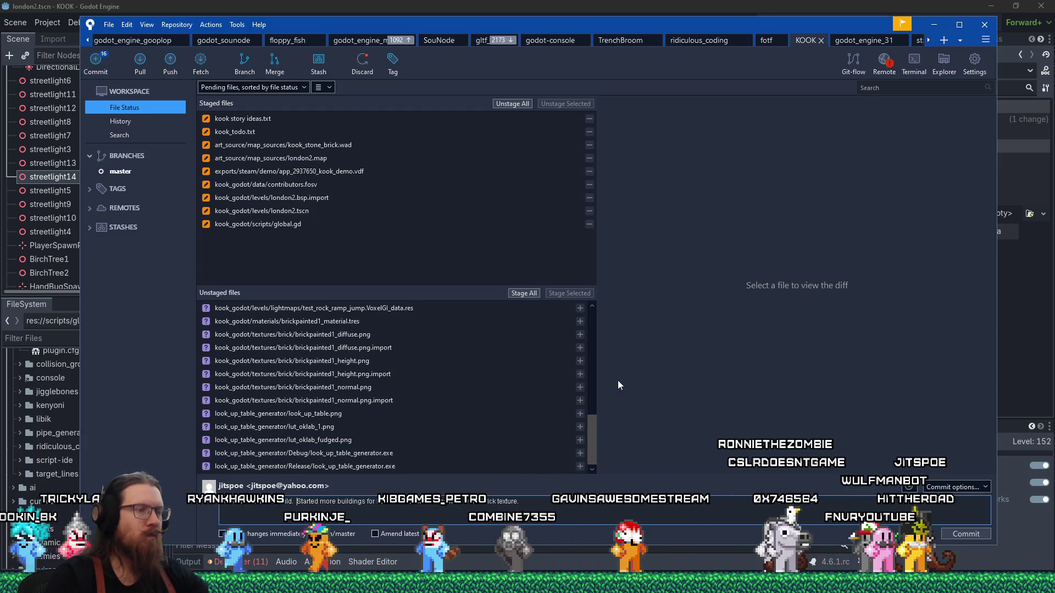
left_click(966, 533)
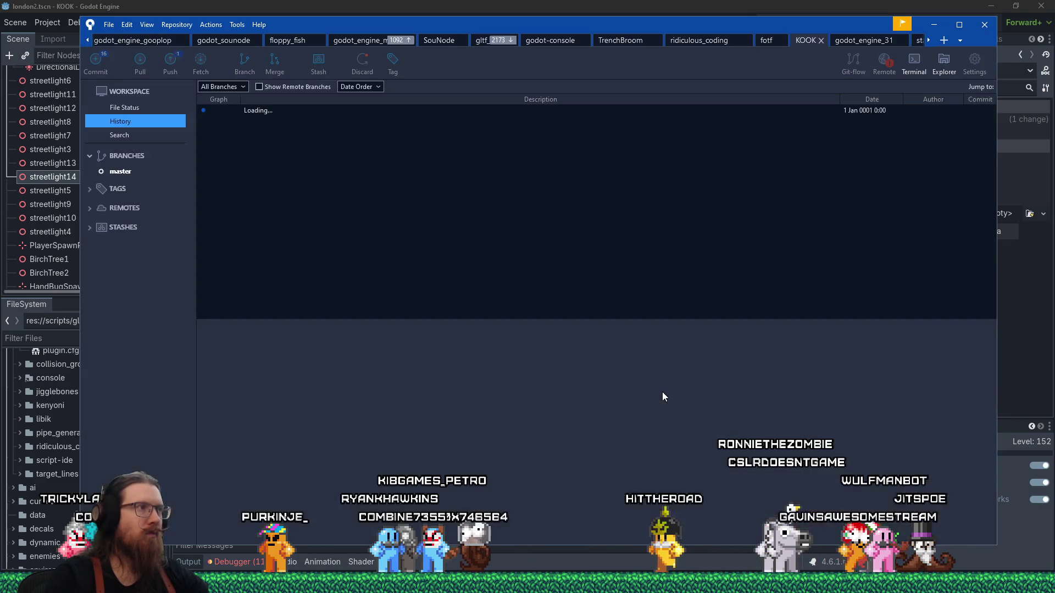
Leave Fork after the commit finishes and return to the Godot editor.
key("alt+Tab")
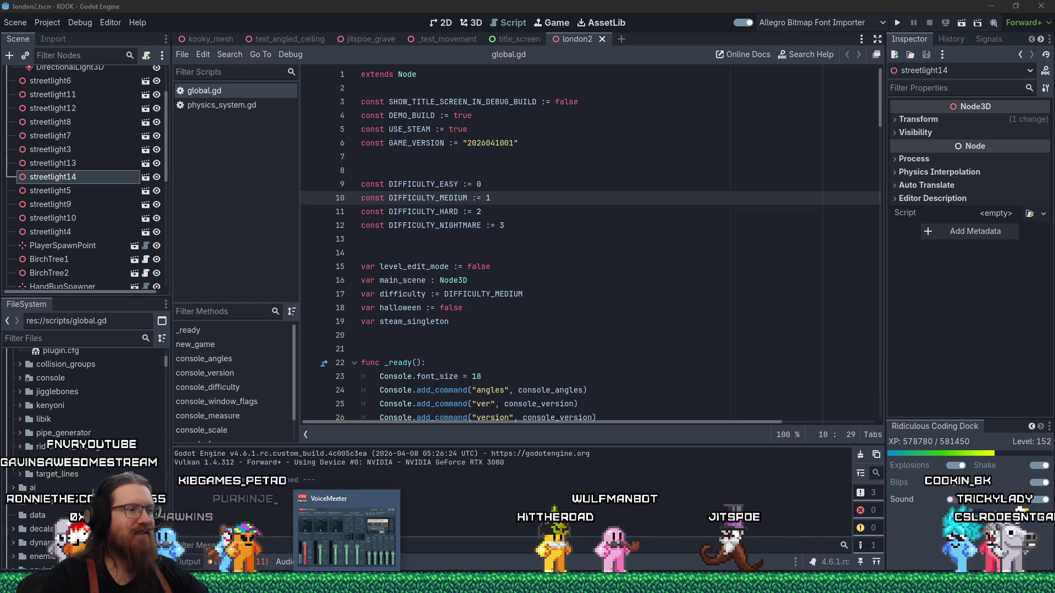
Bring up options for one of the Untitled Paint windows from the taskbar.
right_click(363, 536)
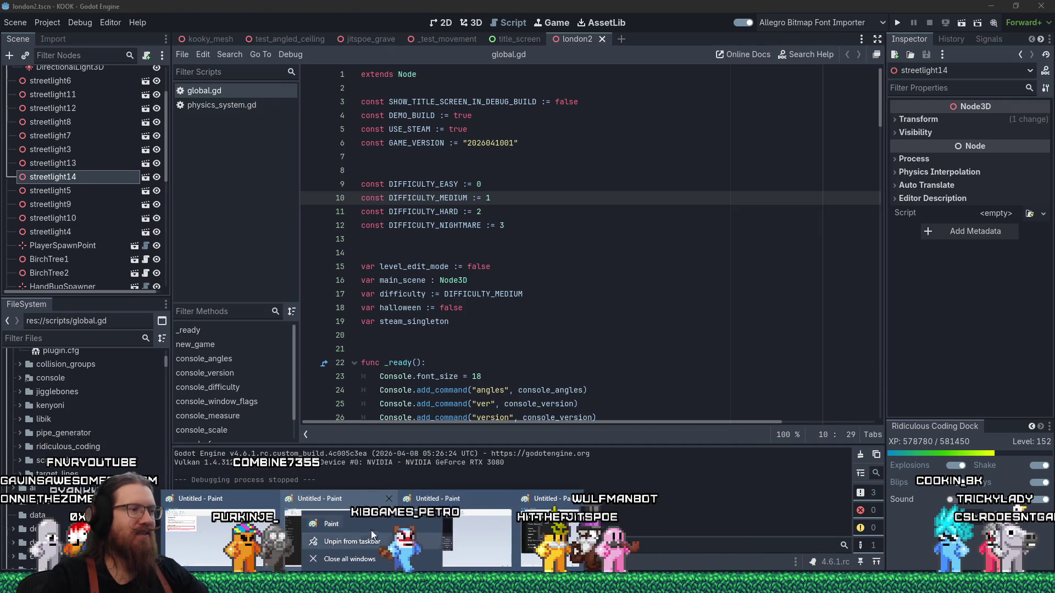
Draw a second rectangle beside the square, narrow it and move it left over the square.
left_click(331, 525)
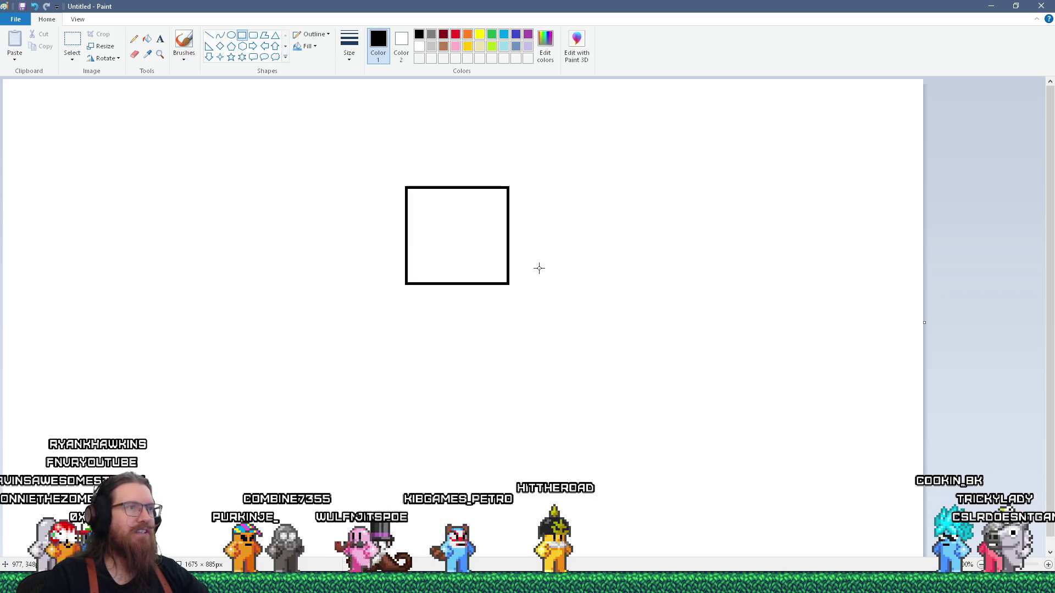
mouse_move(509, 188)
left_mouse_down()
mouse_move(547, 288)
mouse_move(627, 282)
left_mouse_up()
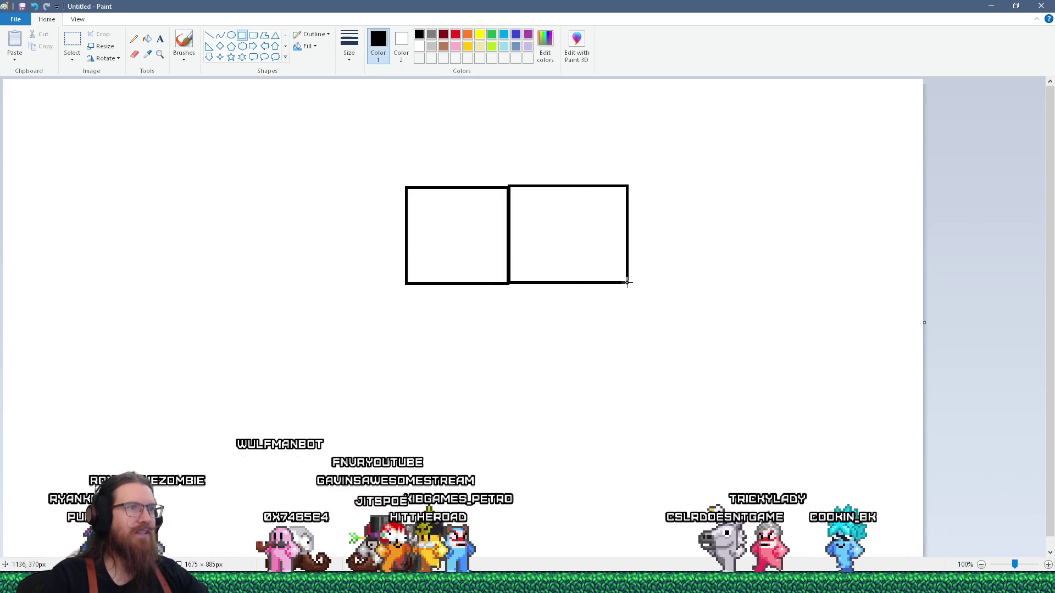
left_click_drag(627, 282, 559, 284)
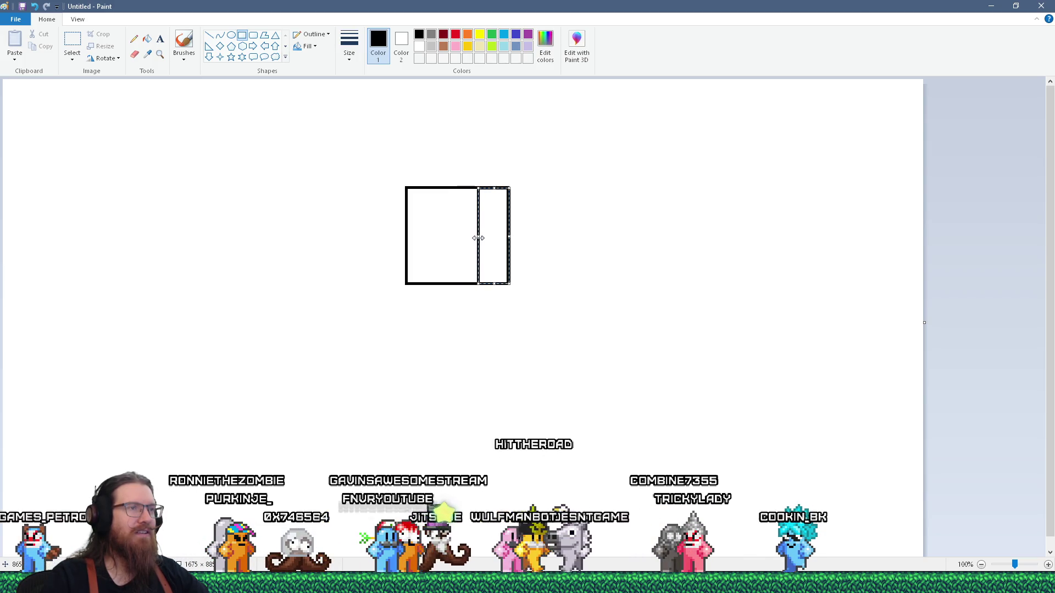
left_click_drag(497, 240, 478, 238)
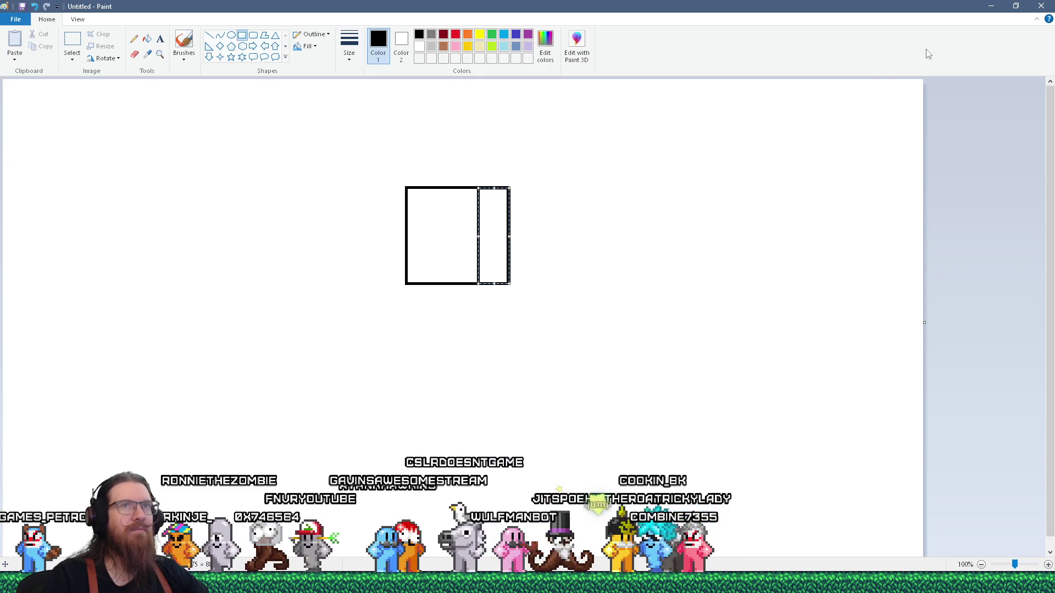
Close Paint and discard the sketch without saving.
left_click(1041, 7)
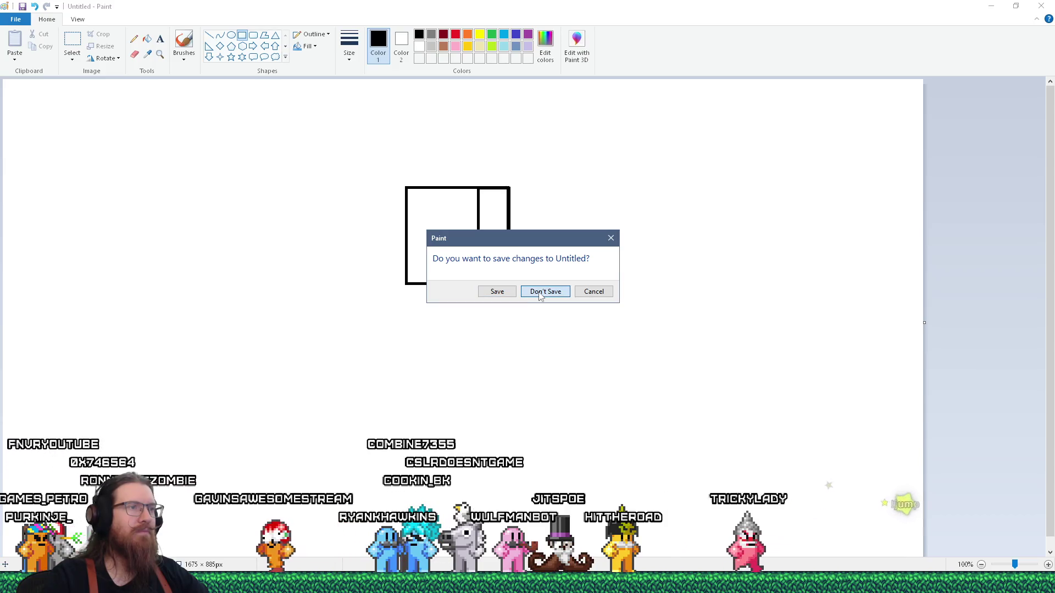
left_click(539, 295)
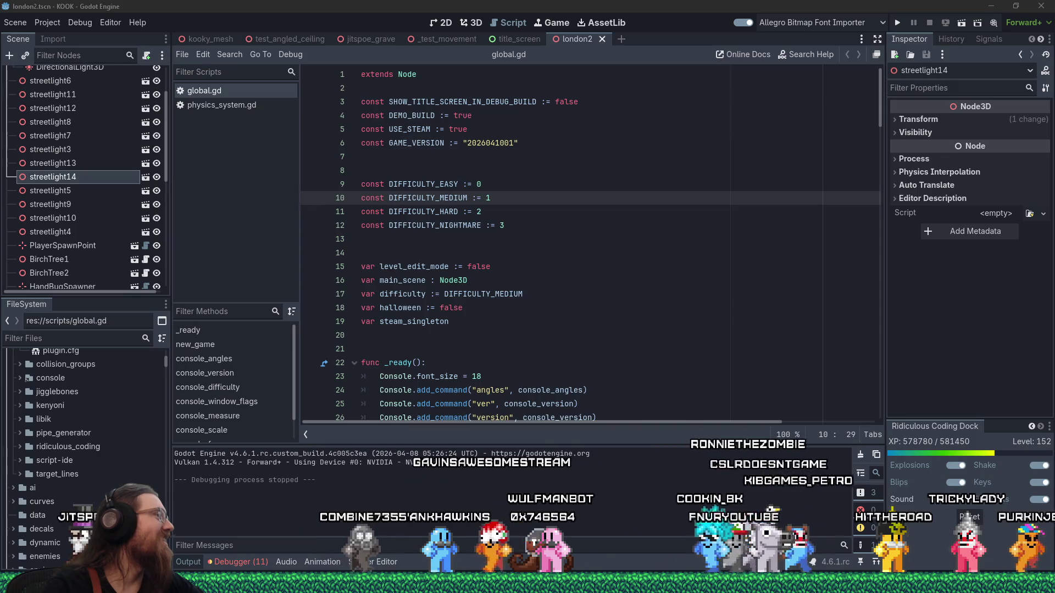
Draft the Bluesky reply asking someone to record a first KOOK demo playthrough, then return to Godot.
key("alt+Tab")
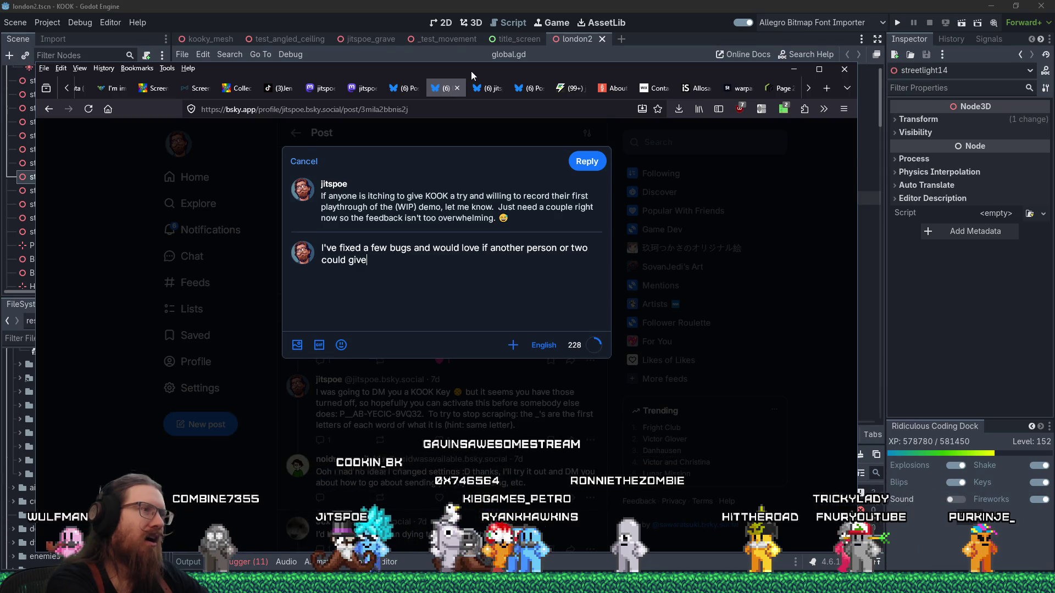
type(" the KOOK demo a first run playthrough and record it")
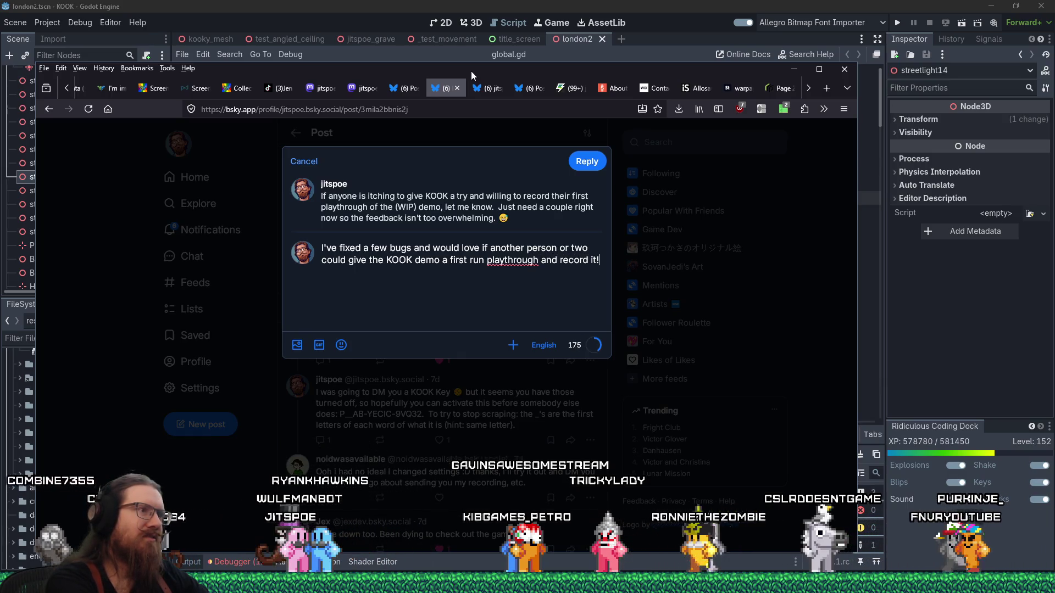
type("!")
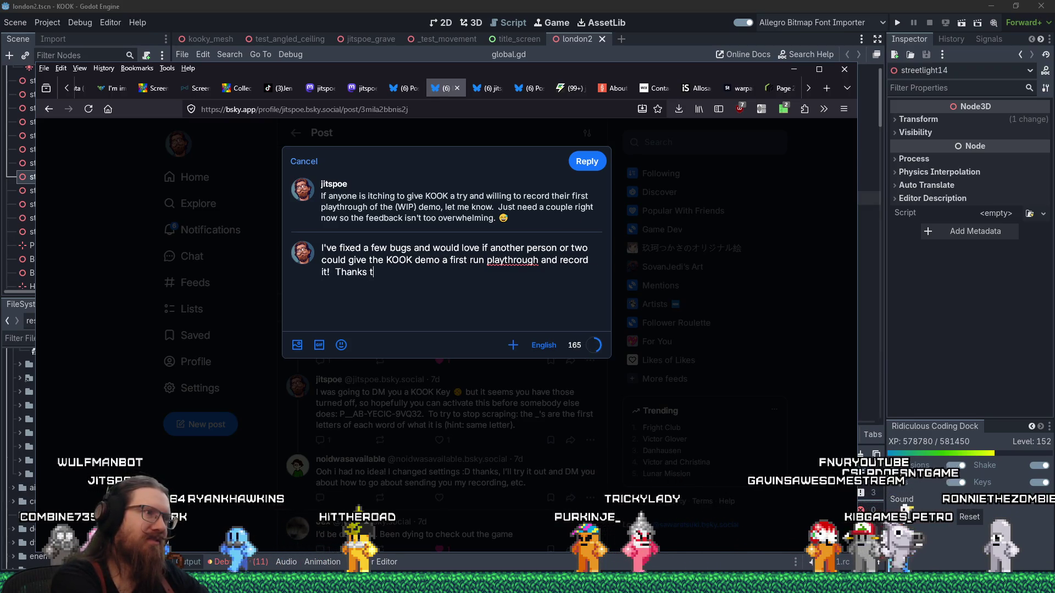
type("o those who tested last week!")
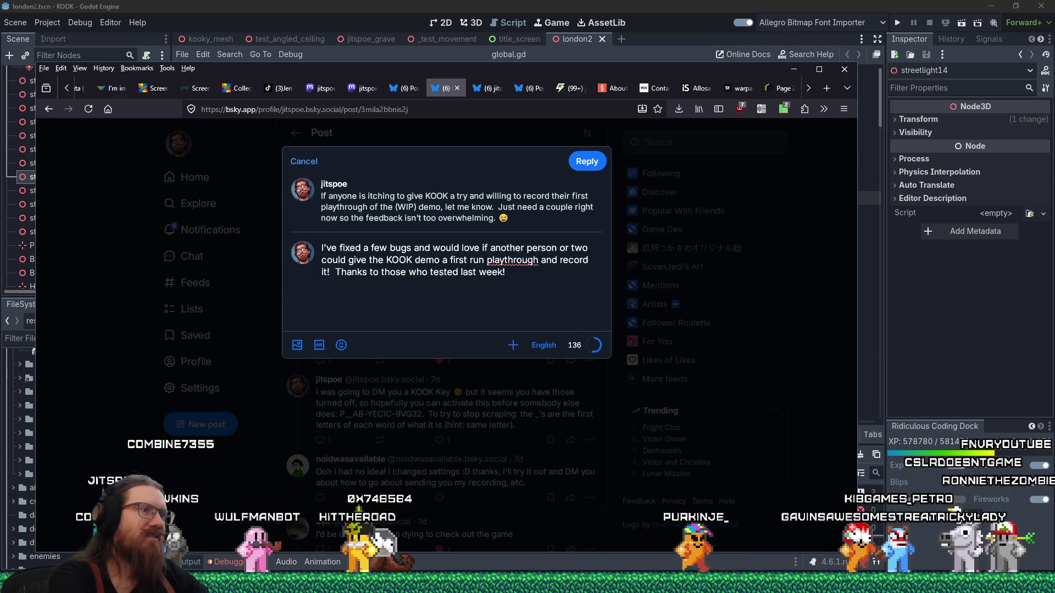
key("alt+Tab")
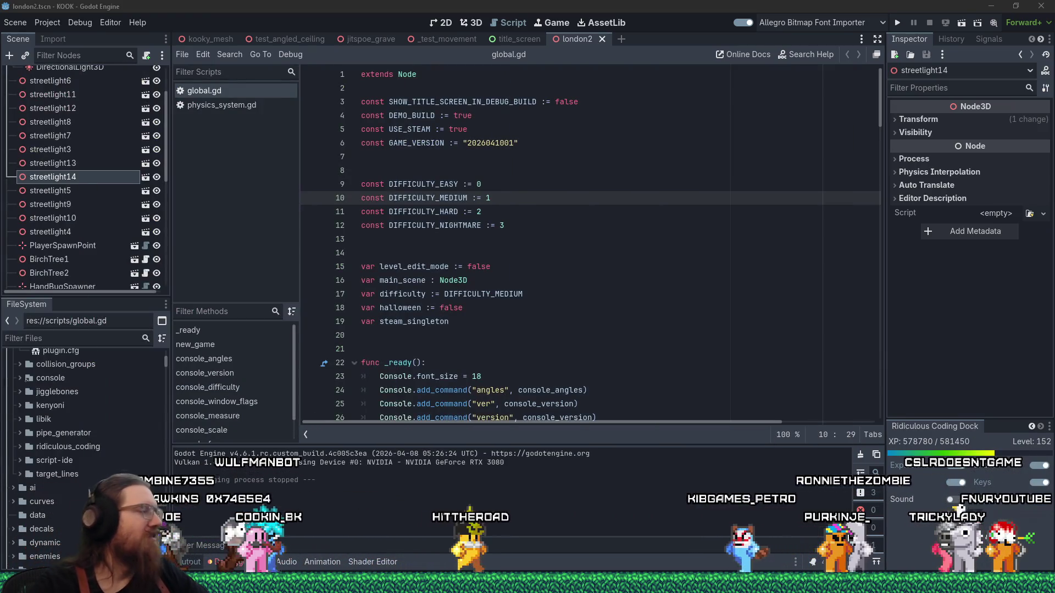
Show the debugger's Errors (11) list with unused-parameter warnings and level_system.gd signal errors.
left_click(238, 561)
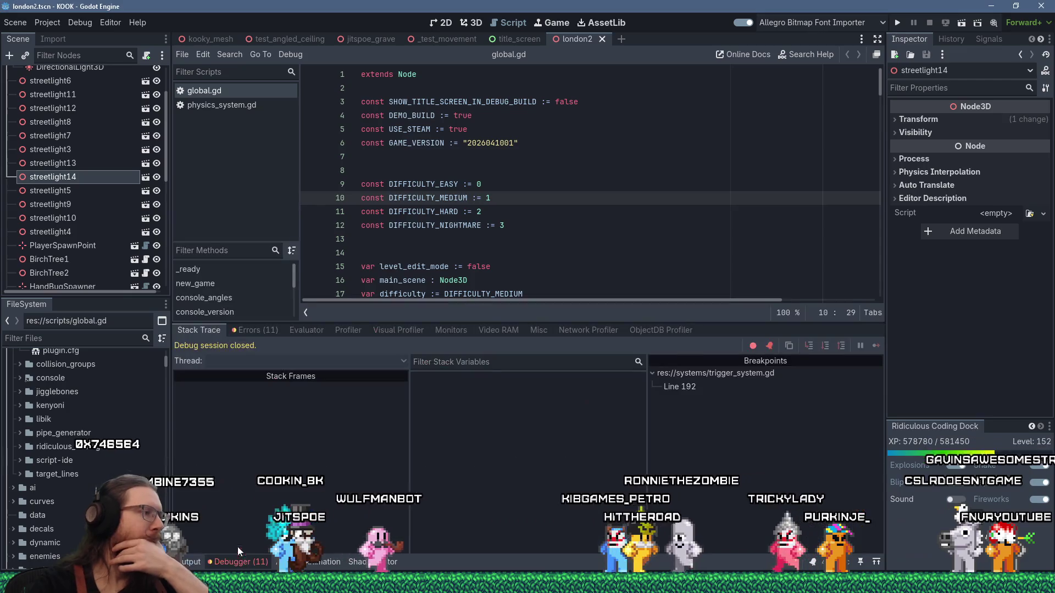
left_click(257, 330)
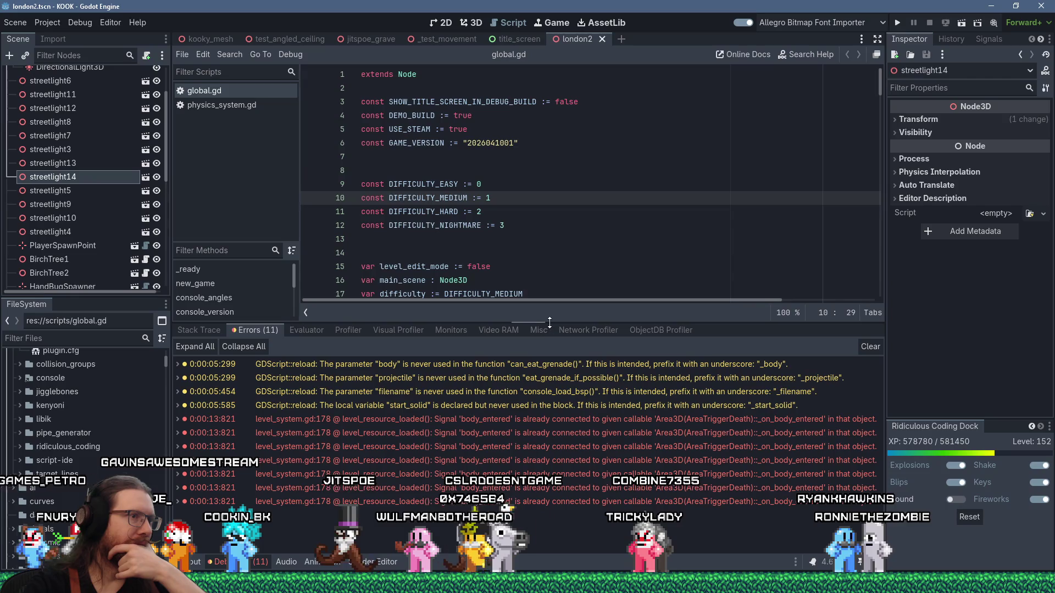
Toggle the errors panel, run the project with F5, and switch to the Notepad todo list.
left_click_drag(550, 322, 542, 339)
left_click(549, 250)
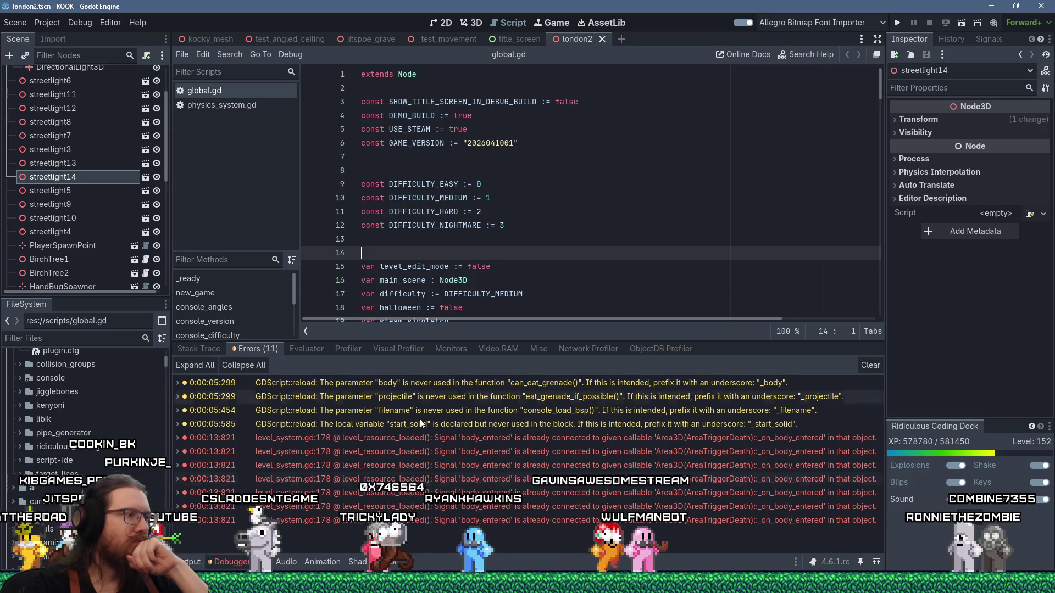
left_click(231, 562)
left_click(227, 561)
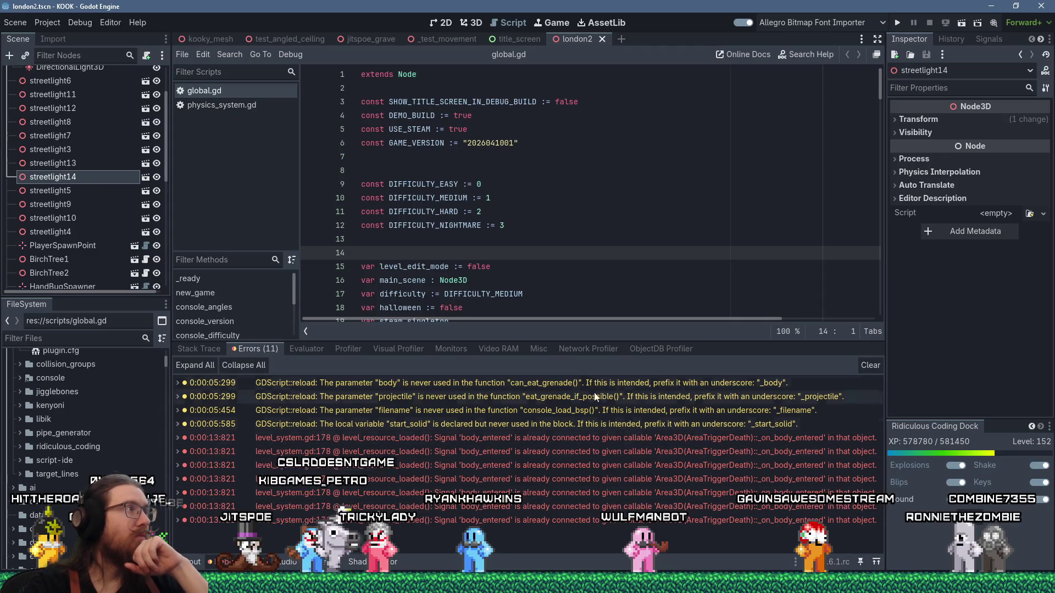
key("F5")
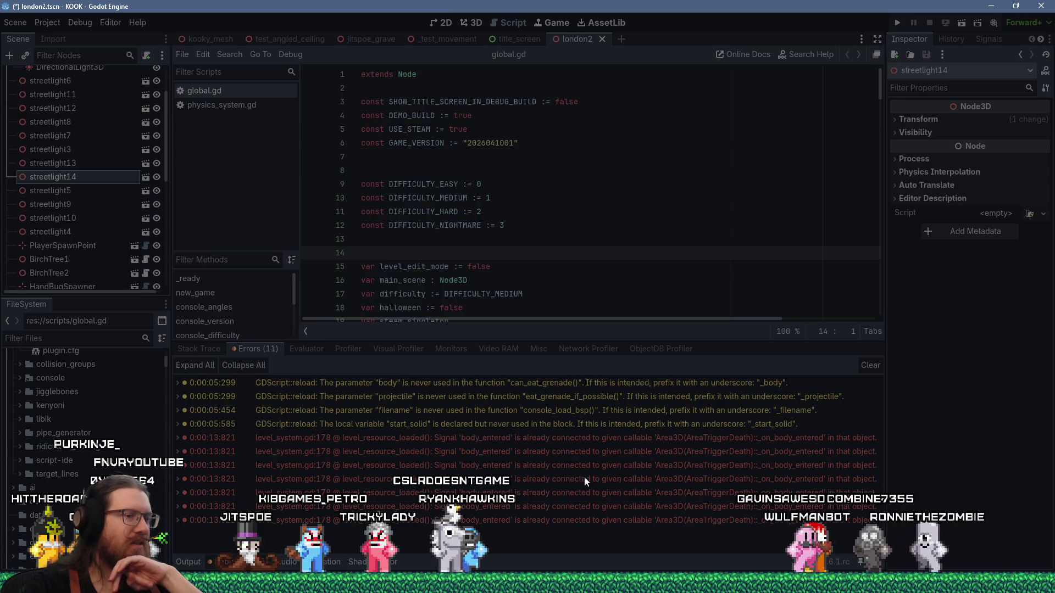
key("alt+Tab")
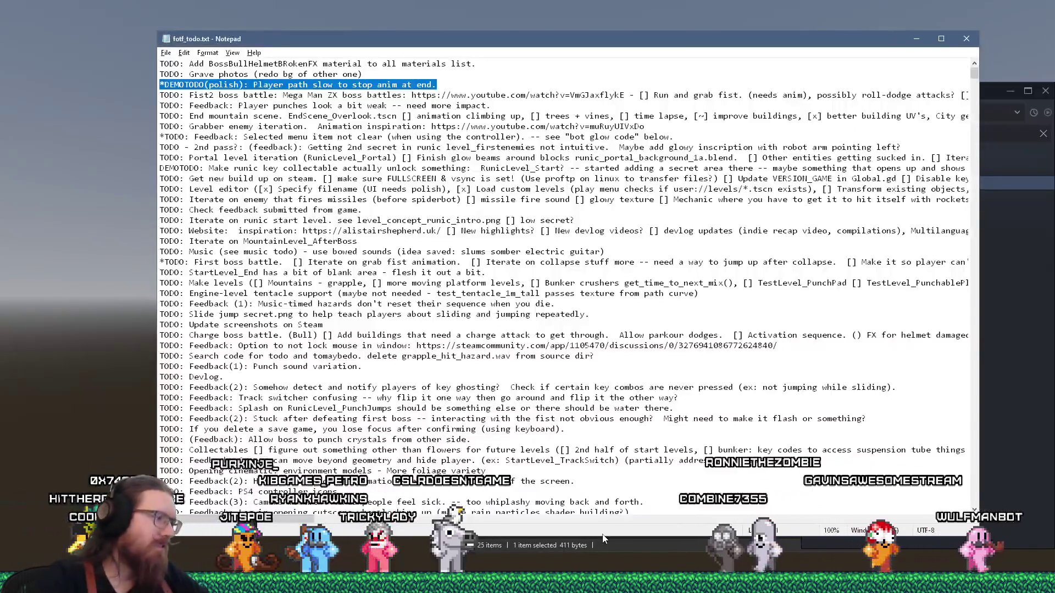
Close the stray File Explorer windows (Videos, screenshots and others) from the taskbar thumbnails.
left_click(458, 536)
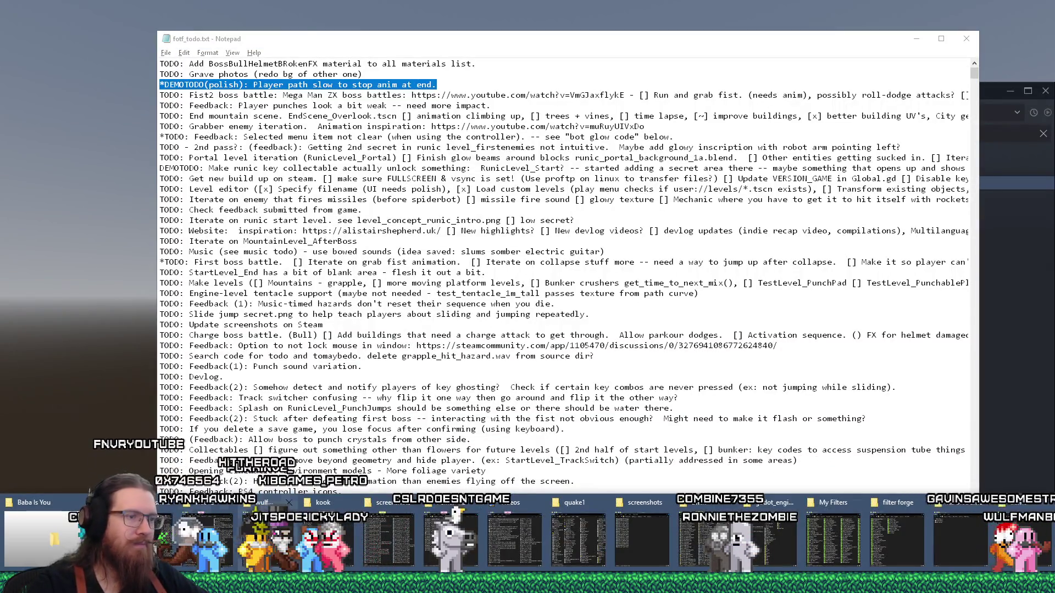
left_click(537, 504)
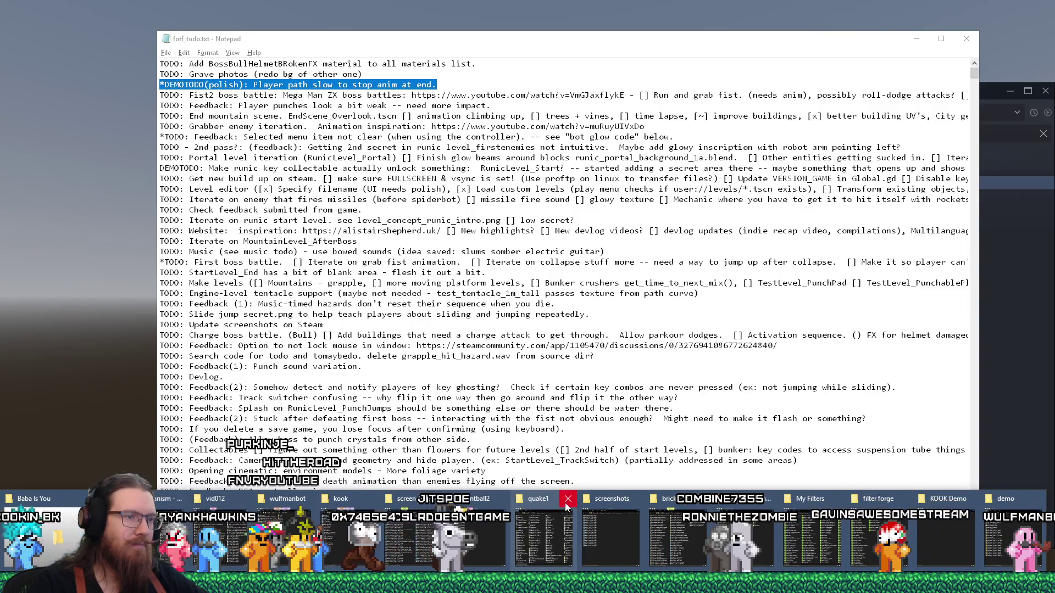
left_click(569, 499)
left_click(570, 500)
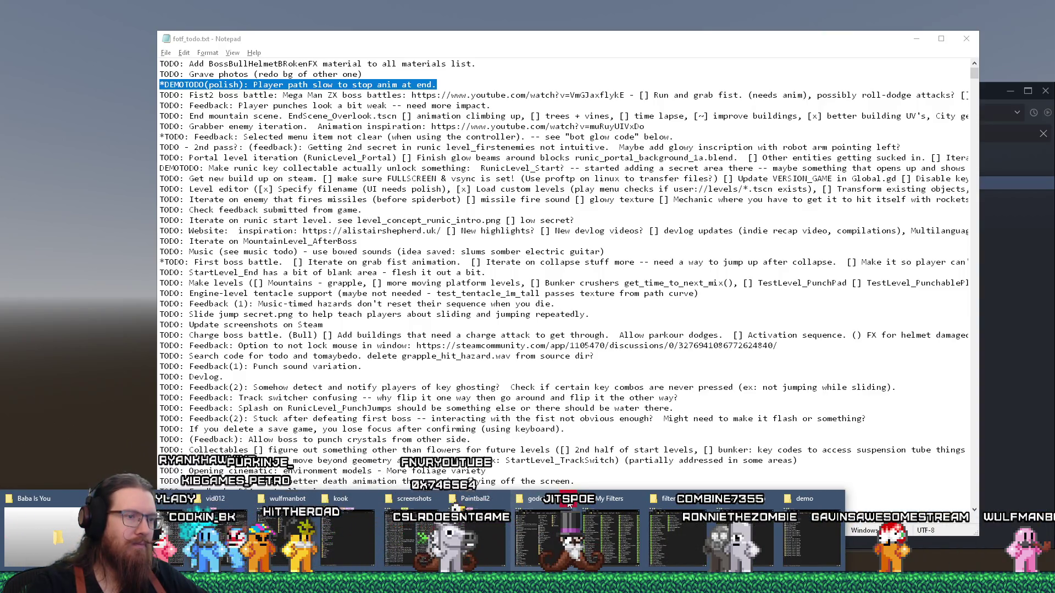
left_click(569, 501)
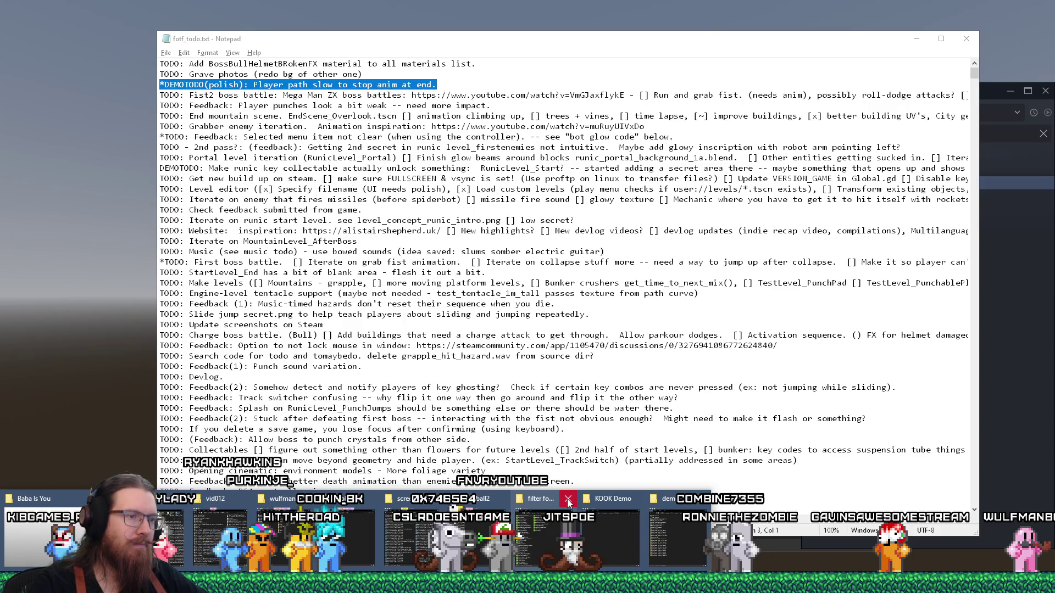
left_click(570, 501)
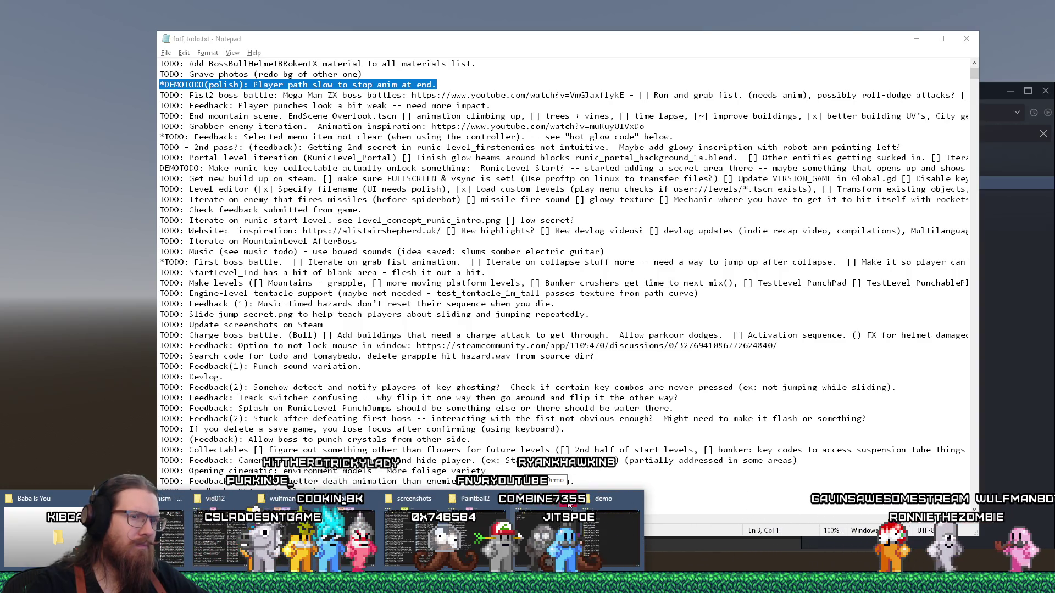
left_click(569, 504)
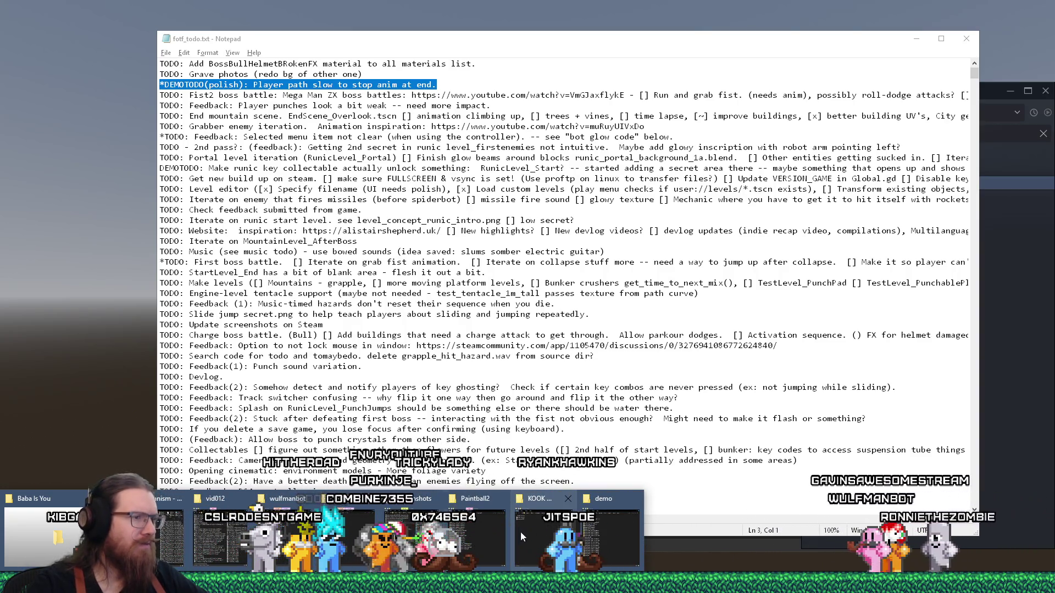
Bring up the Run dialog with its dropdown of recent project folder paths.
left_click(541, 528)
left_click(541, 528)
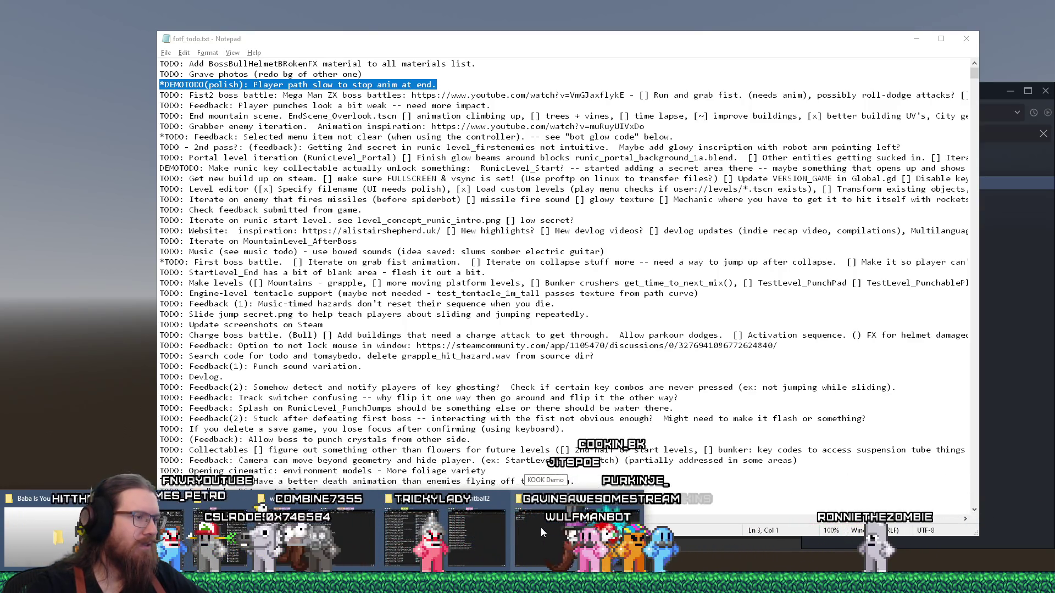
left_click(541, 528)
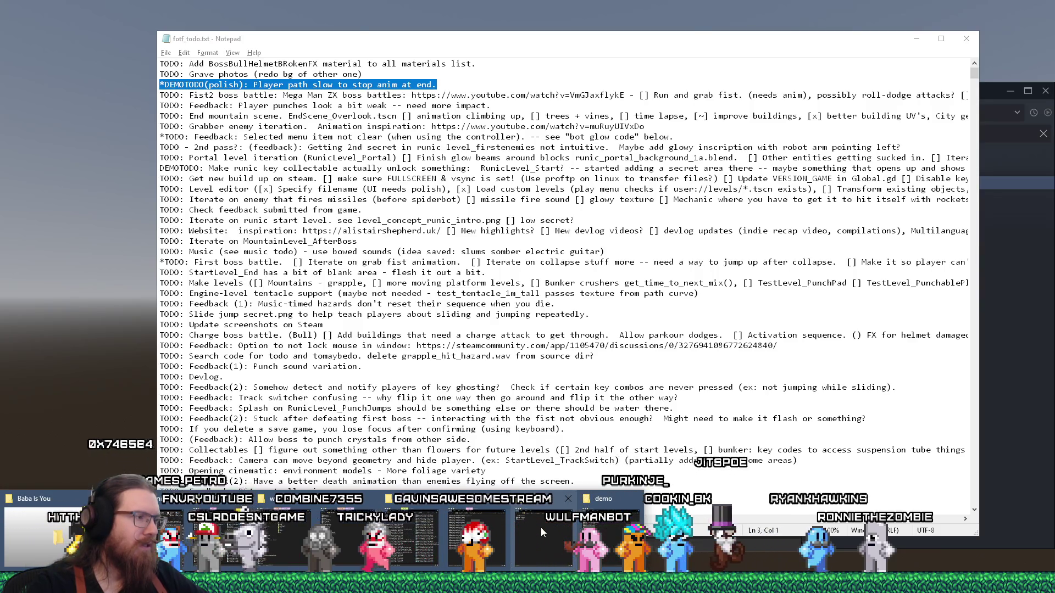
left_click(542, 528)
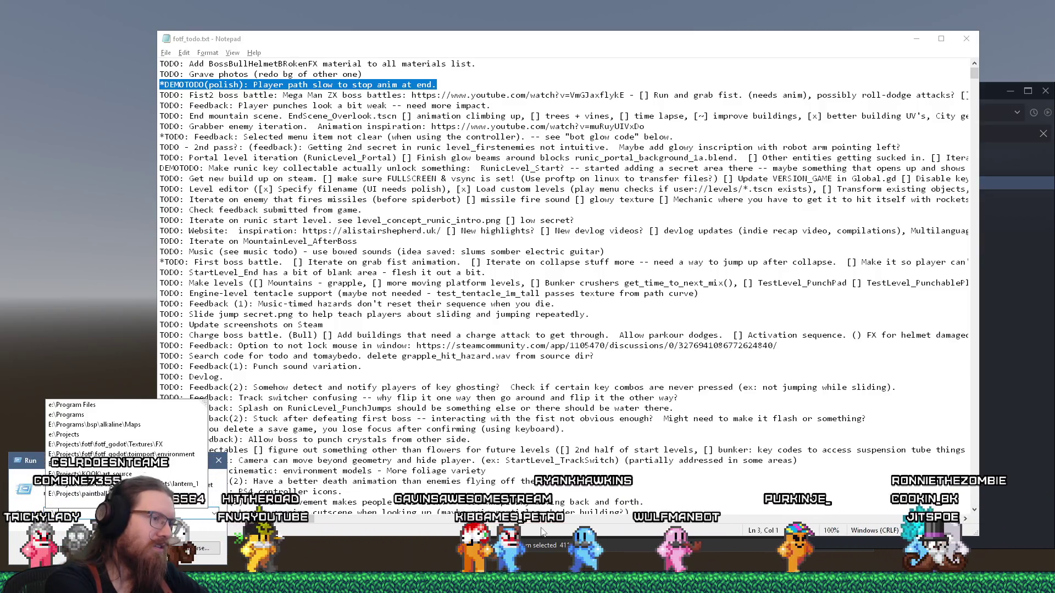
Dismiss the Run paths, search Start for 'filter' and launch Filter Forge 2.
key("Escape")
key("super")
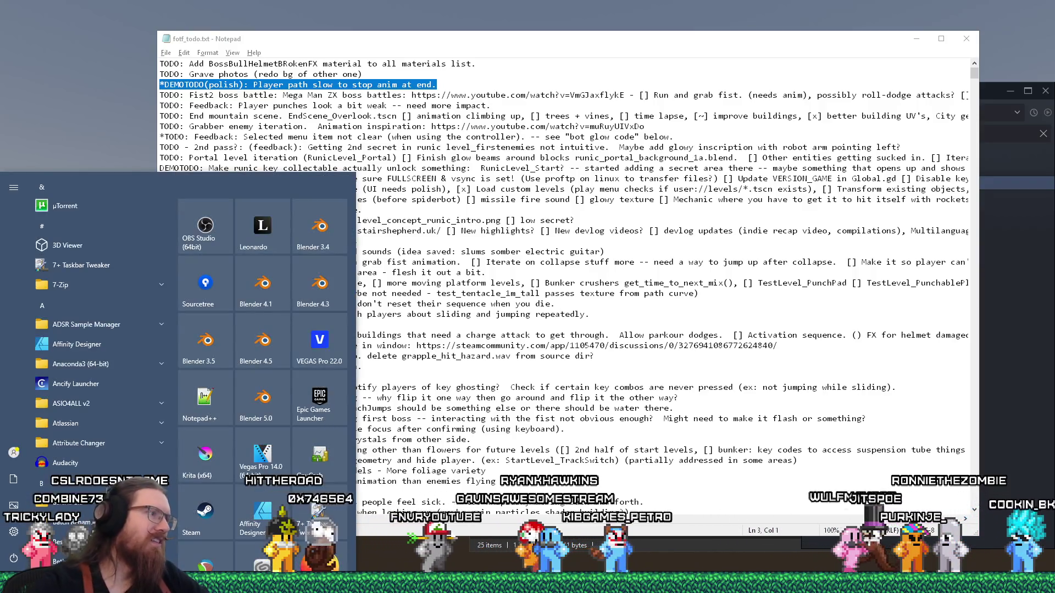
scroll(322, 423, "down", 3)
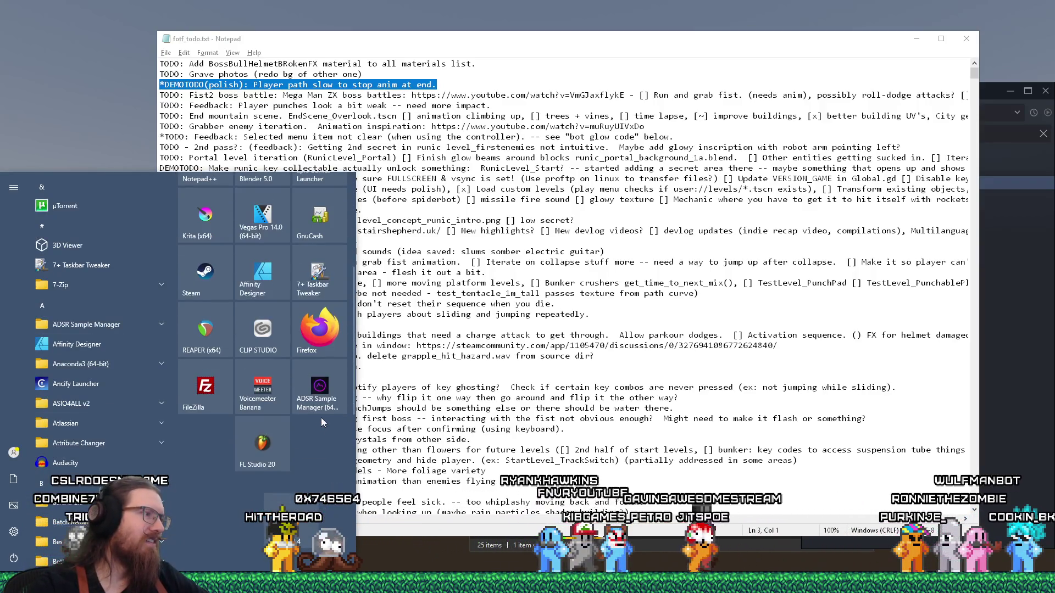
scroll(322, 423, "up", 3)
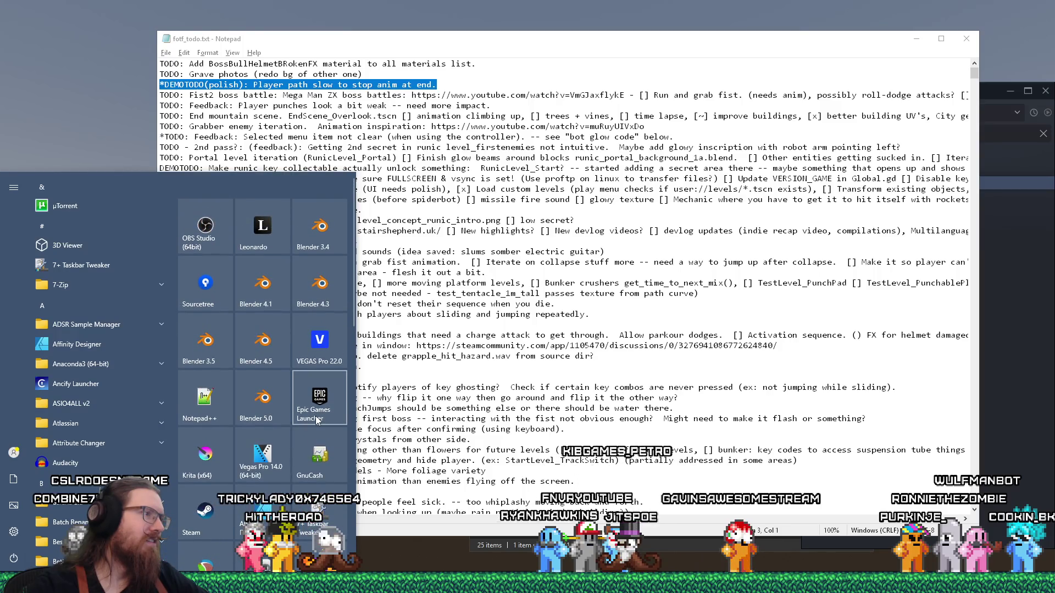
type("filter")
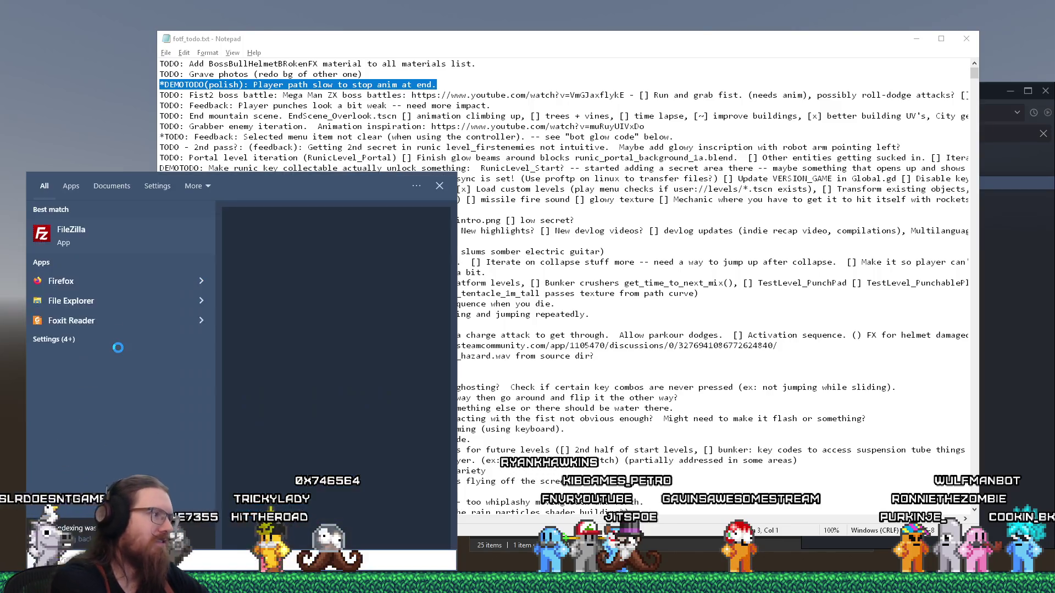
left_click(244, 356)
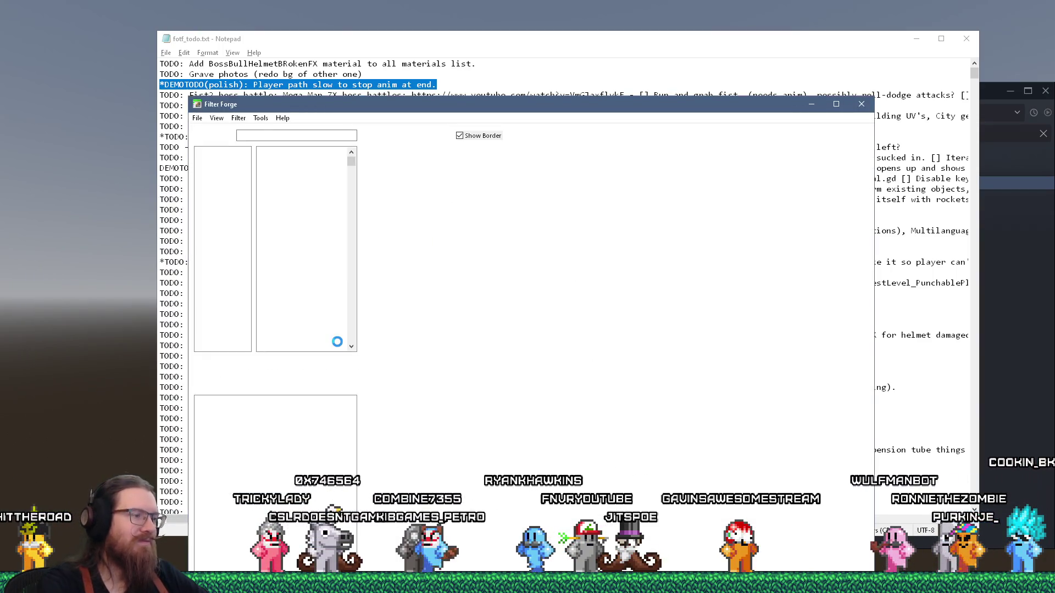
type("e:\\projects\\fotf")
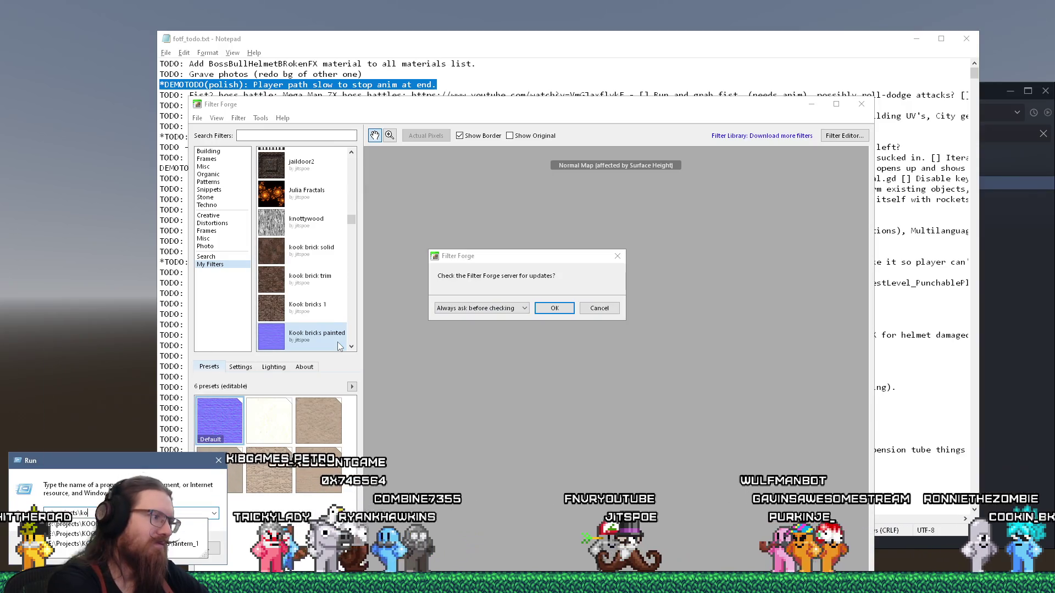
Open the fotf folder, switch back, and decline Filter Forge's update check.
key("Return")
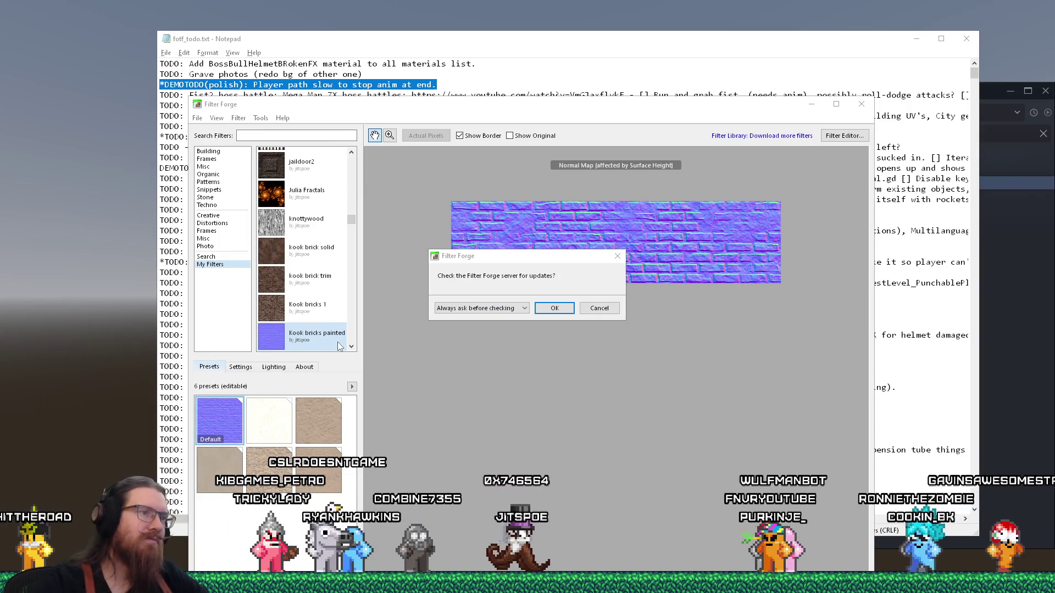
key("alt+Tab")
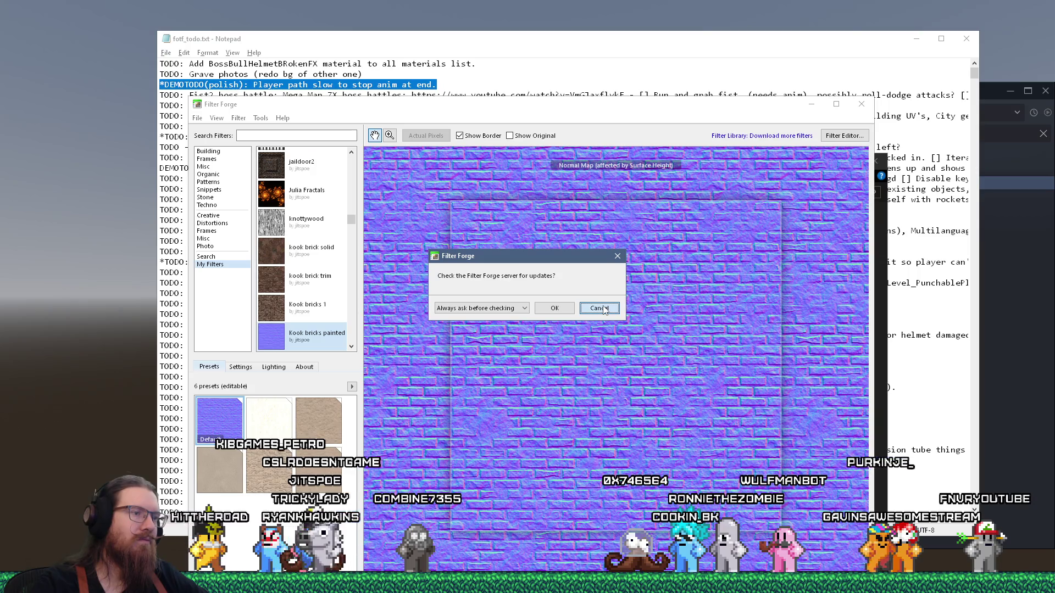
left_click(600, 308)
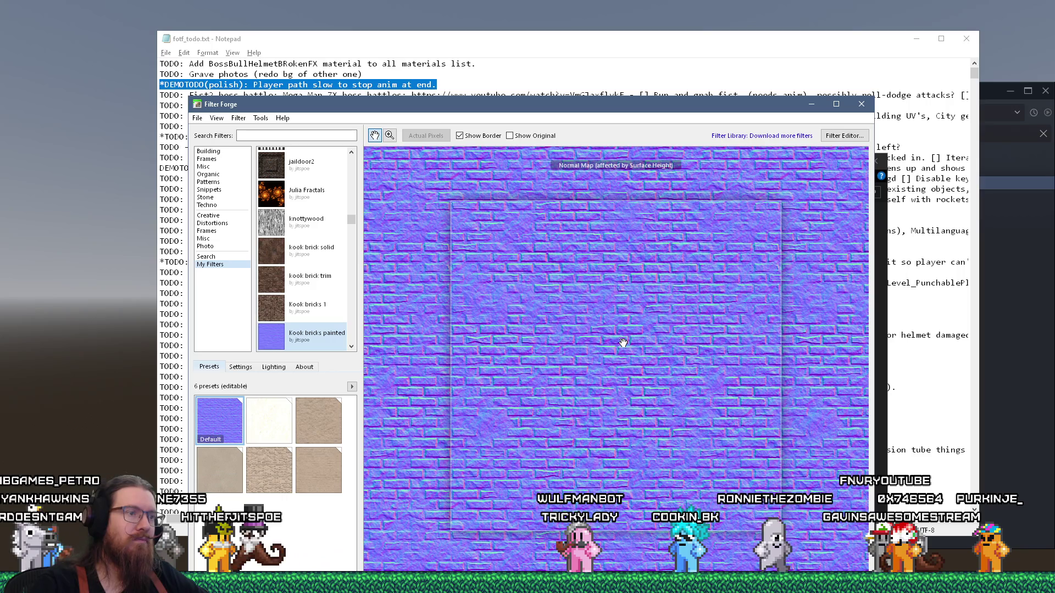
left_click(217, 118)
left_click(495, 248)
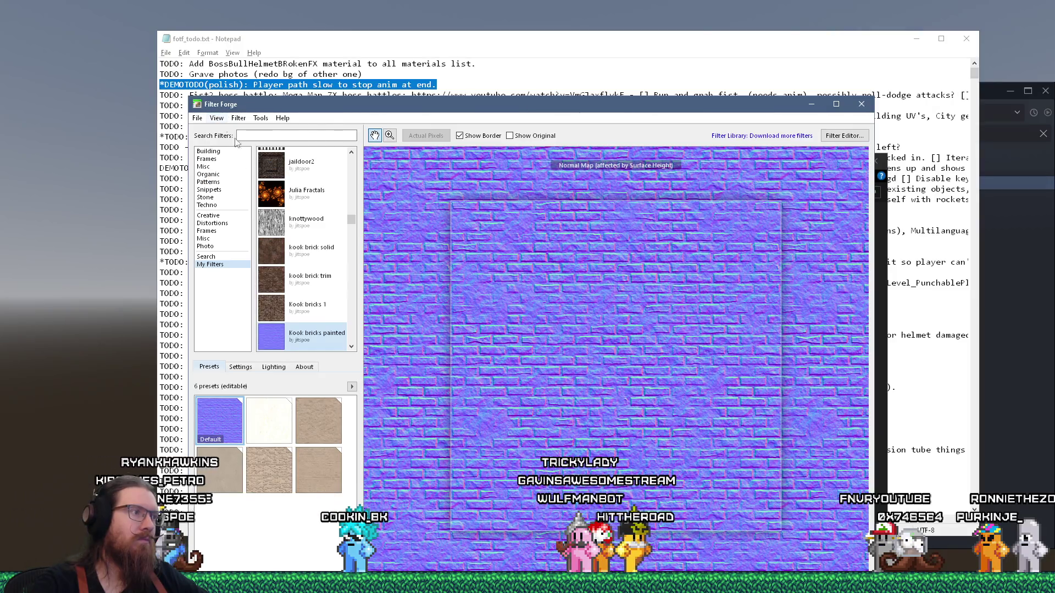
Locate the 'kook bricks painted' filter's file in File Explorer.
right_click(308, 335)
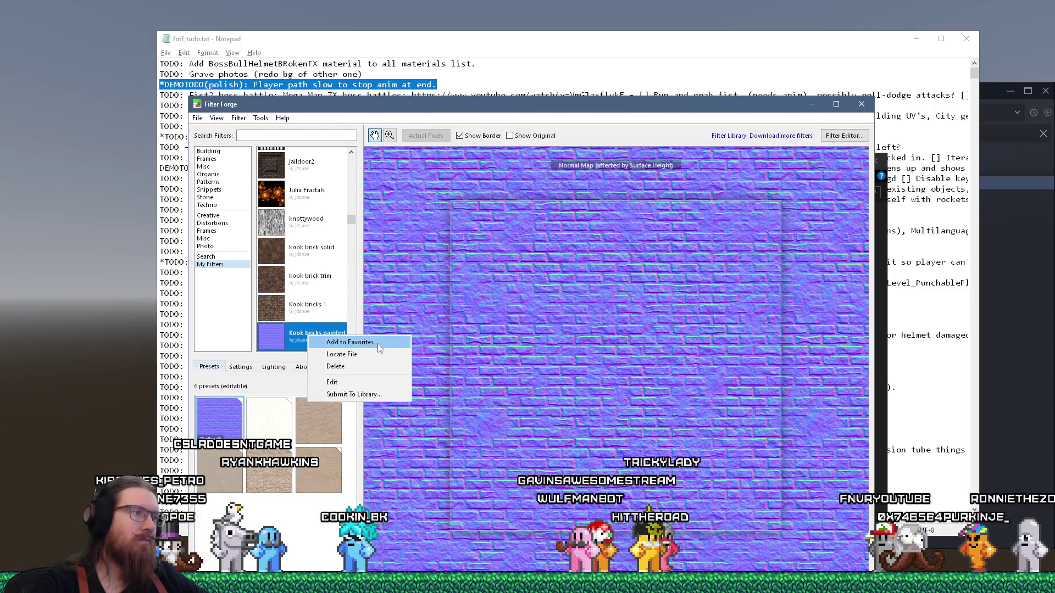
left_click(343, 353)
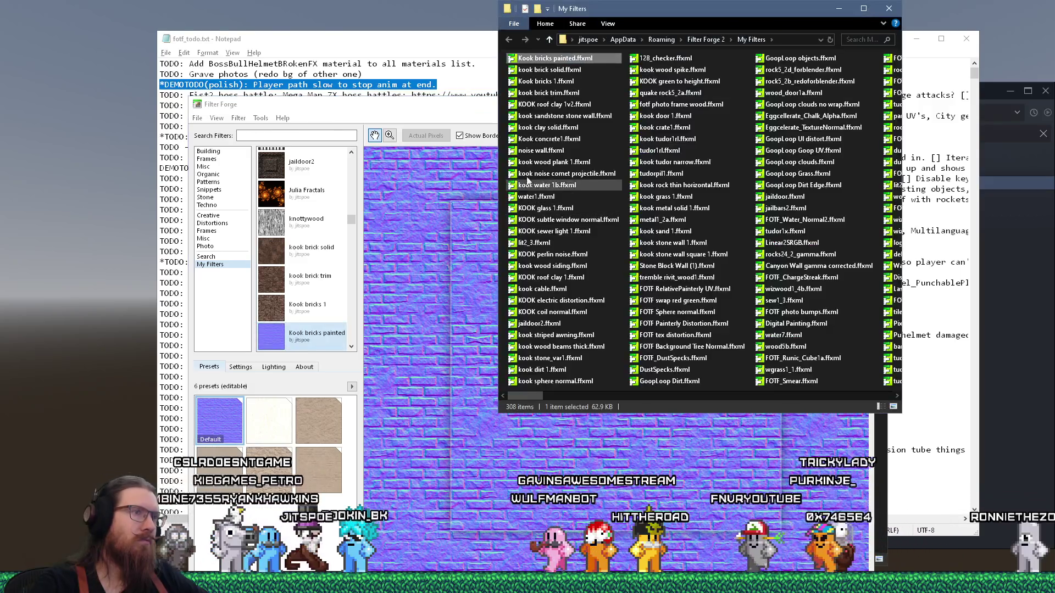
Copy the Kook bricks painted .ffxml into E:\projects\kook\art_source\textures\filter forge via Run.
right_click(553, 59)
left_click(604, 291)
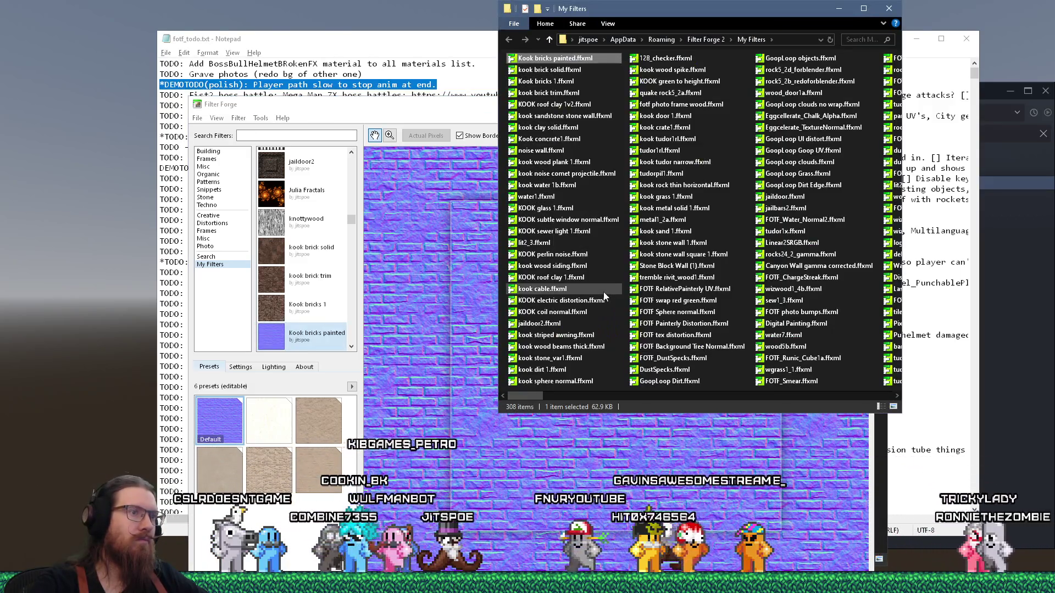
key("super+r")
type(":")
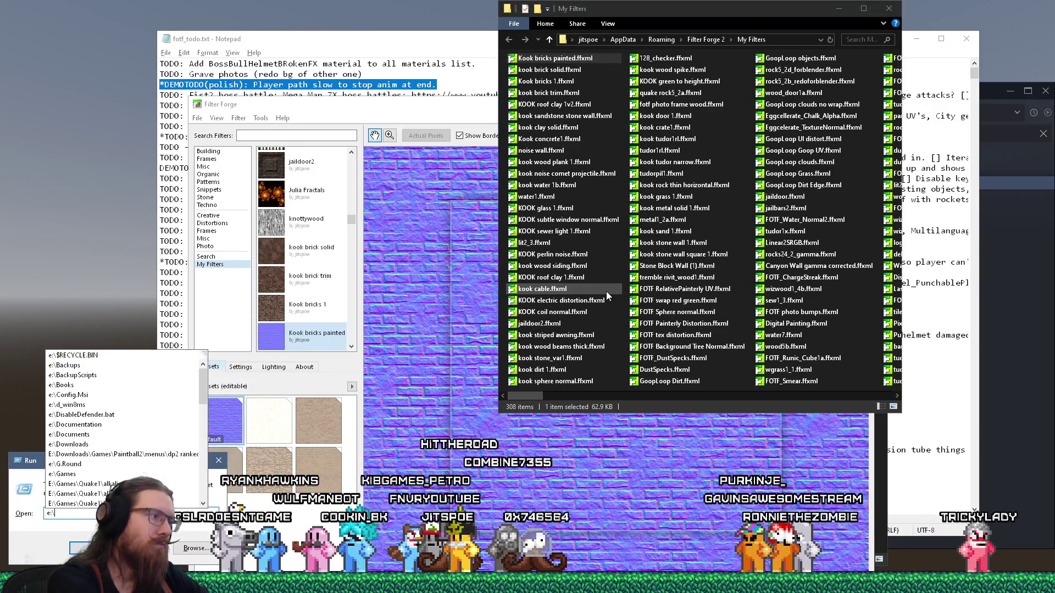
type("\\projec")
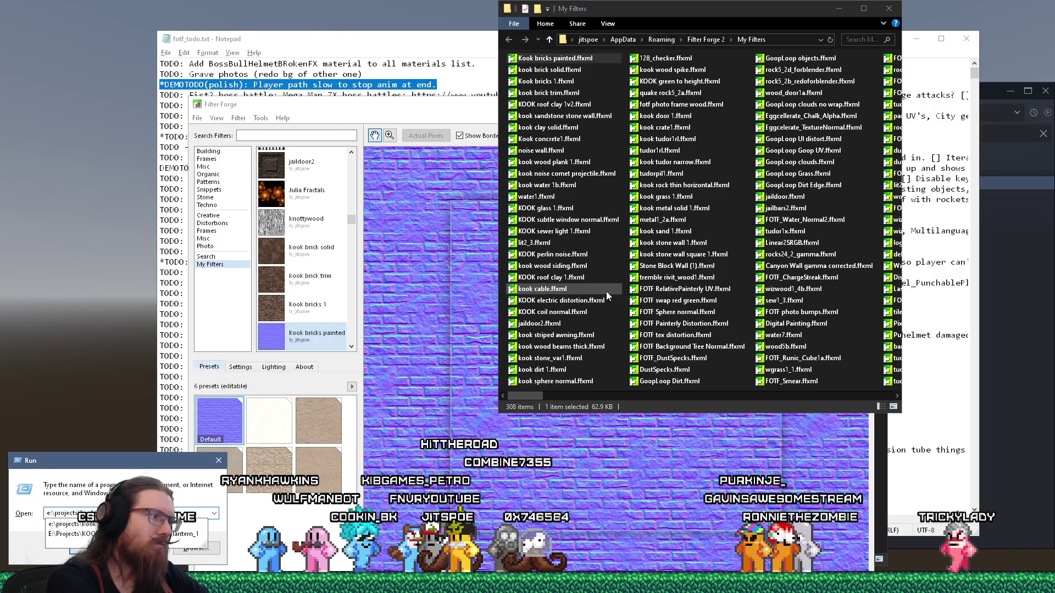
type("ts\\kook\\art_source\\")
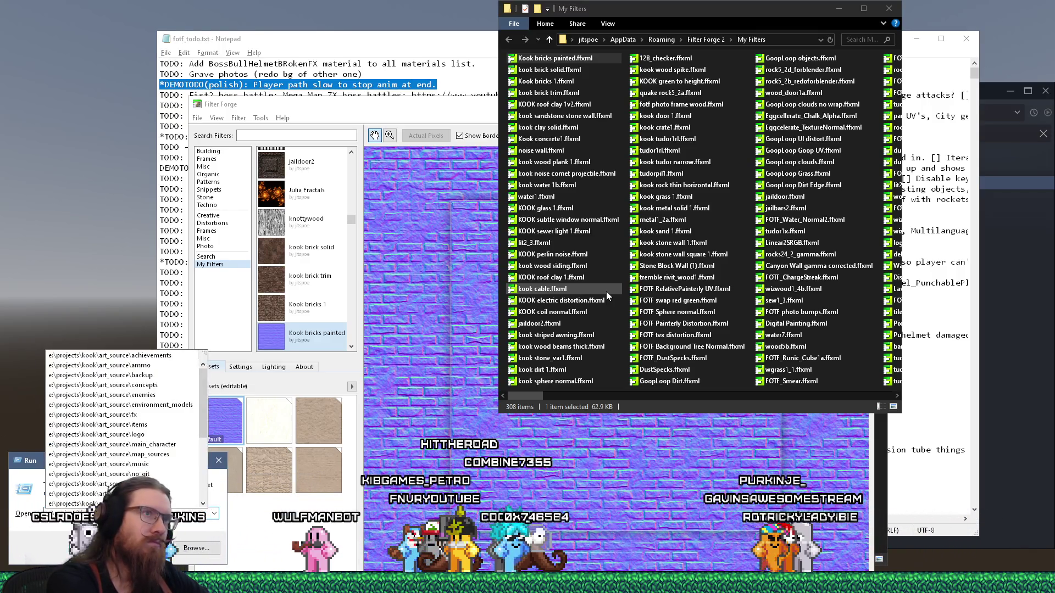
type("s")
key("Return")
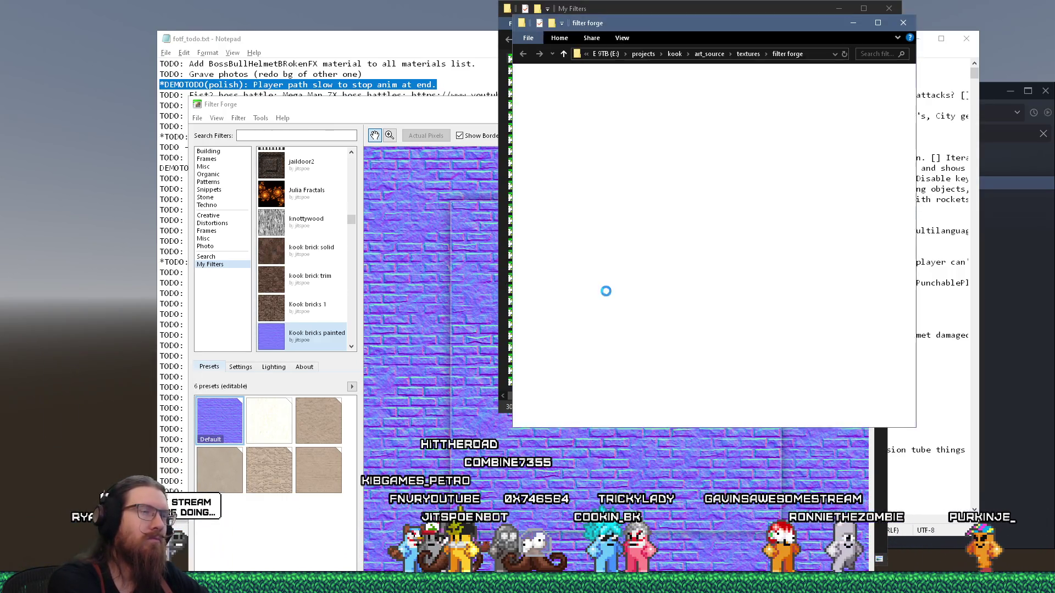
key("ctrl+v")
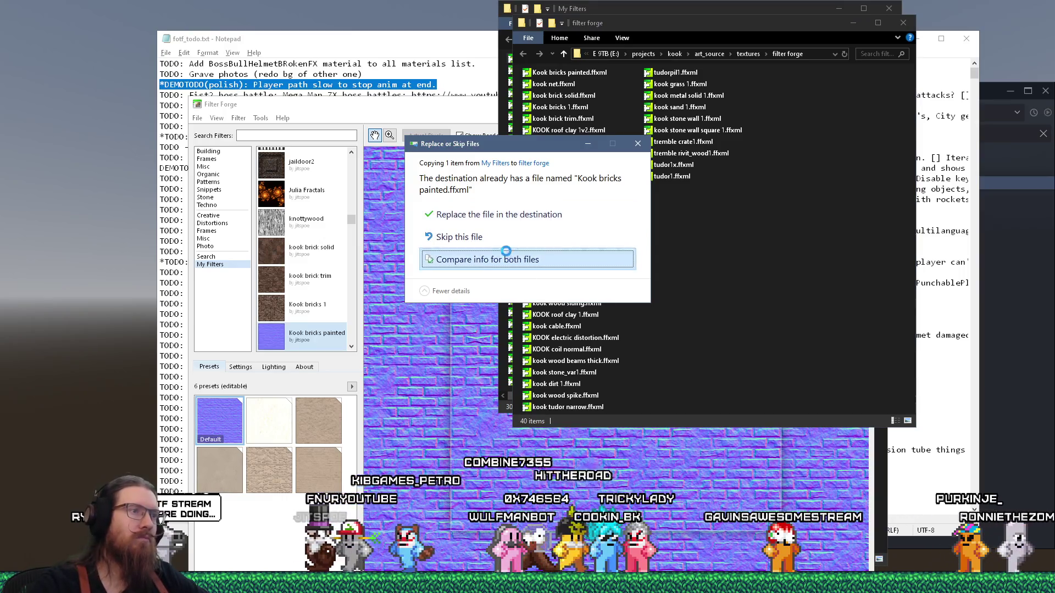
Resolve the file conflict with Continue, then close the textures folder and Filter Forge.
left_click(487, 259)
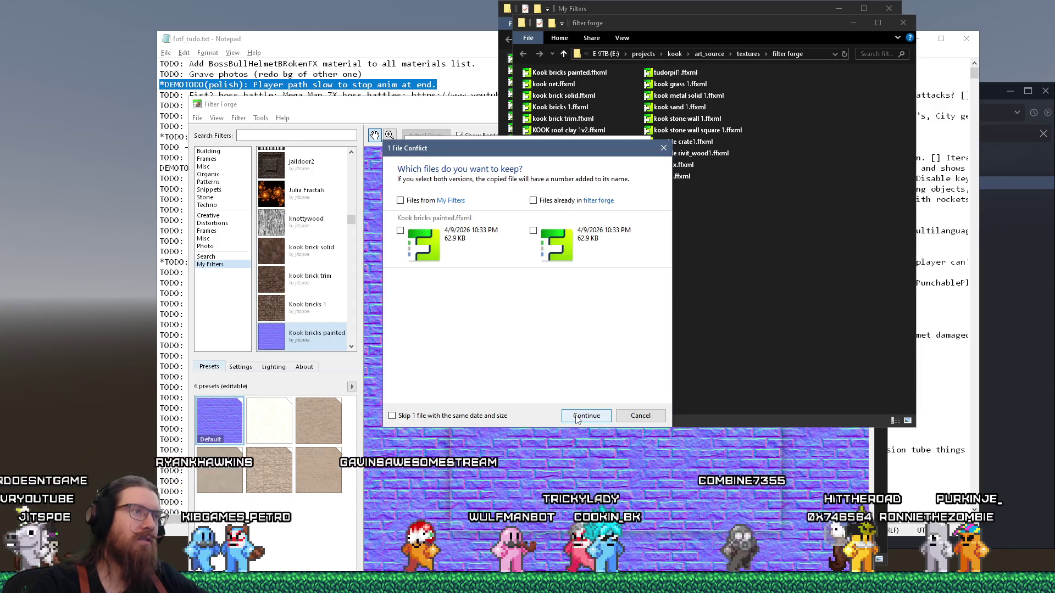
left_click(587, 416)
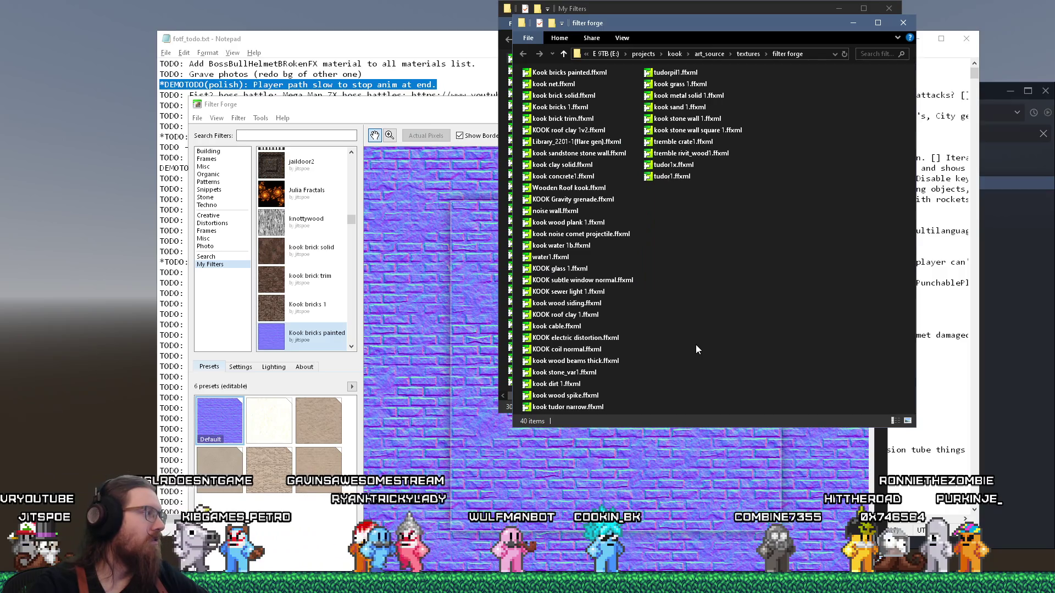
left_click(903, 23)
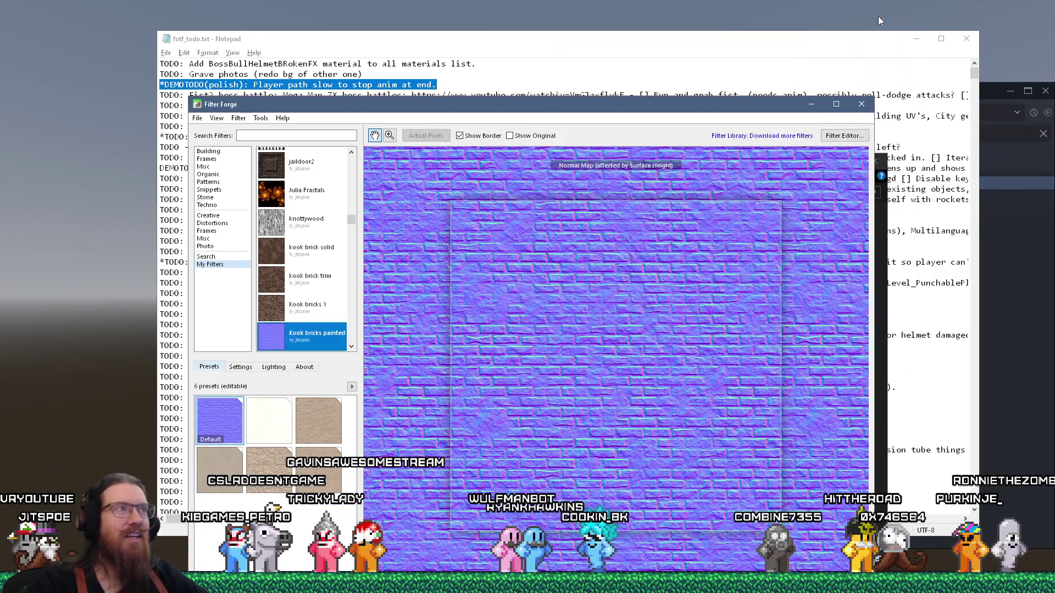
left_click(861, 107)
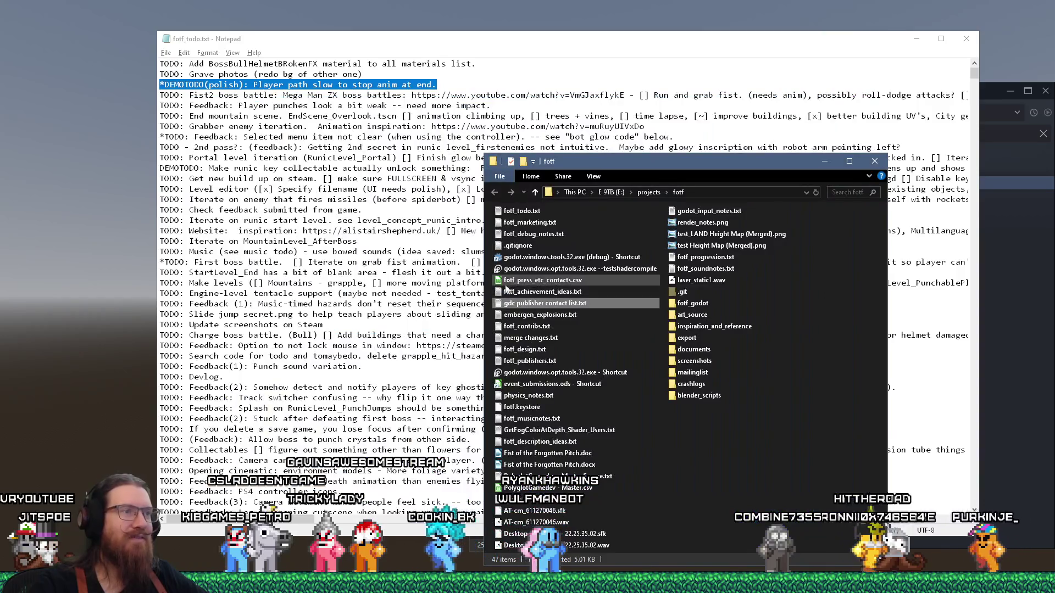
Launch the Fist of the Forgotten Godot project from the fotf folder and bring the todo list to front.
left_click(596, 363)
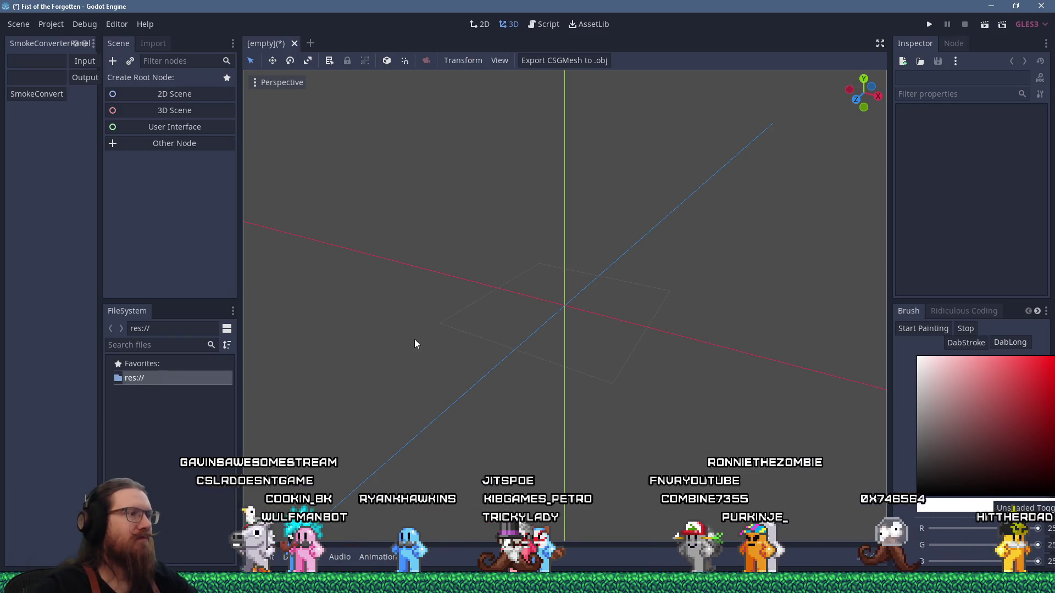
key("alt+Tab")
key("alt+Tab")
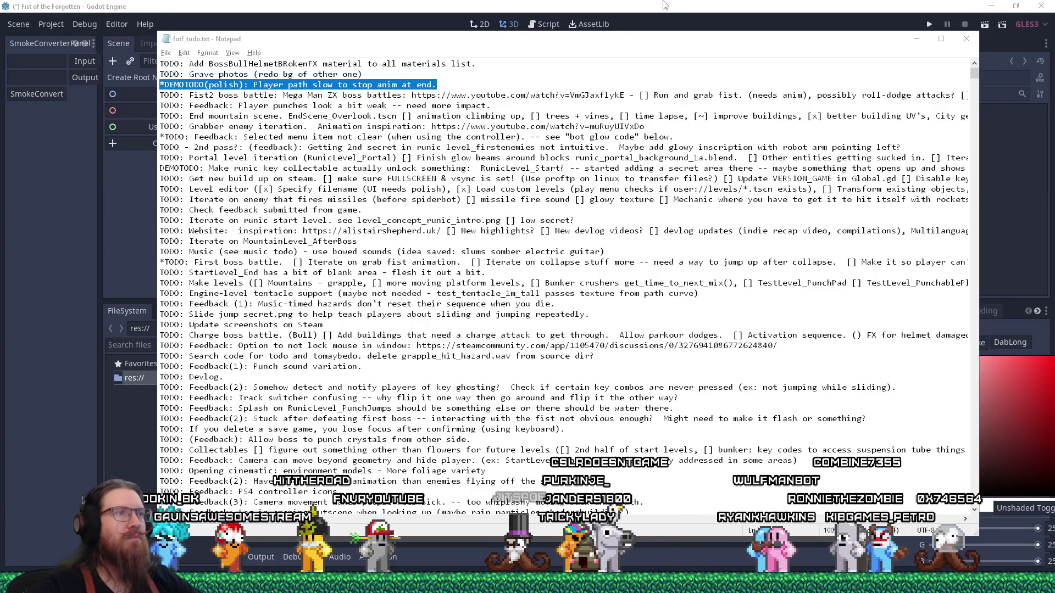
left_click(676, 57)
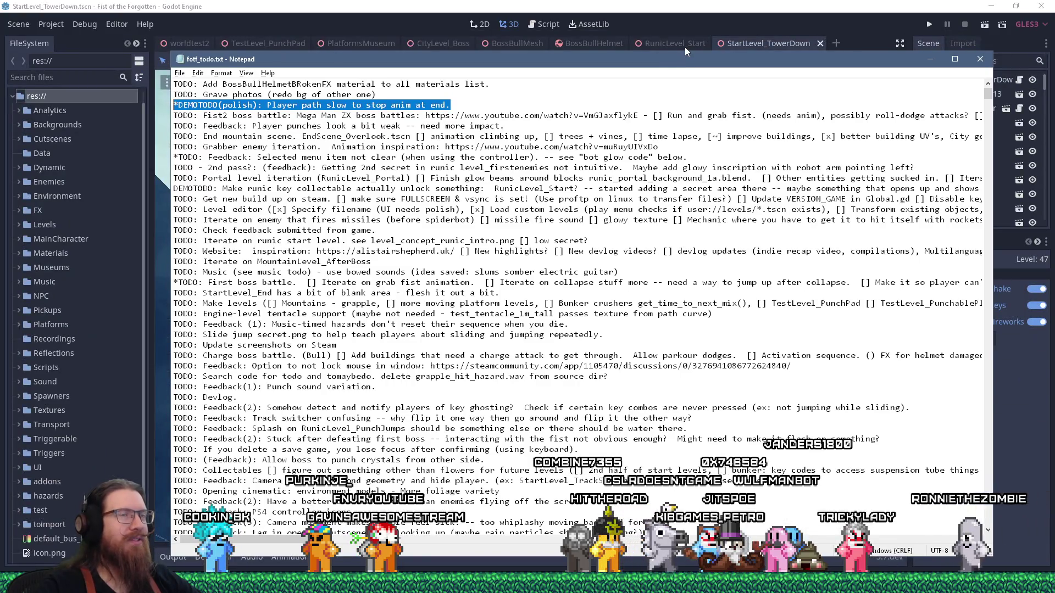
Close the StartLevel_TowerDown and RunicLevel_Start scene tabs in the editor.
left_click_drag(685, 67, 681, 59)
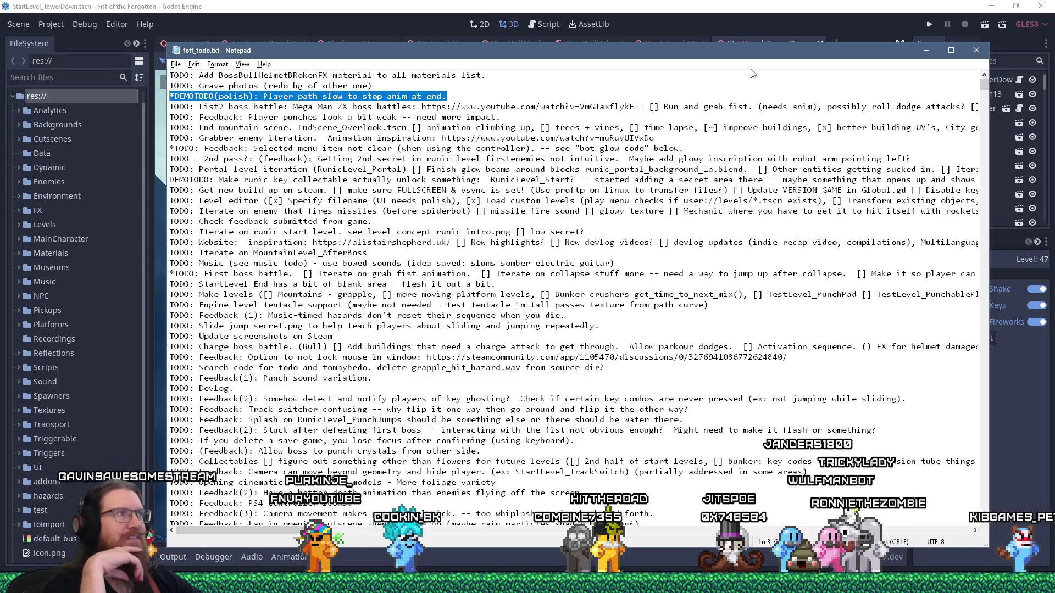
key("alt+Tab")
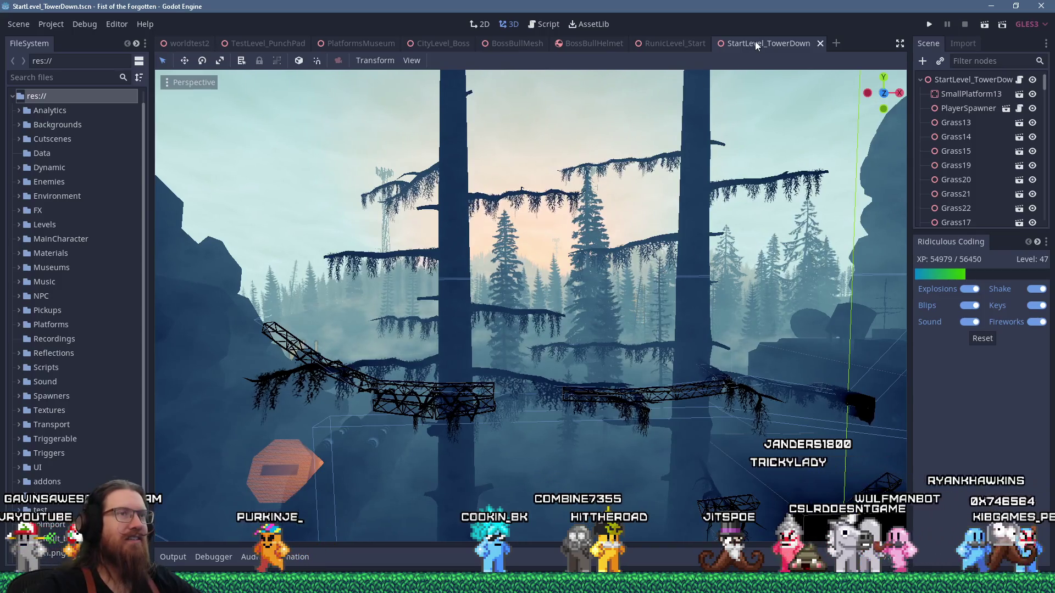
left_click(819, 43)
middle_click(679, 44)
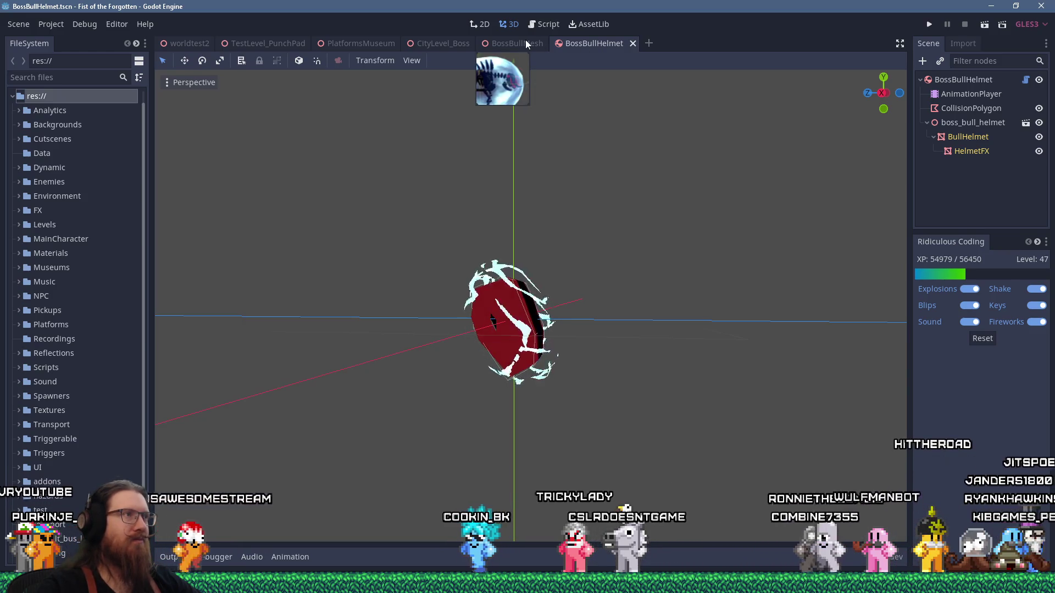
Glance at the todo list, then run the game with F5 to reach its developer console.
key("alt+Tab")
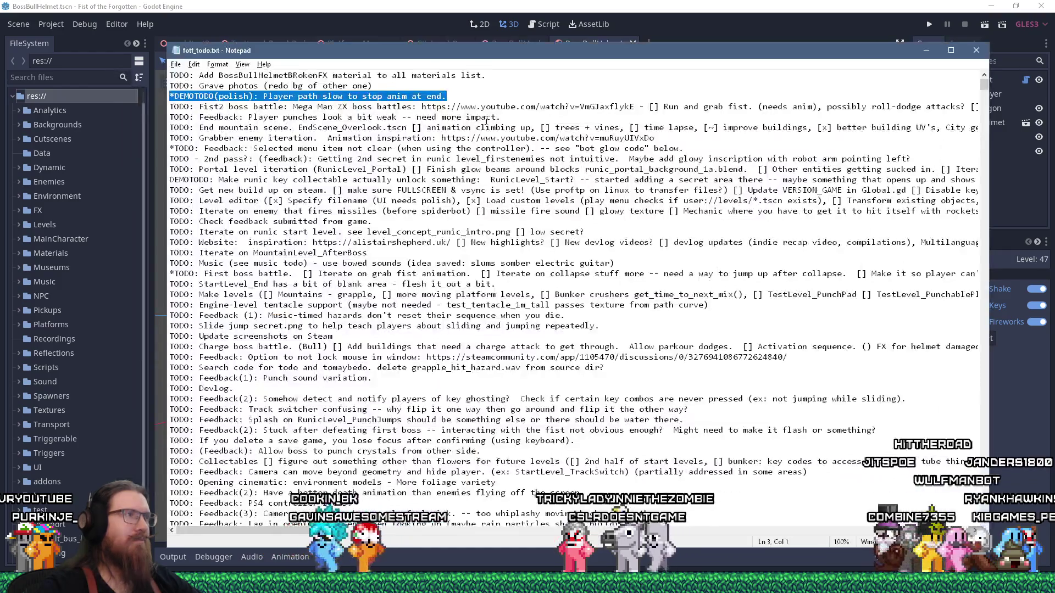
key("alt+Tab")
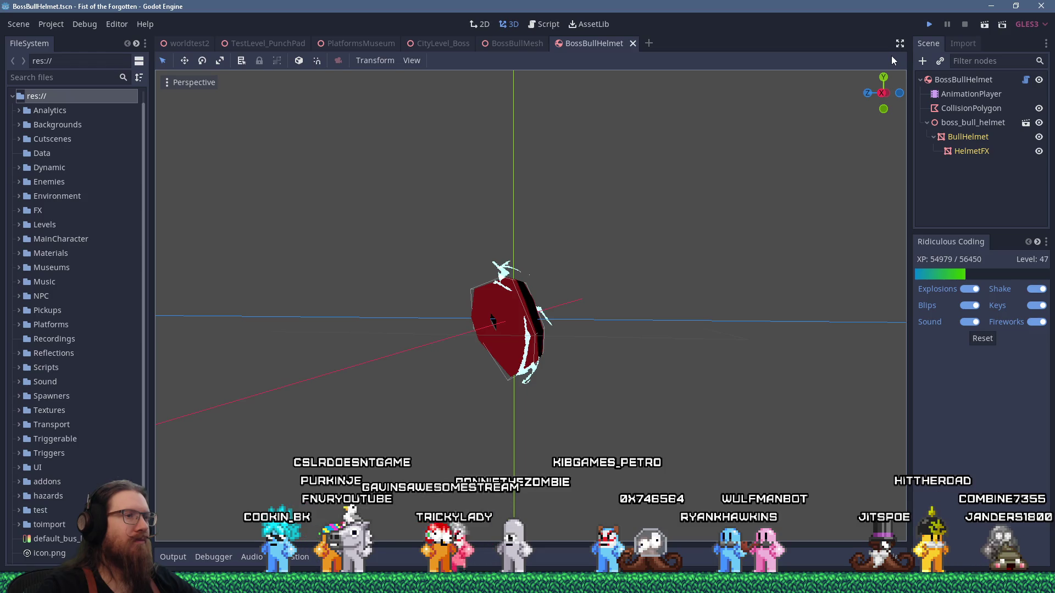
key("F5")
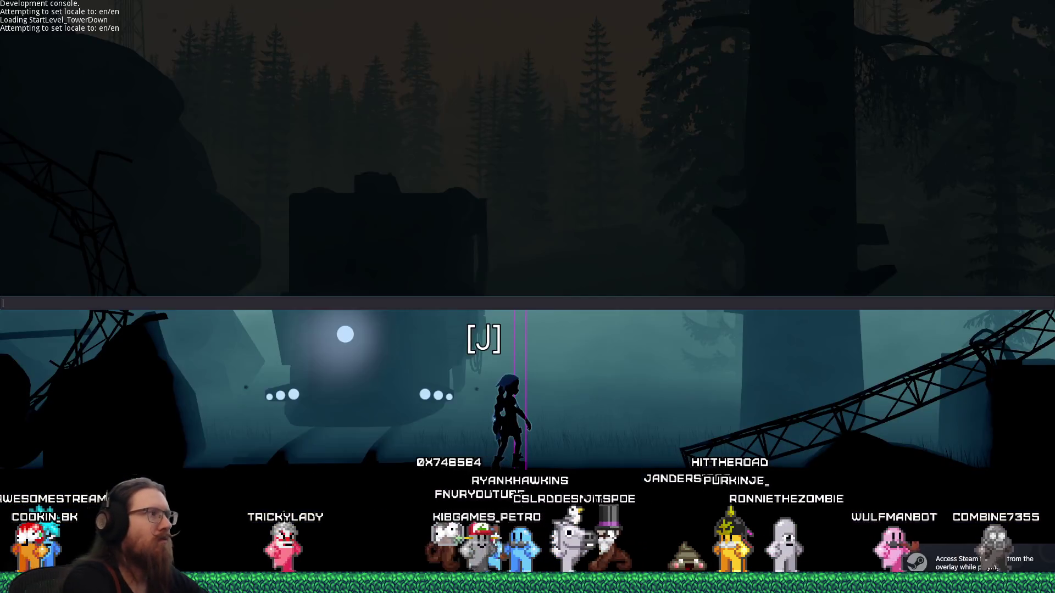
type("noclip")
Submit the 'noclip' console command, which the game rejects as not found.
key("Return")
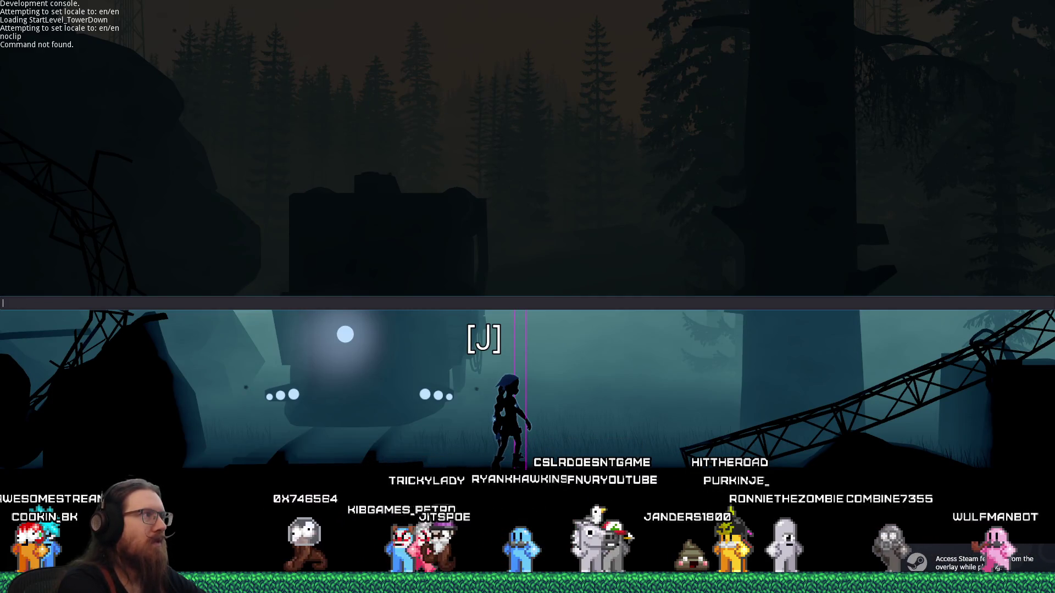
type("quit")
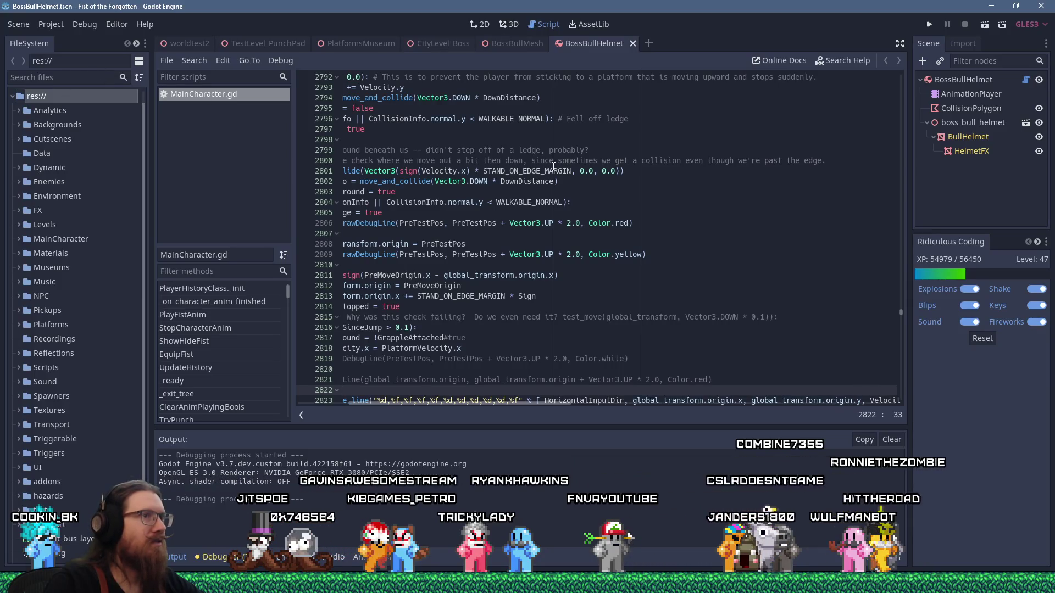
scroll(877, 224, "left", 5)
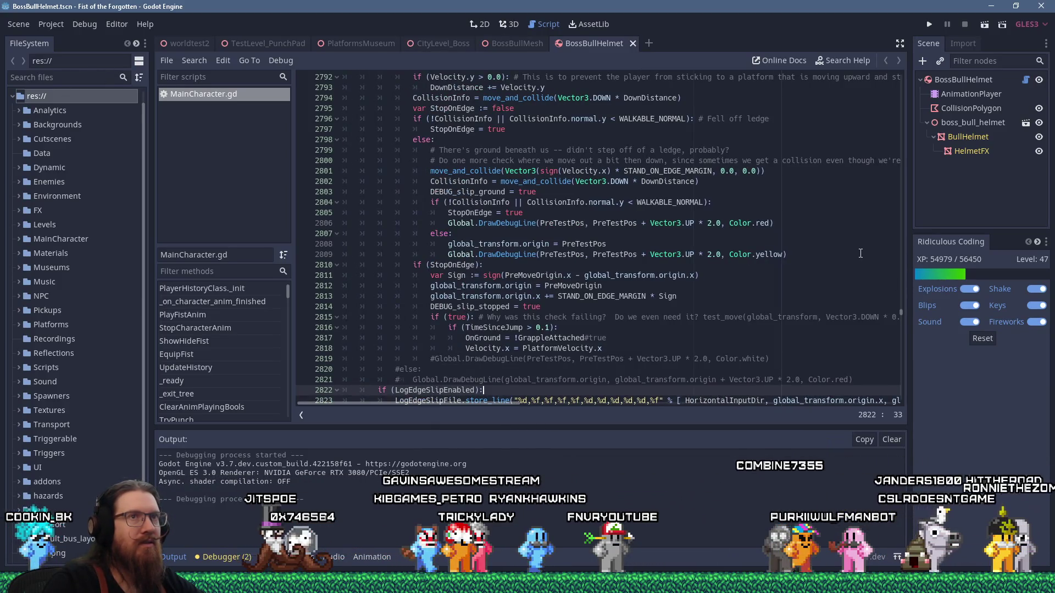
left_click_drag(900, 316, 907, 52)
scroll(561, 244, "down", 8)
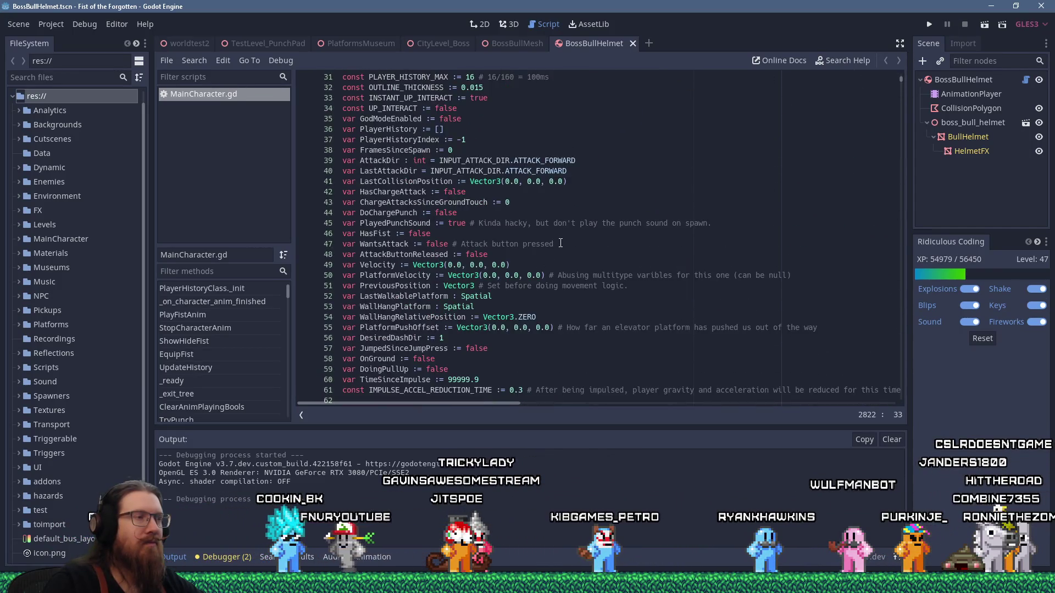
scroll(560, 244, "down", 8)
scroll(560, 243, "down", 8)
scroll(561, 243, "down", 10)
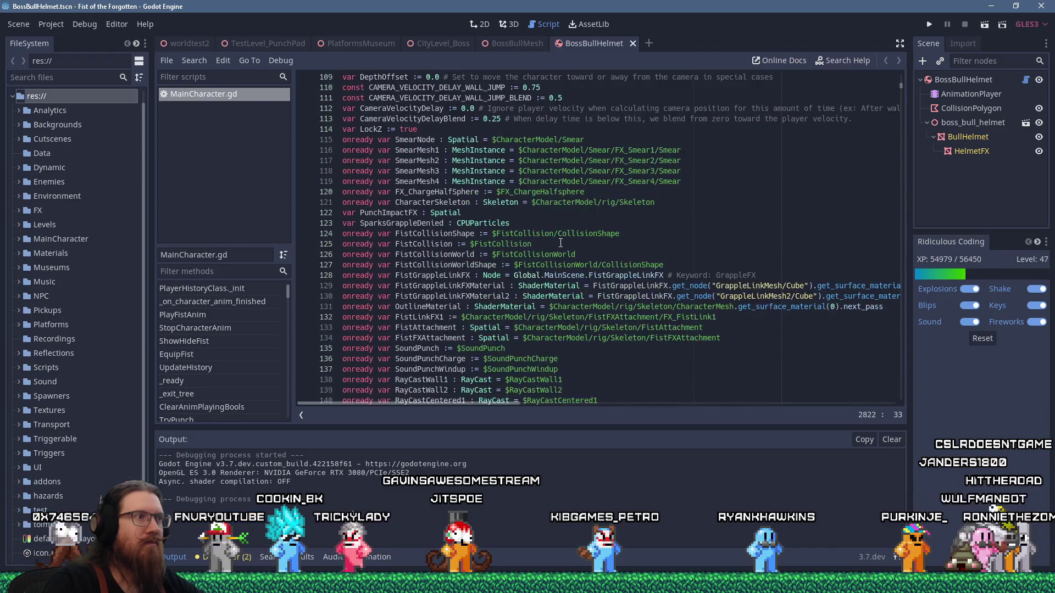
scroll(561, 243, "down", 8)
scroll(561, 243, "down", 6)
scroll(560, 243, "down", 5)
scroll(561, 243, "down", 7)
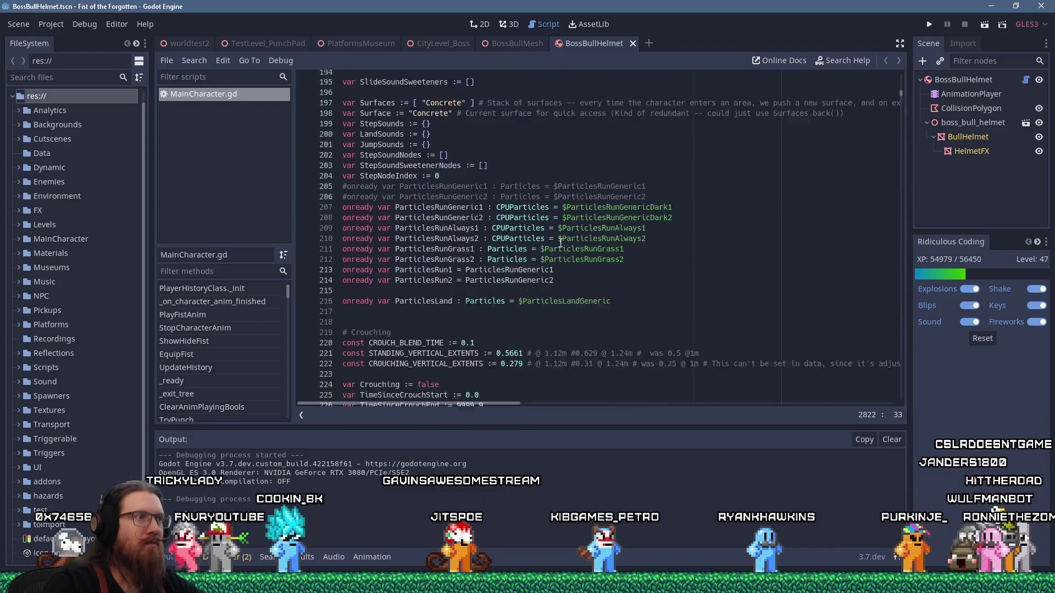
scroll(561, 244, "down", 4)
scroll(562, 244, "down", 4)
scroll(561, 244, "down", 2)
scroll(560, 243, "down", 3)
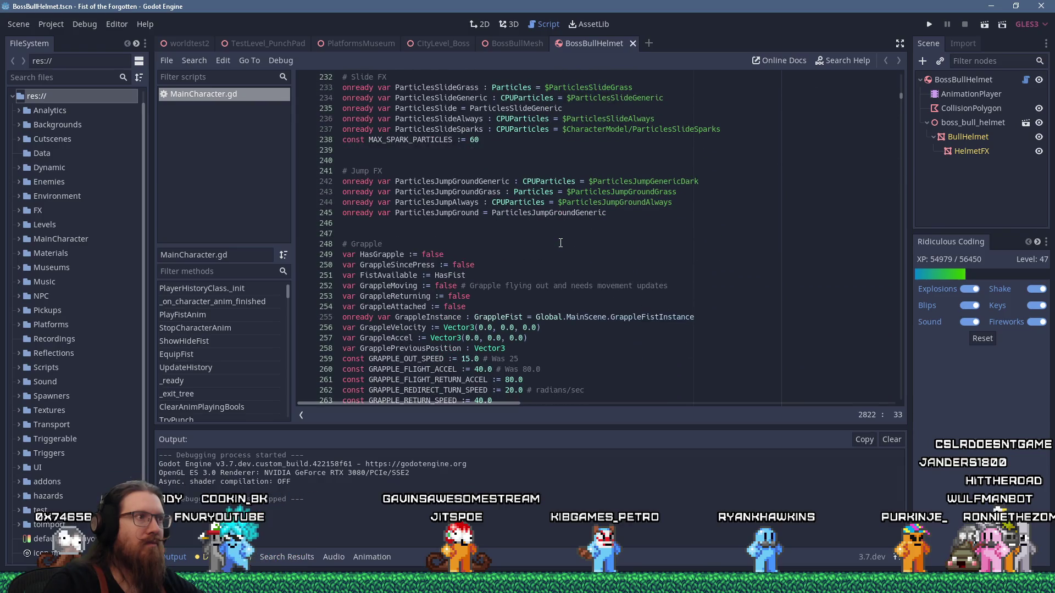
Register Console.add_command("noclip", self, "ConsoleNoClip") on a new line after the skippath command.
left_click(574, 243)
key("ctrl+f")
type("console.a")
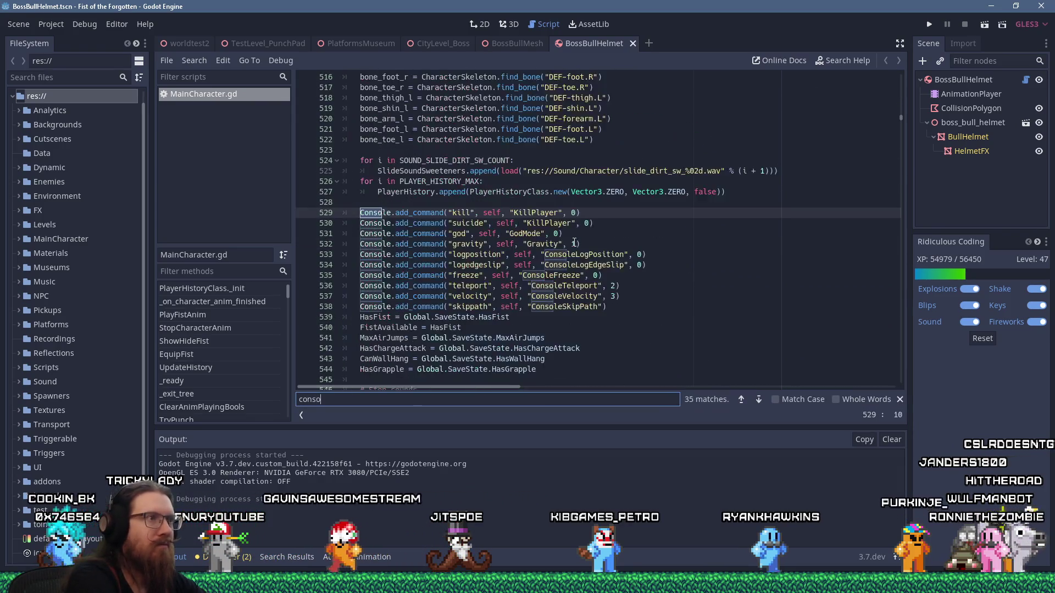
key("Escape")
left_click(624, 307)
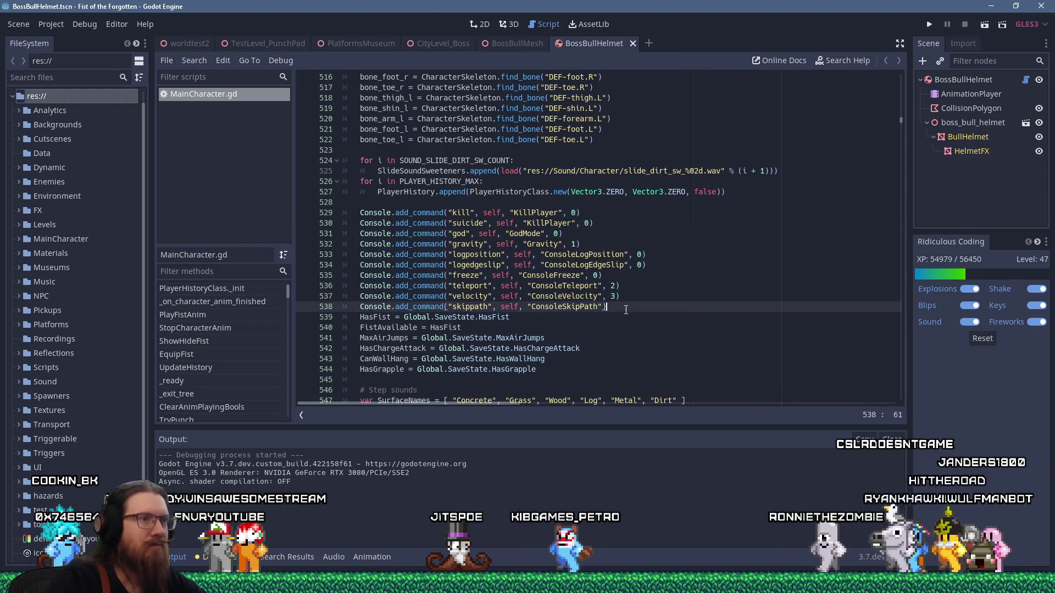
key("Return")
type("Console.")
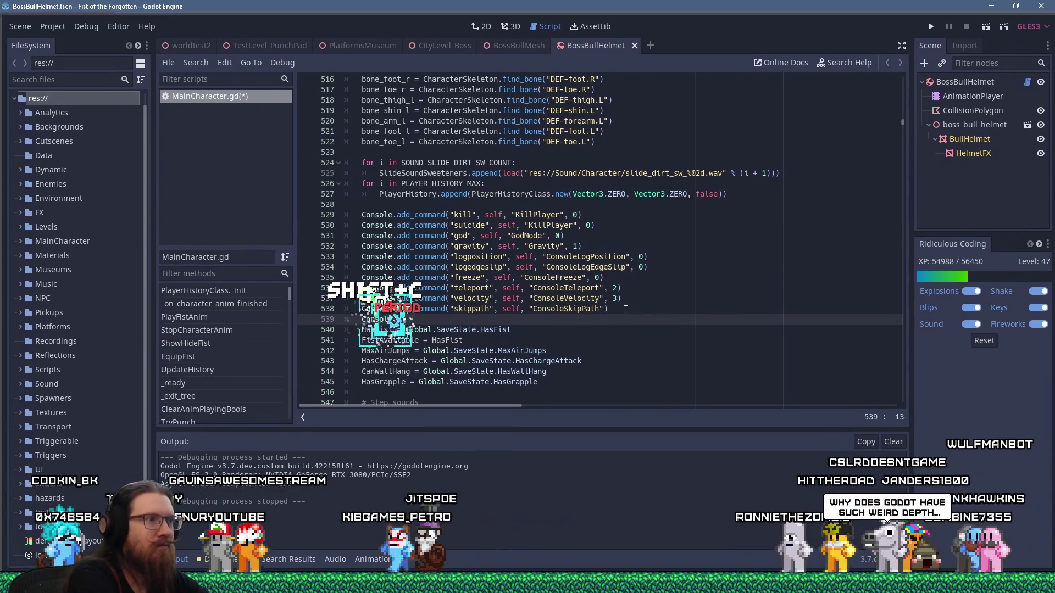
type("add_command(\"noclip\",")
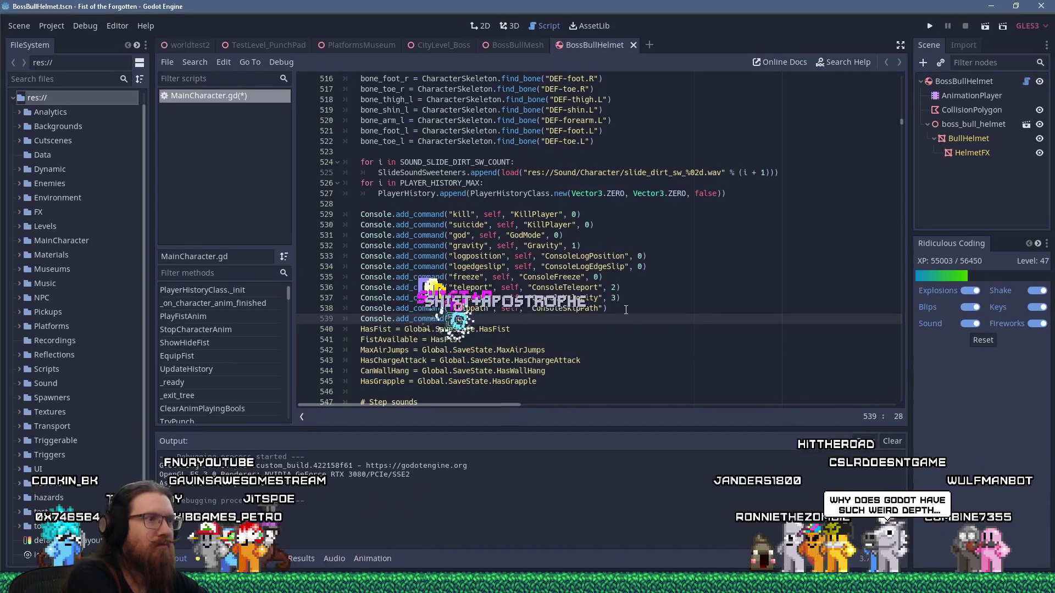
type(" self, ")
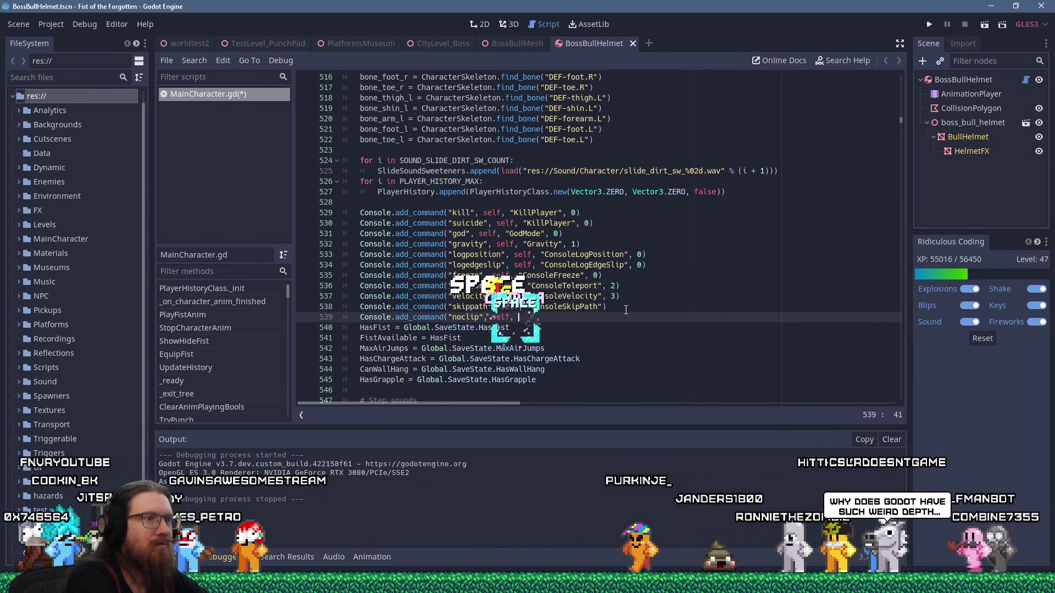
type("\"ConsoleNo")
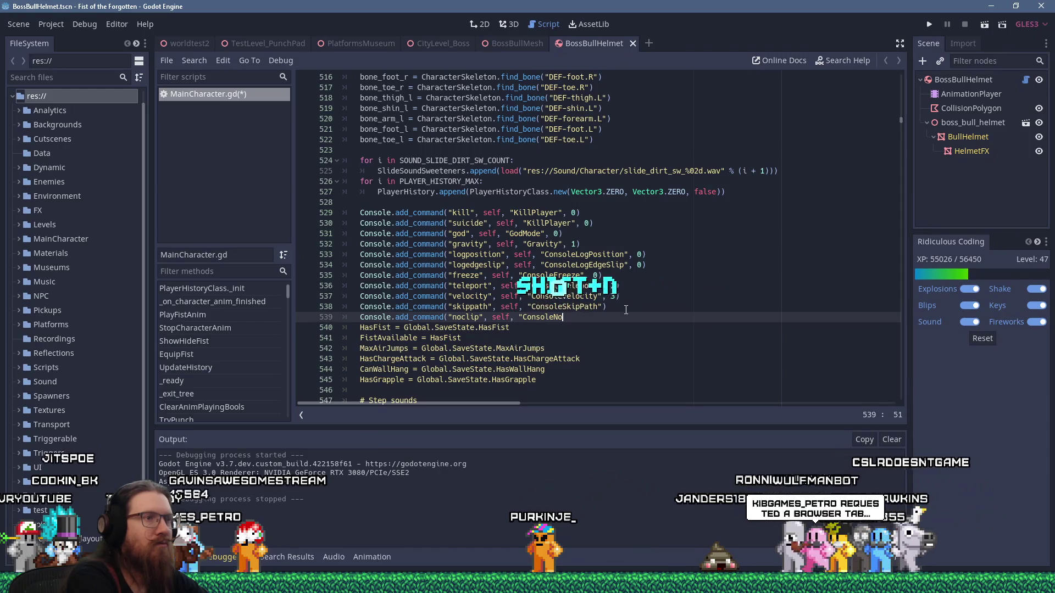
type("clip\")")
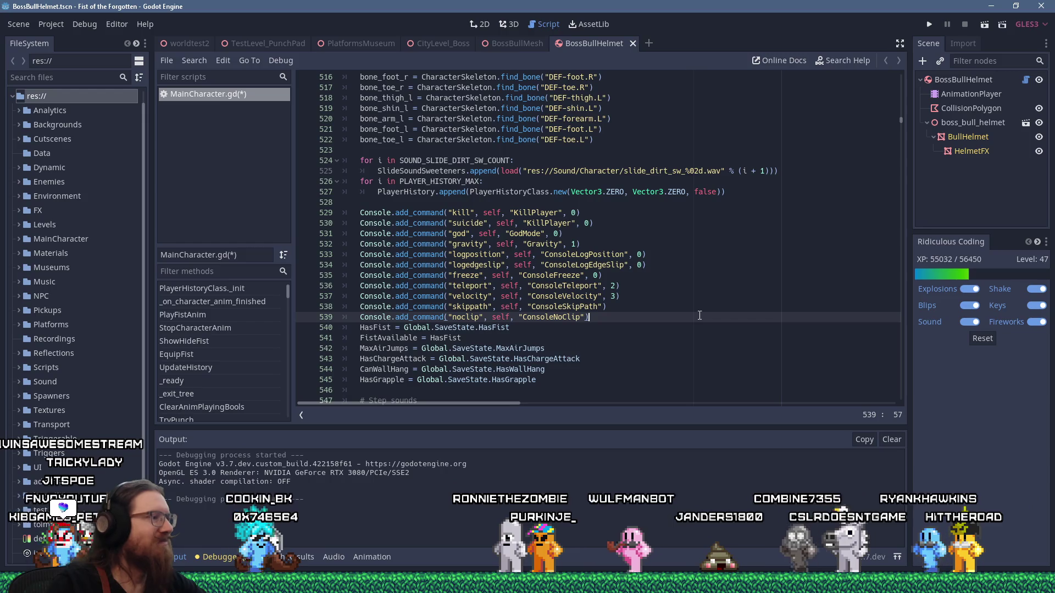
mouse_move(998, 563)
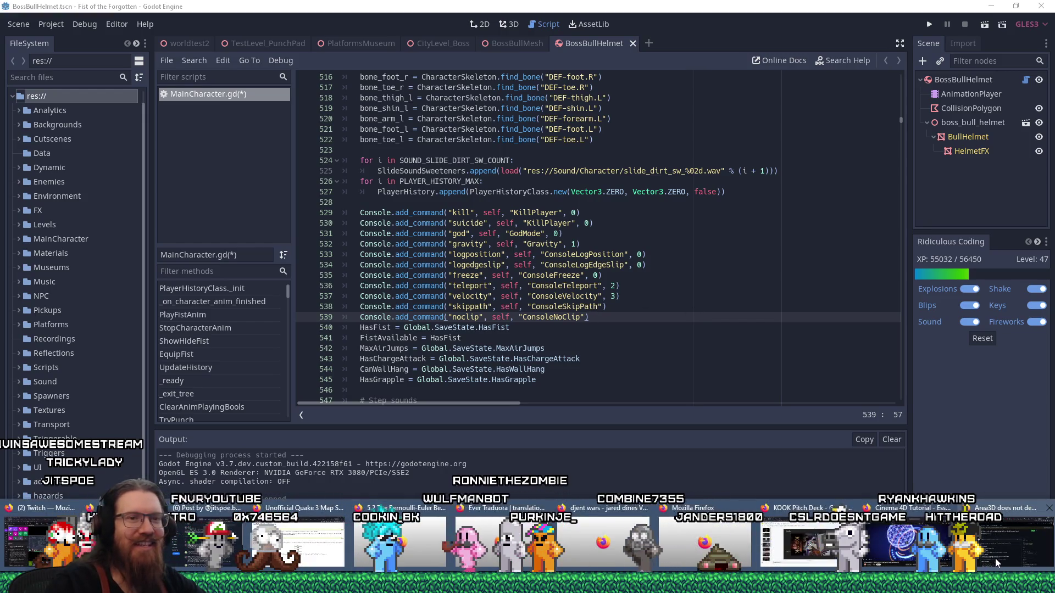
left_click(1000, 554)
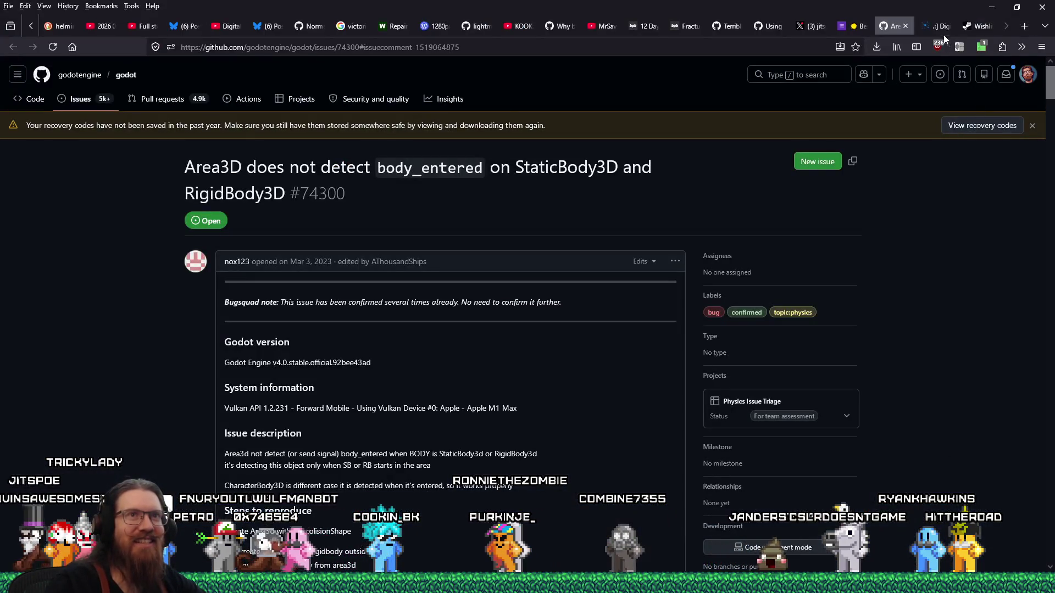
Show the digitalpaint.org files tab and launch paintball2 from the projects folder via the Run prompt.
left_click(941, 26)
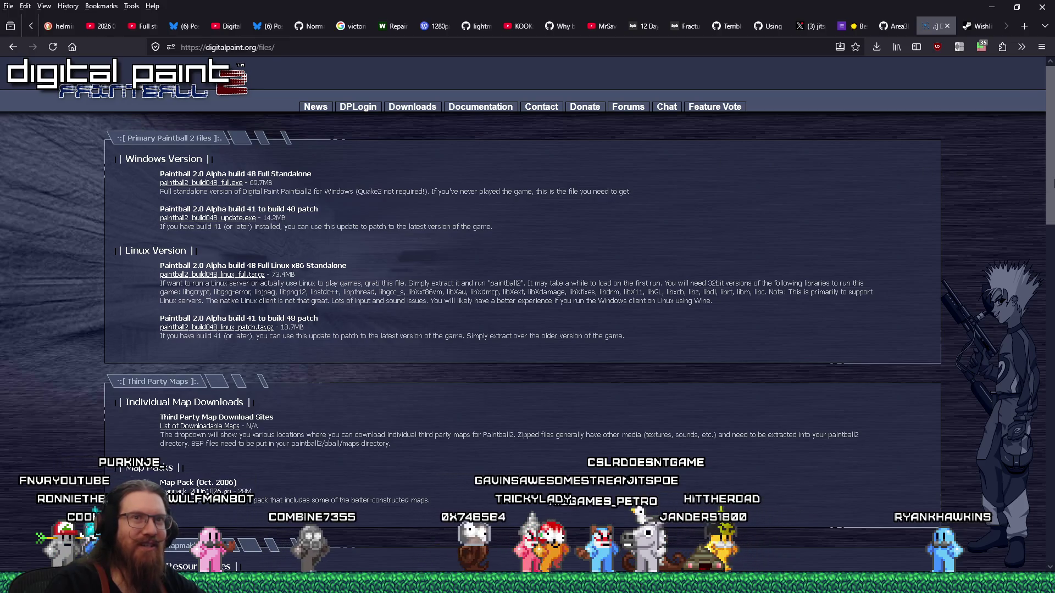
scroll(992, 176, "down", 10)
scroll(992, 177, "up", 10)
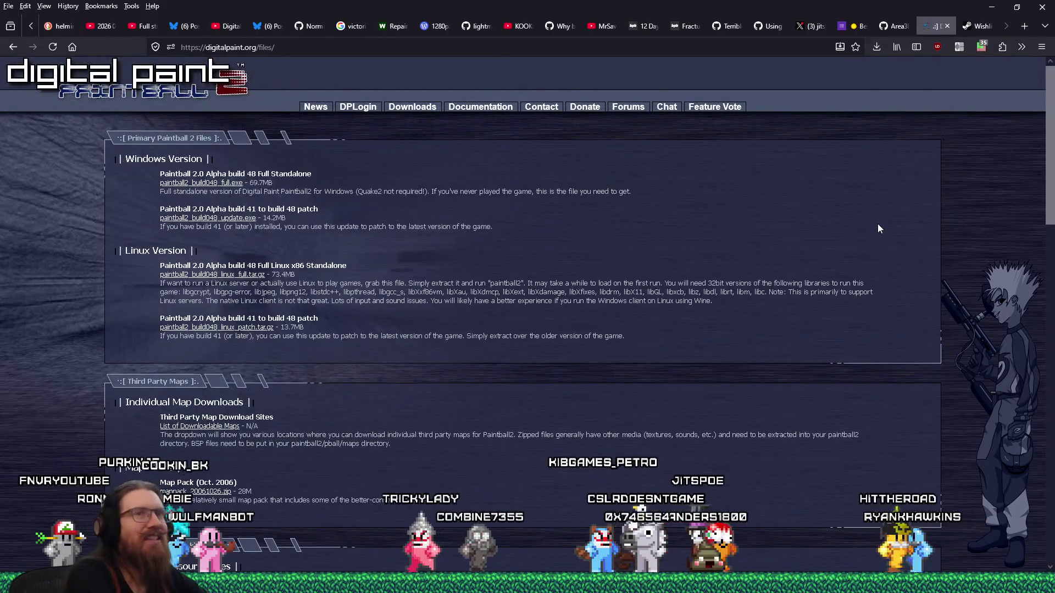
key("super+r")
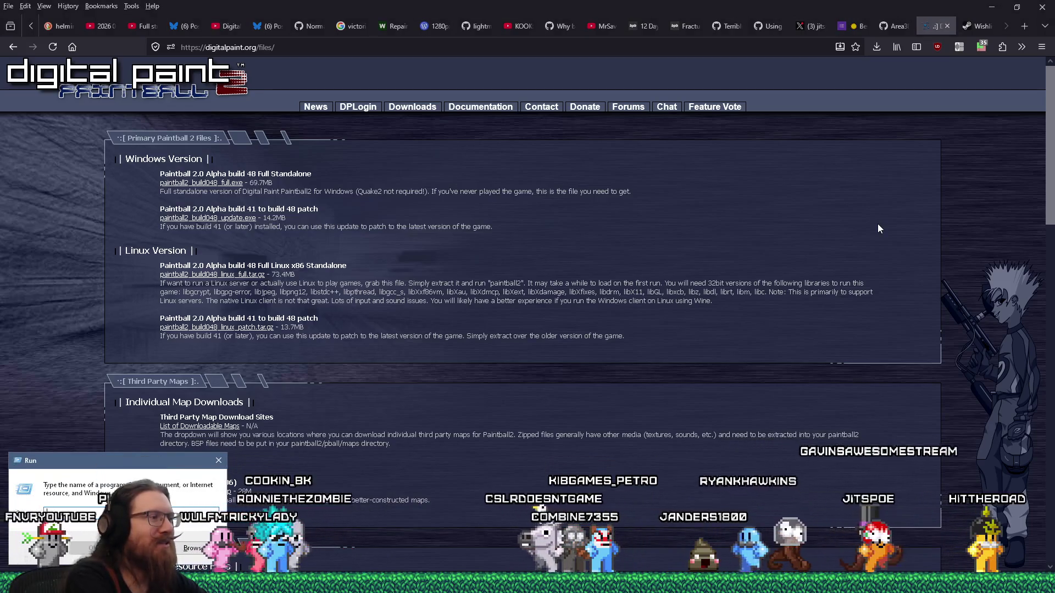
type("e:\\proje")
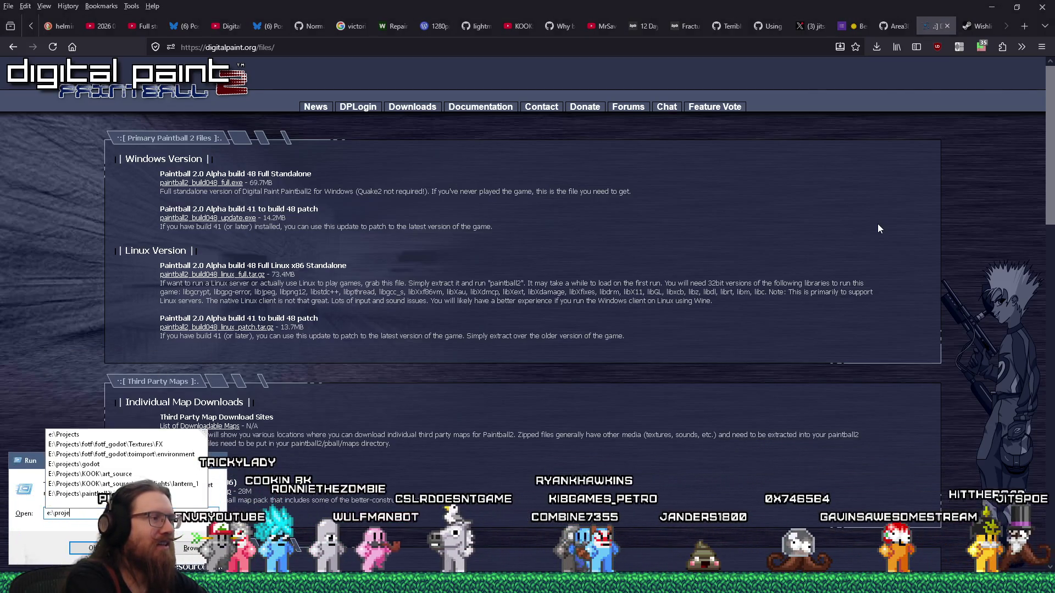
type("cts\\paintball2\\")
type("p")
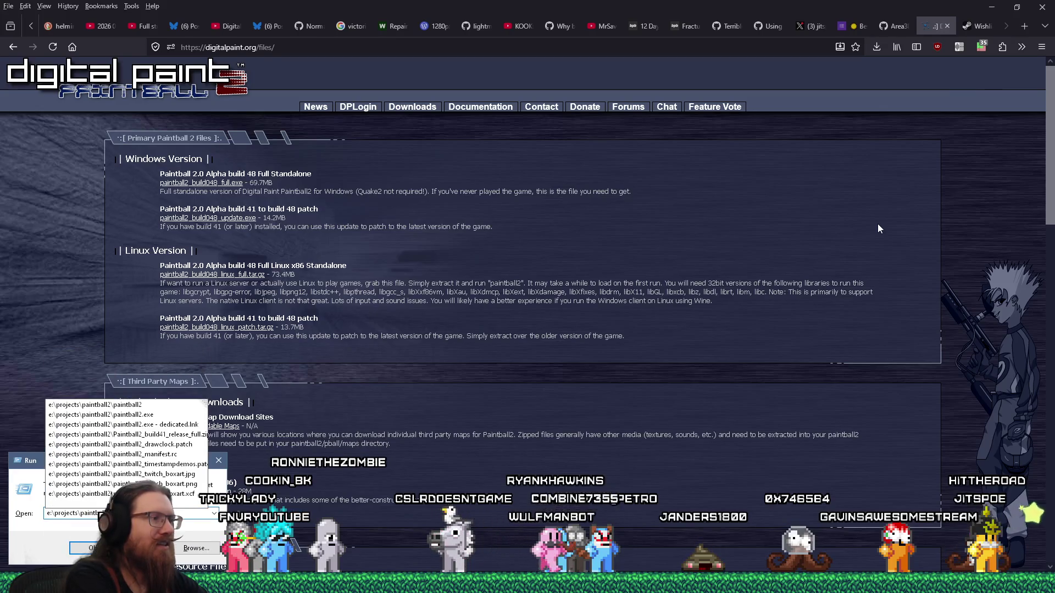
key("Return")
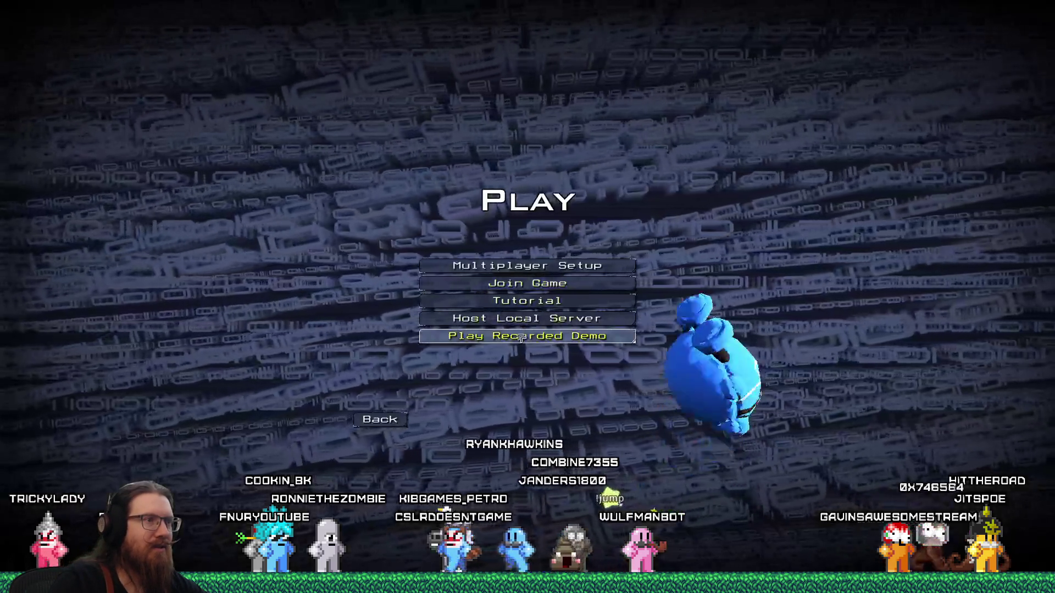
Play the bankrob recorded demo from Play > Recorded Demo and pull down the console over it.
left_click(528, 341)
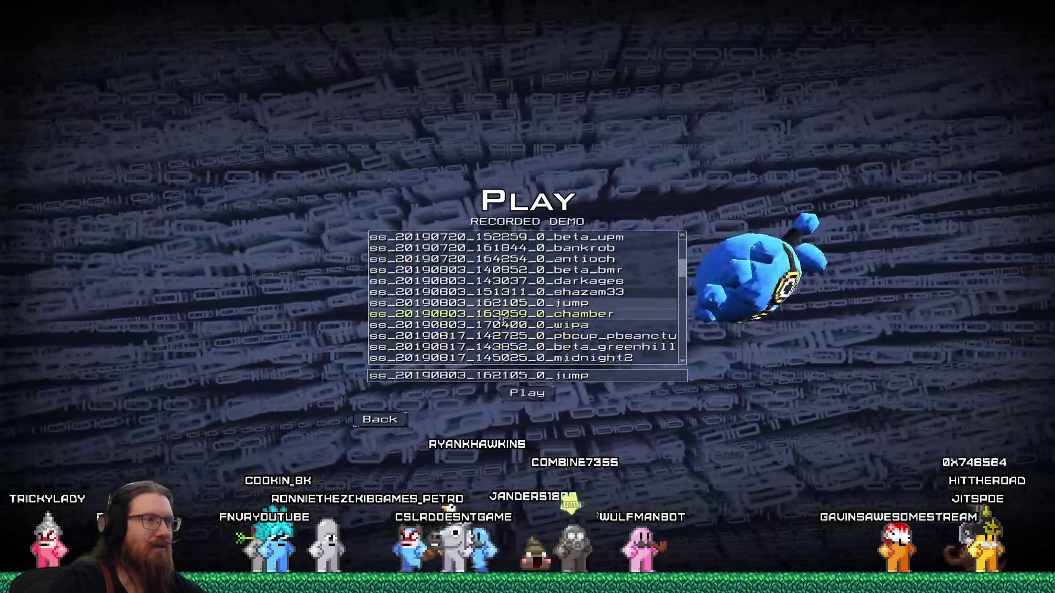
left_click(499, 248)
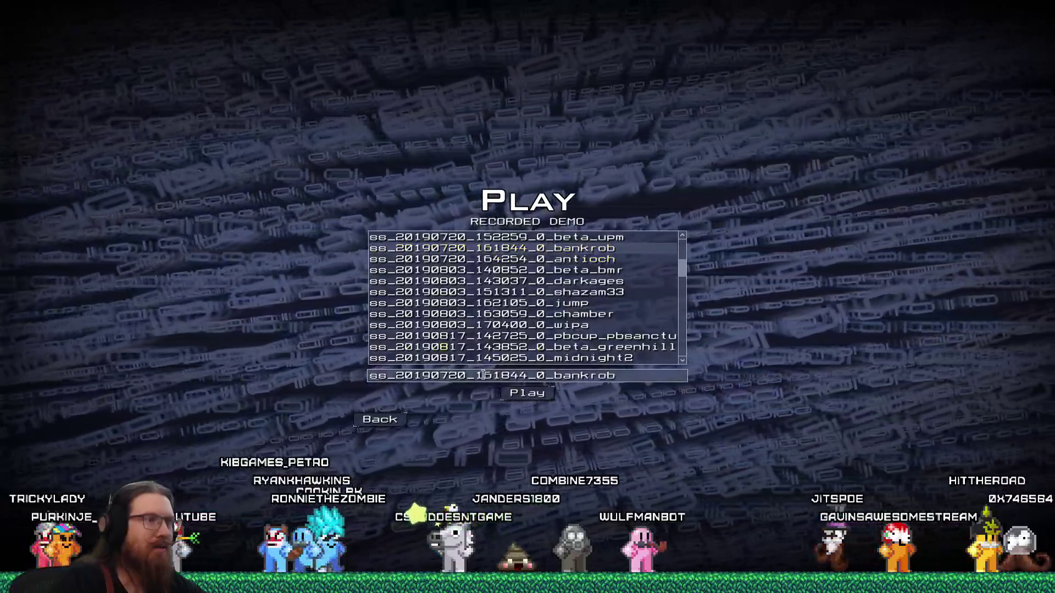
left_click(526, 393)
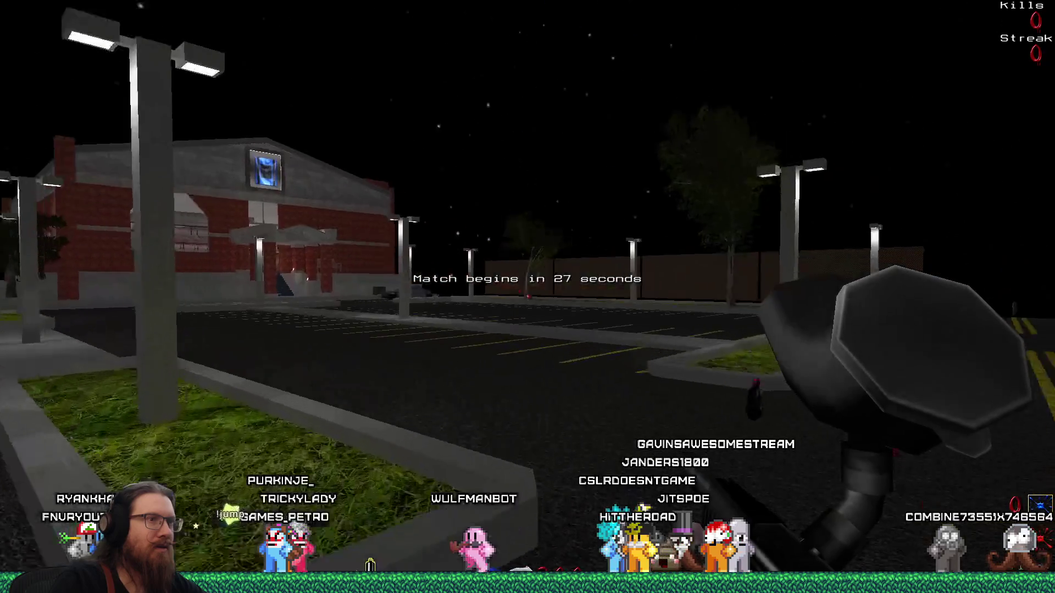
key("w")
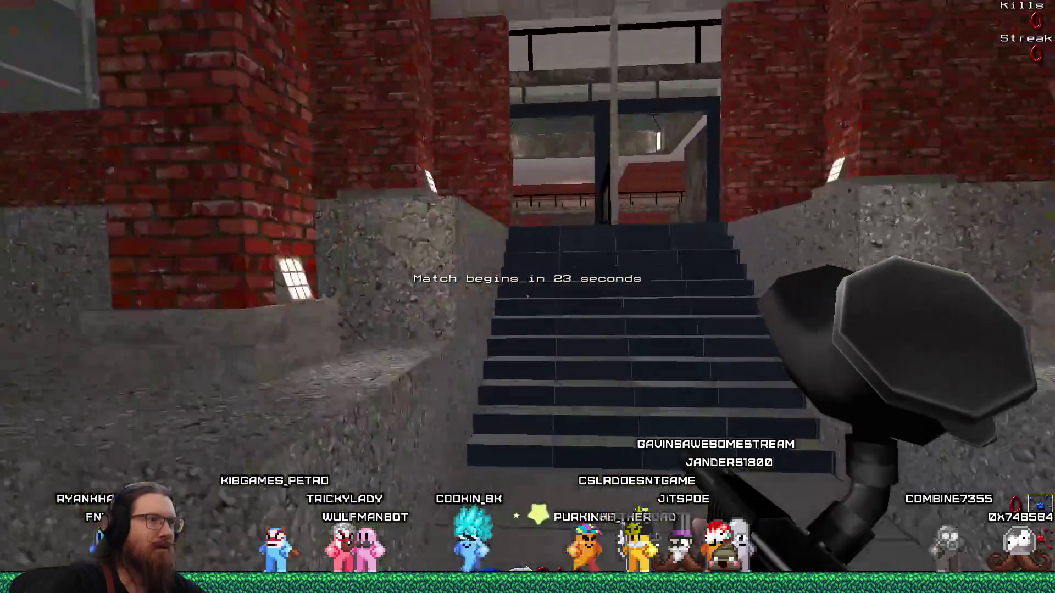
key("w")
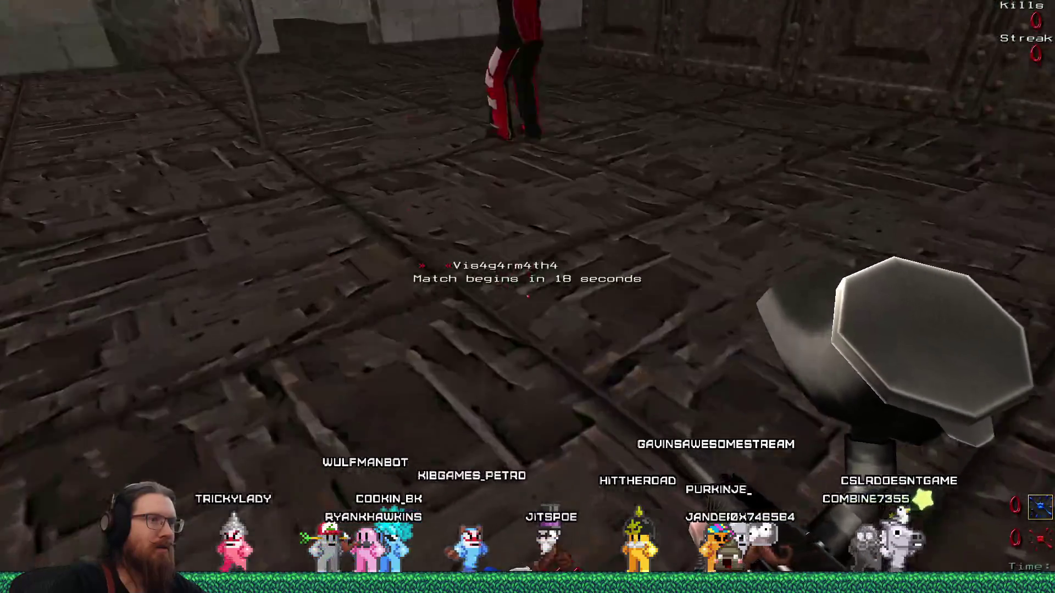
left_click(527, 297)
type("q")
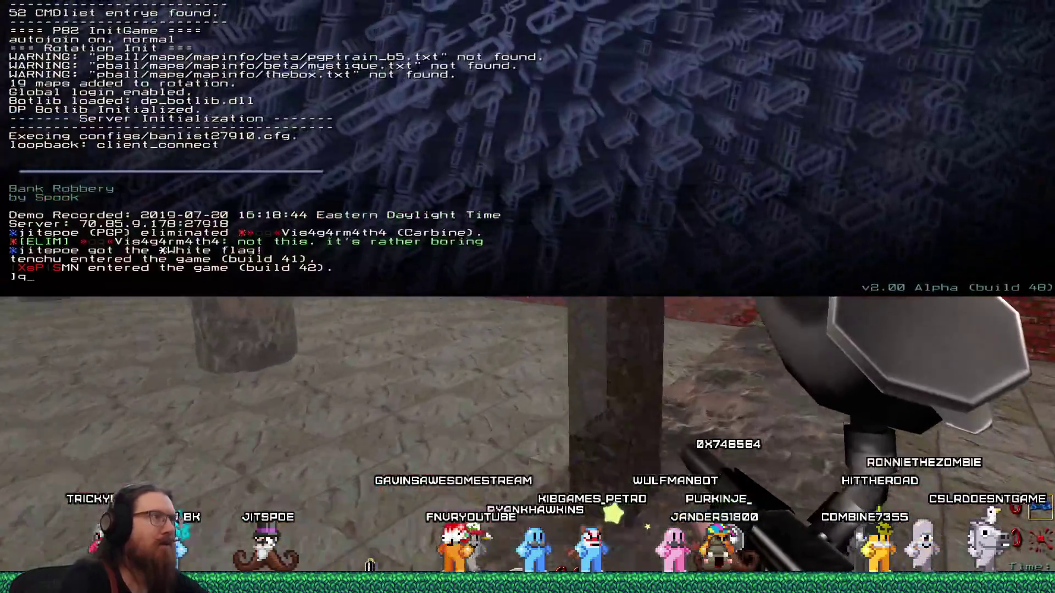
type("ui")
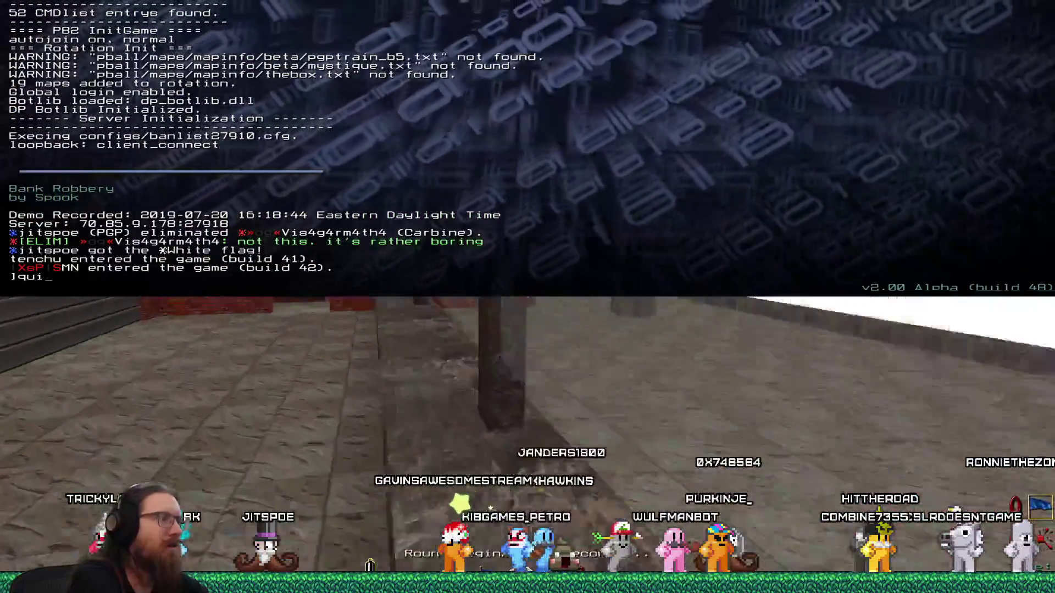
Run /disconnect in the console to stop the Bank Robbery demo and return to the demo list.
key("BackSpace")
key("BackSpace")
key("BackSpace")
key("Tab")
key("Return")
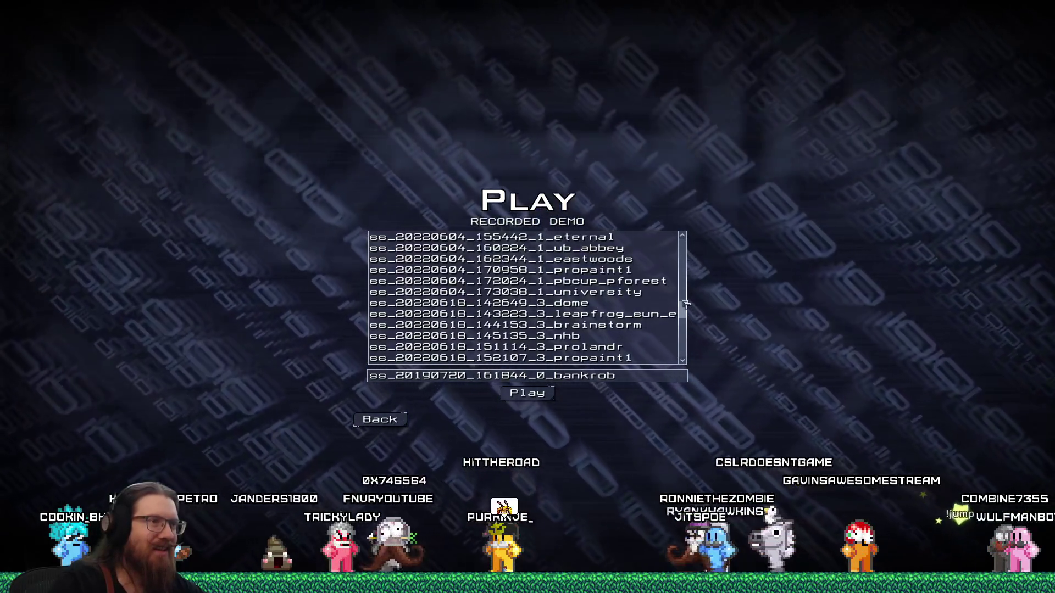
Play the selected Dome demo, then exit it to the main menu via Esc.
left_click(527, 393)
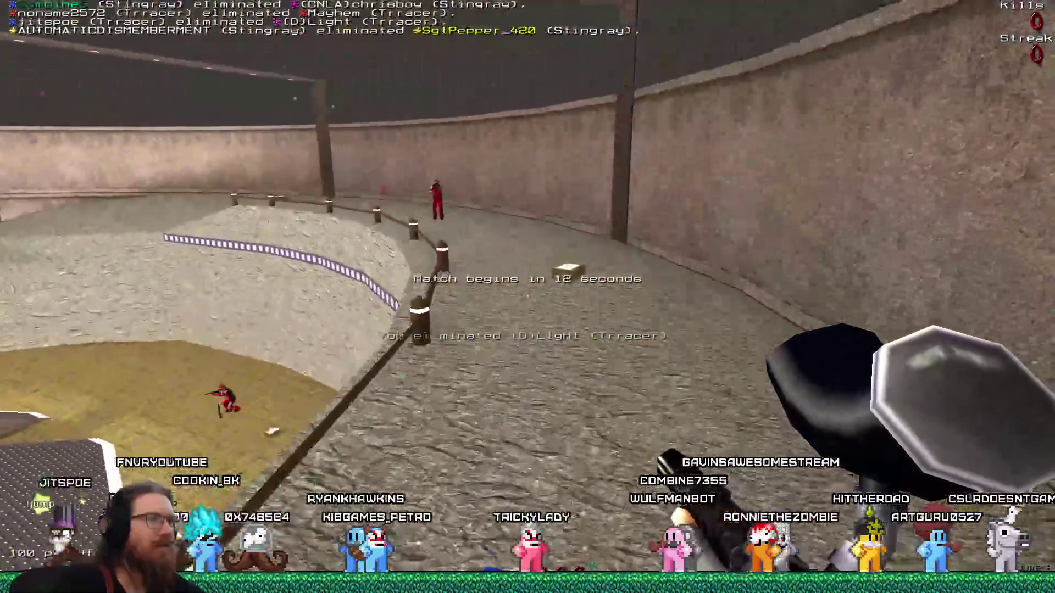
key("Escape")
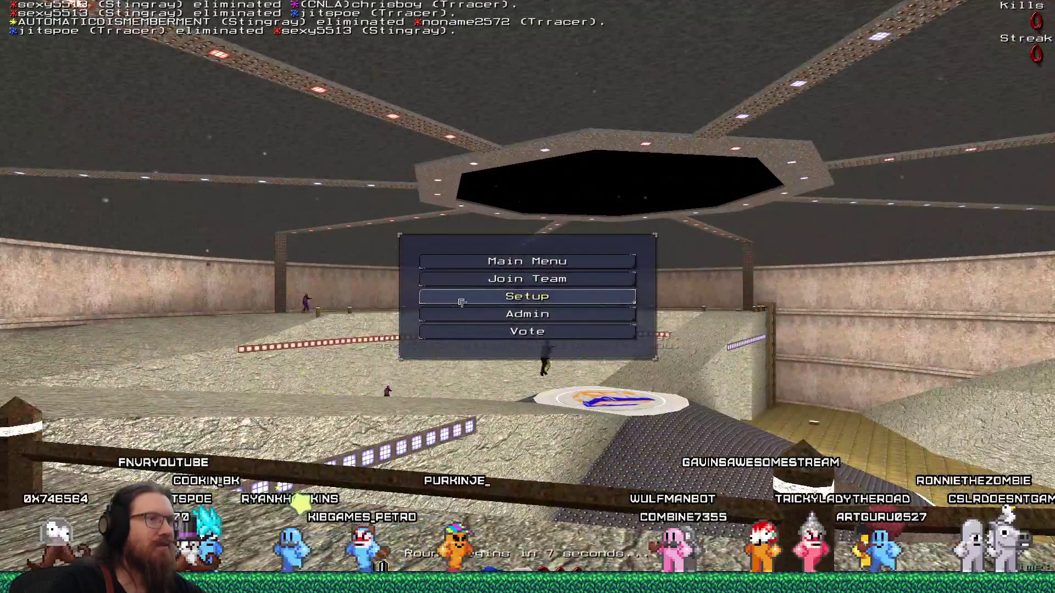
left_click(461, 303)
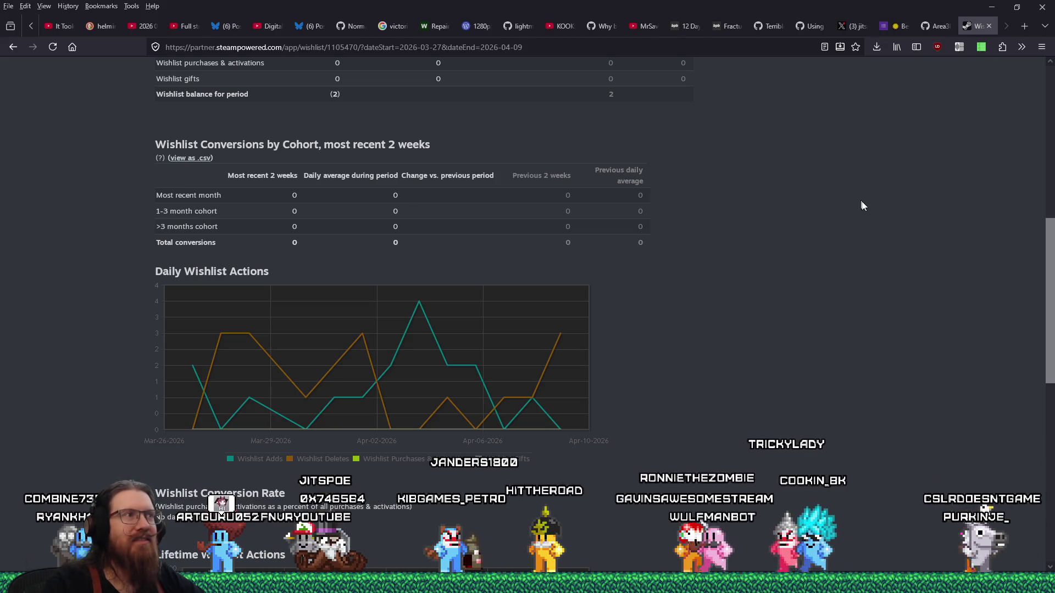
Close the Steam wishlist stats tab in Firefox and switch back to the Godot editor.
left_click(993, 28)
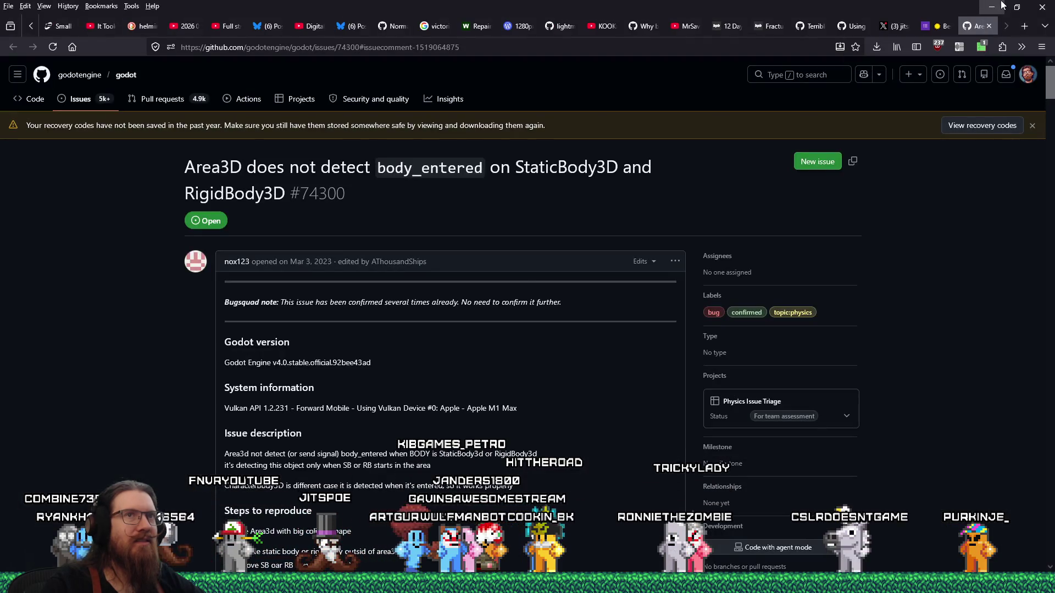
key("alt+Tab")
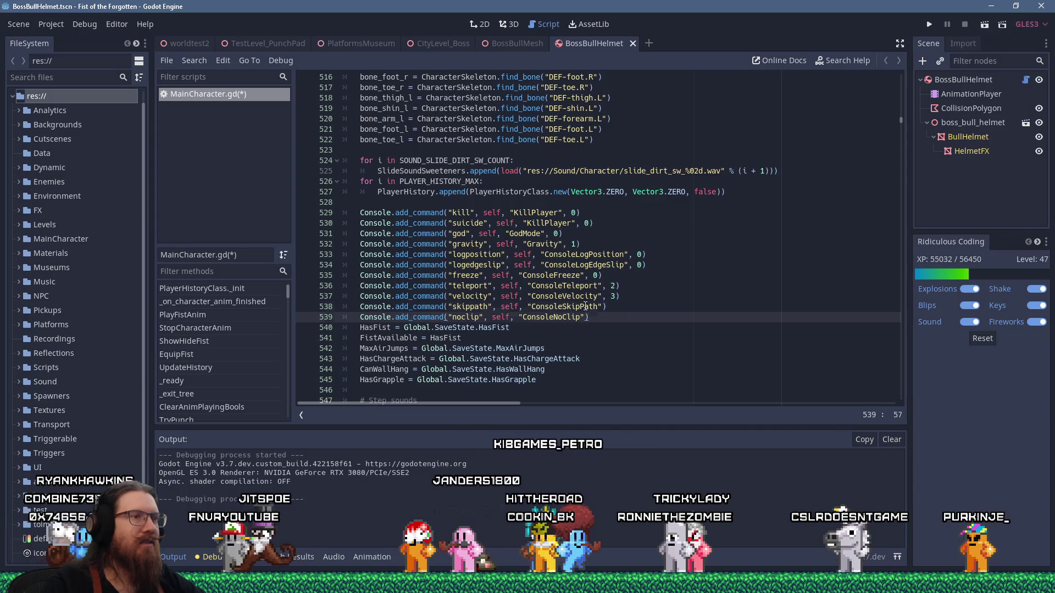
Find the ConsoleSkipPath definition and open spaced blank lines after its body for a new function.
left_click(585, 306)
key("ctrl+f")
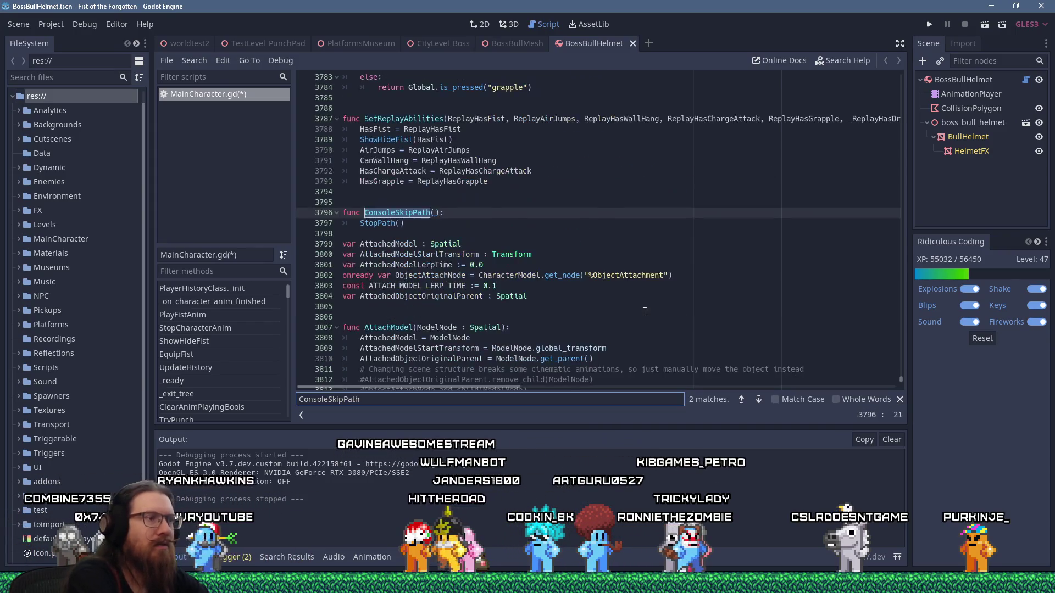
key("Return")
key("Return")
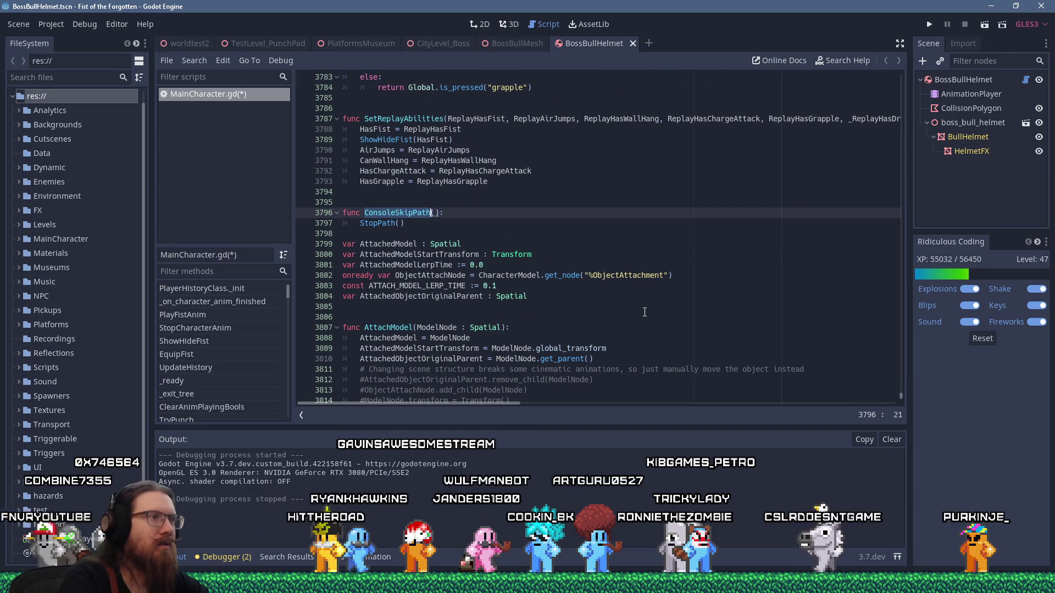
left_click(467, 225)
key("Return")
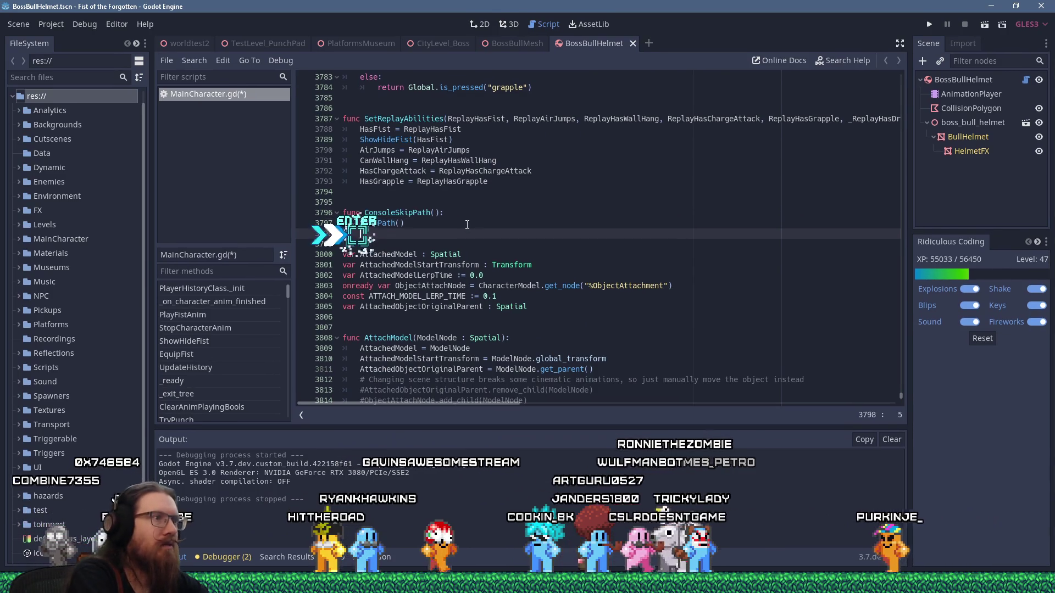
key("BackSpace")
key("BackSpace")
key("BackSpace")
key("Return")
key("Return")
key("BackSpace")
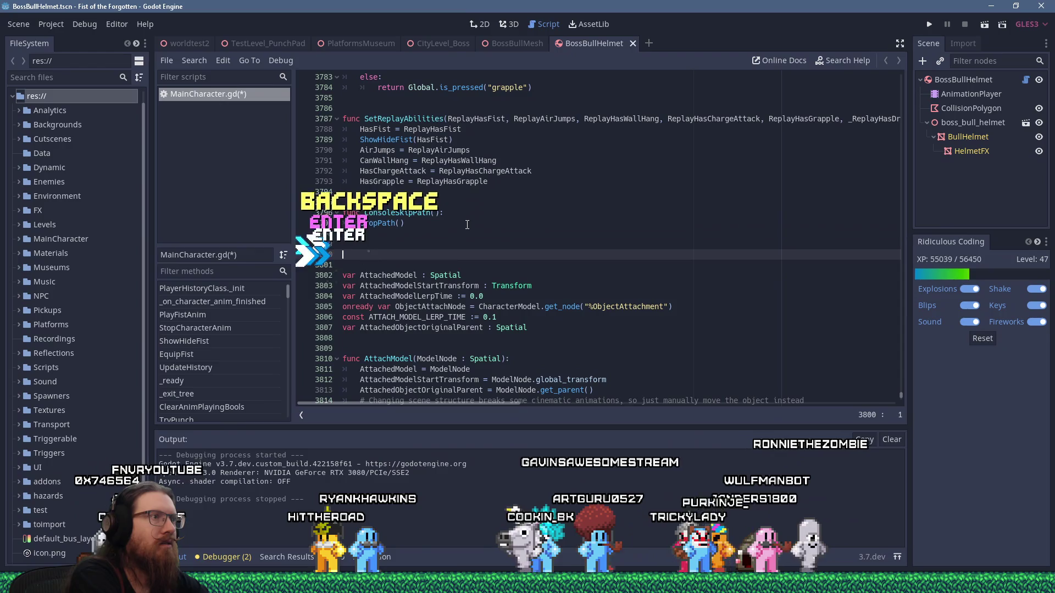
key("Return")
type("func ConsoleNo")
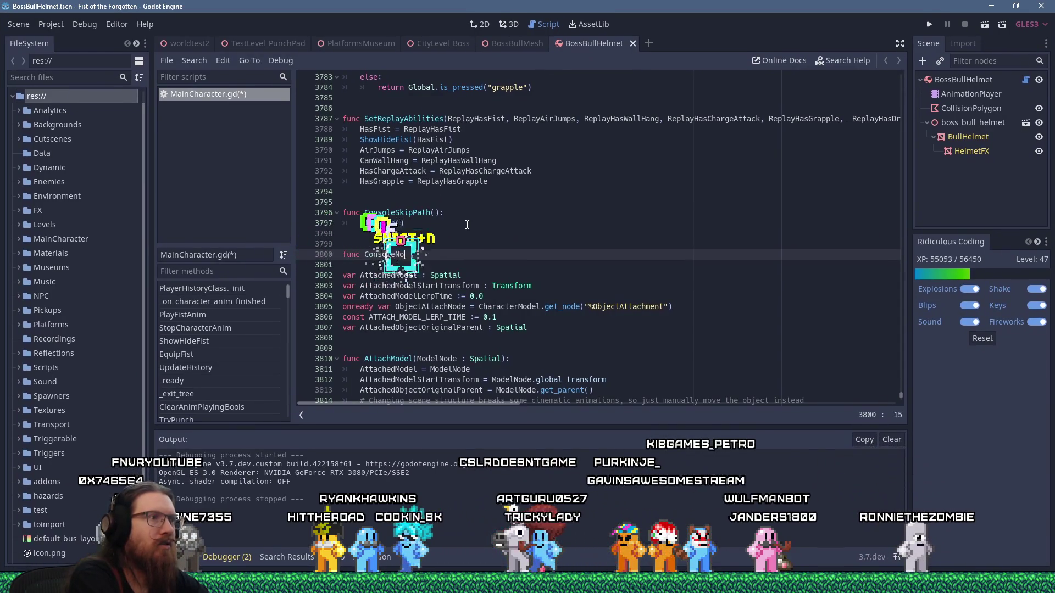
type("Clip():")
Write func ConsoleNoClip(): with NoClipMode = !NoClipMode, and begin a var NoClipMode line above it.
key("Return")
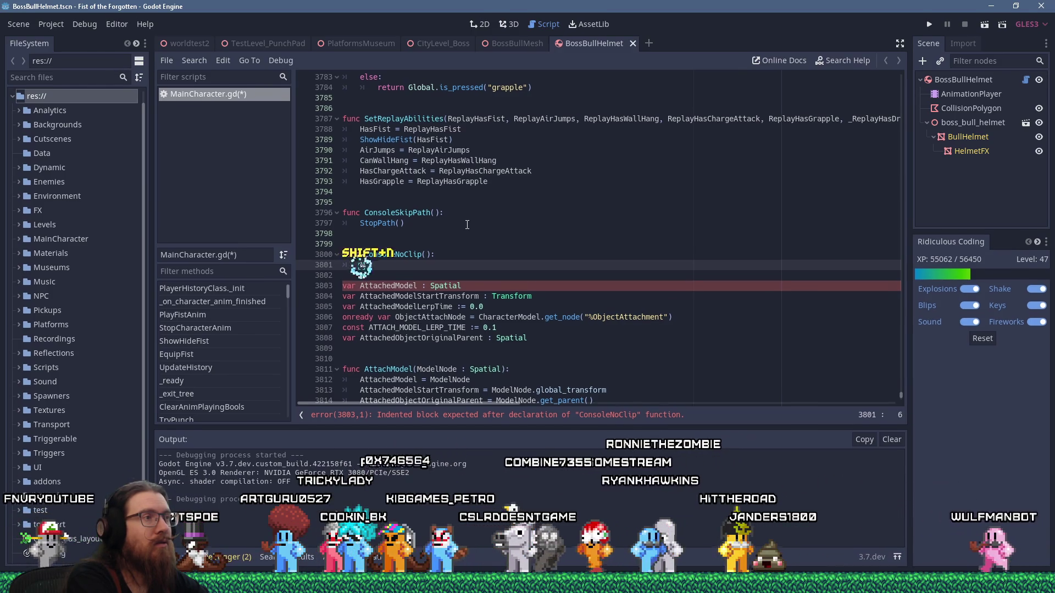
type("NoC")
key("BackSpace")
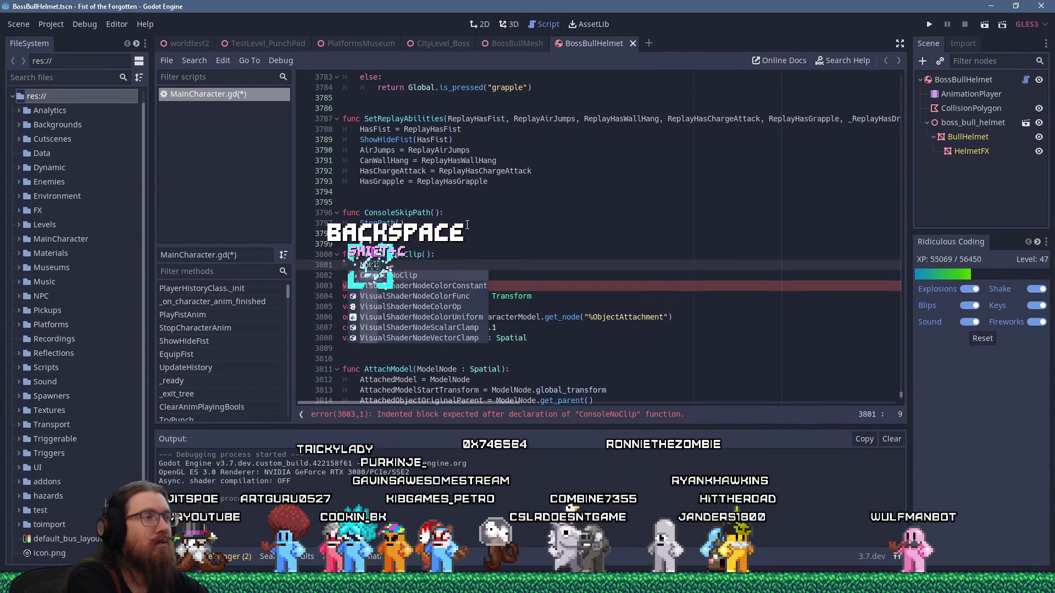
type("ClipModel")
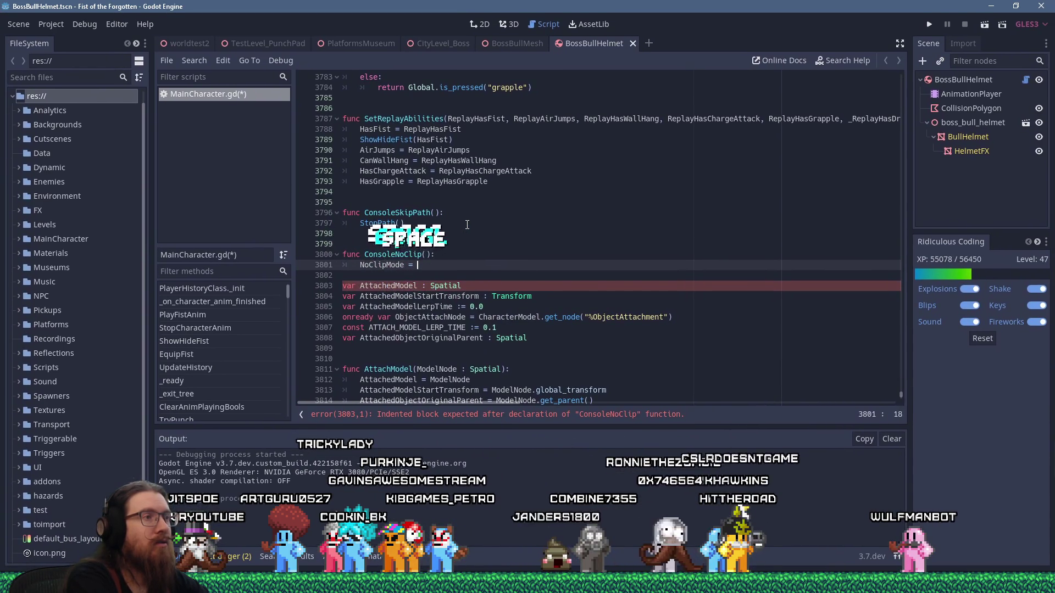
type("NoClipMode")
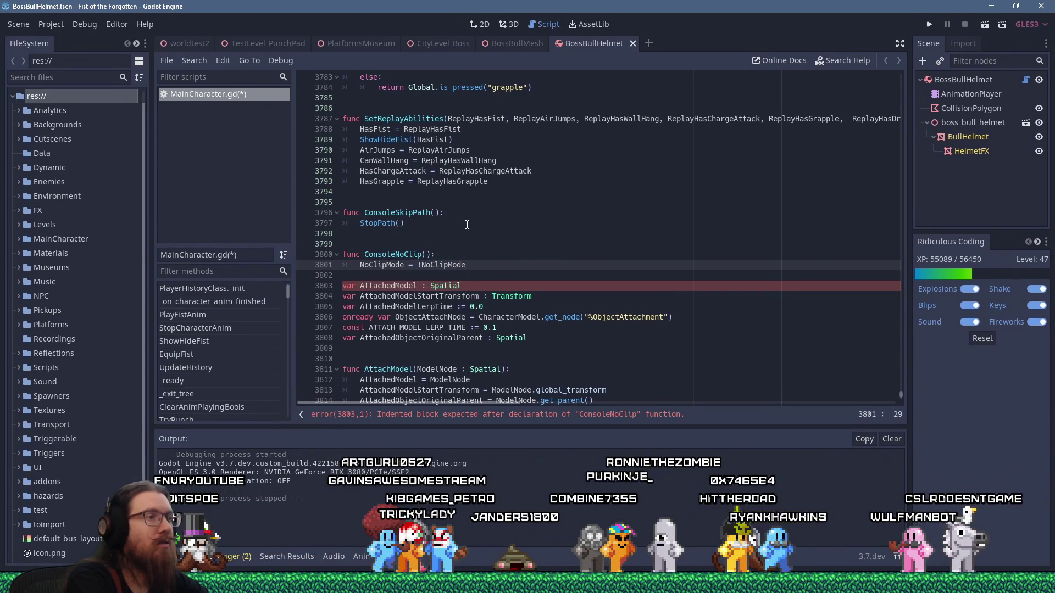
key("Return")
key("Up")
key("Up")
key("Up")
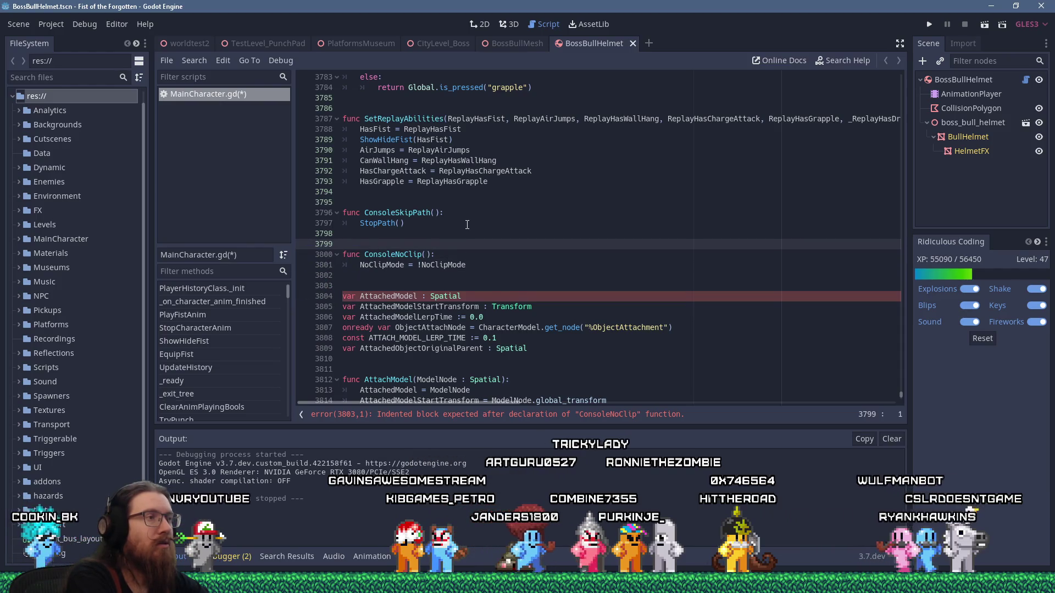
key("Return")
type("var NoClip")
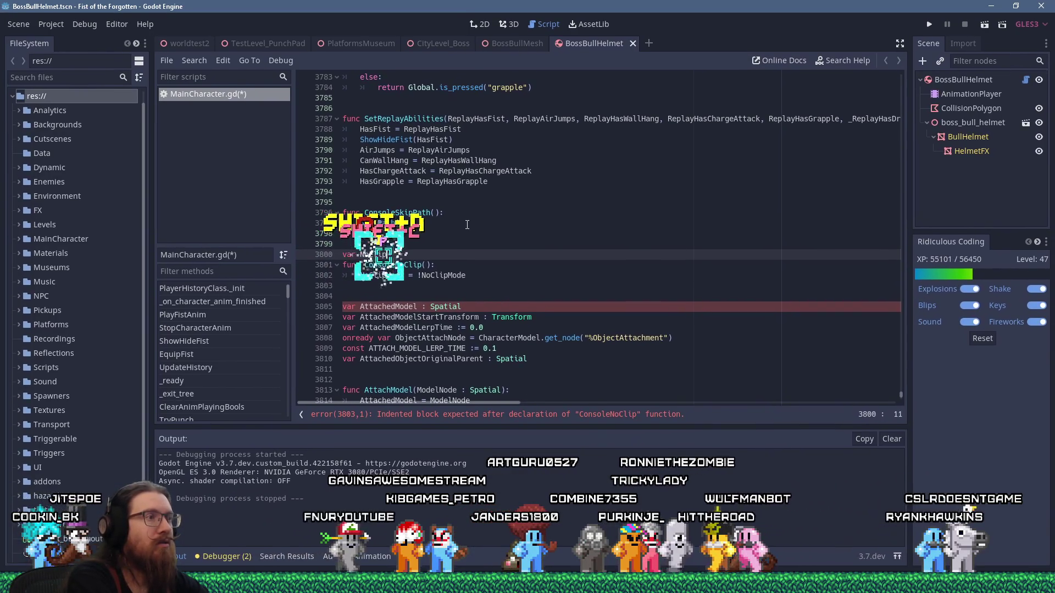
type("Mode := false")
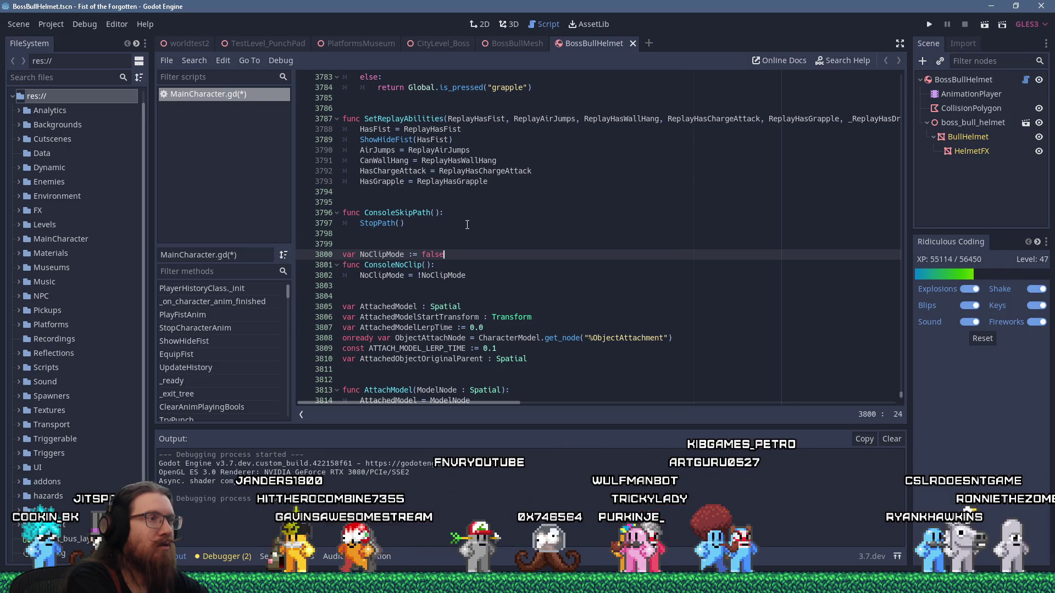
Add if (NoClipMode): with Console.print_line("Noclip enabled.") inside ConsoleNoClip.
key("Down")
key("Down")
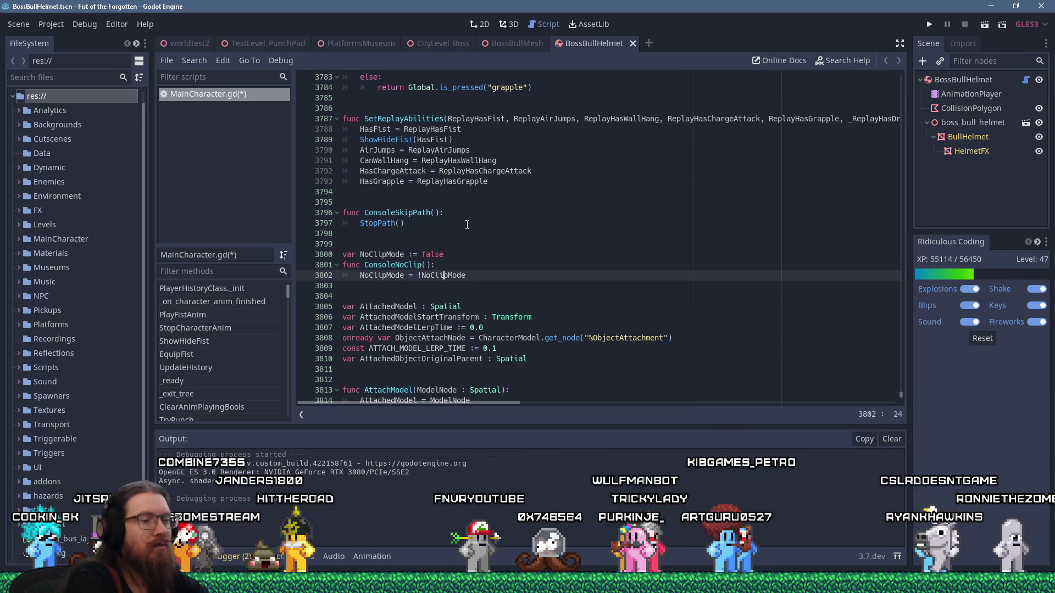
key("Return")
type("if (\"")
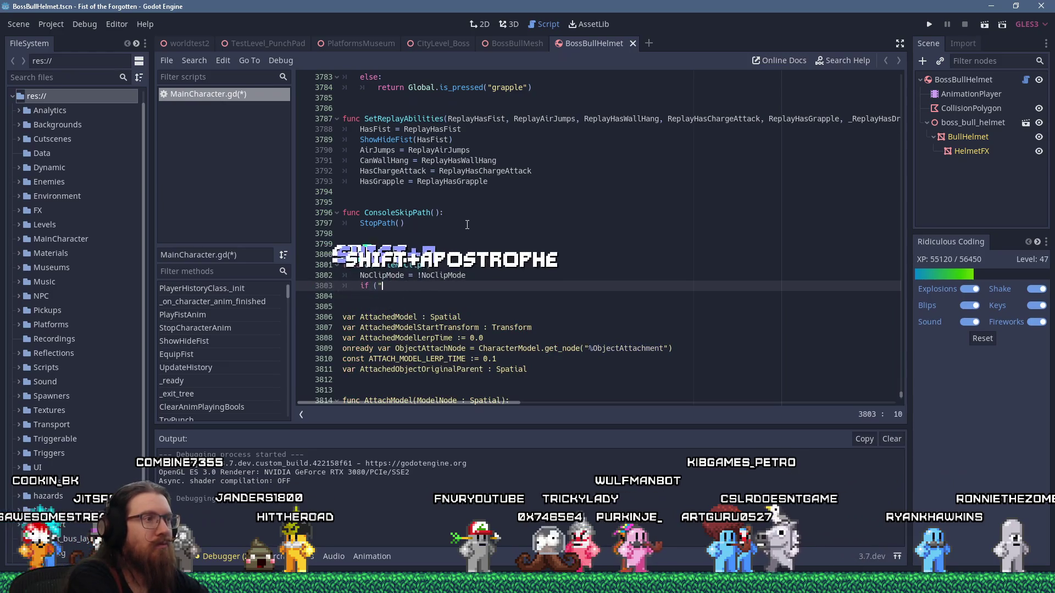
key("BackSpace")
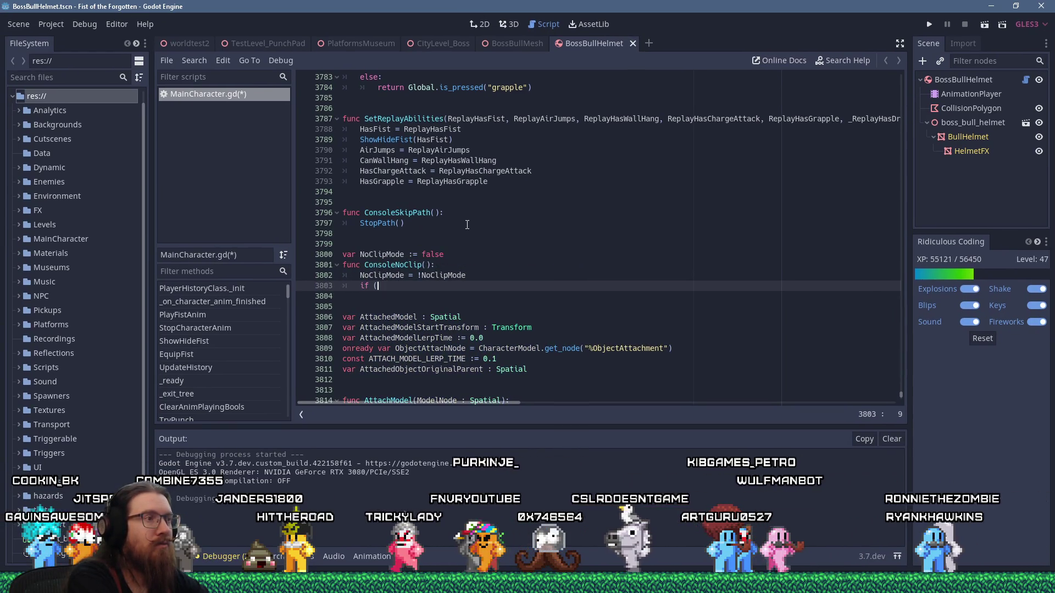
type("NoClipMode")
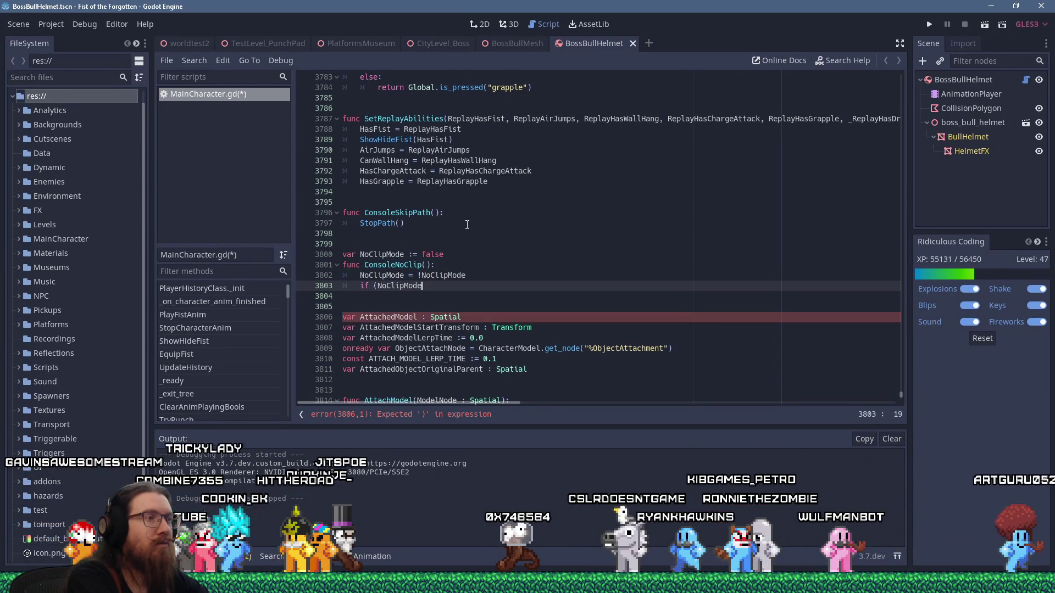
type("):")
key("Return")
type("console")
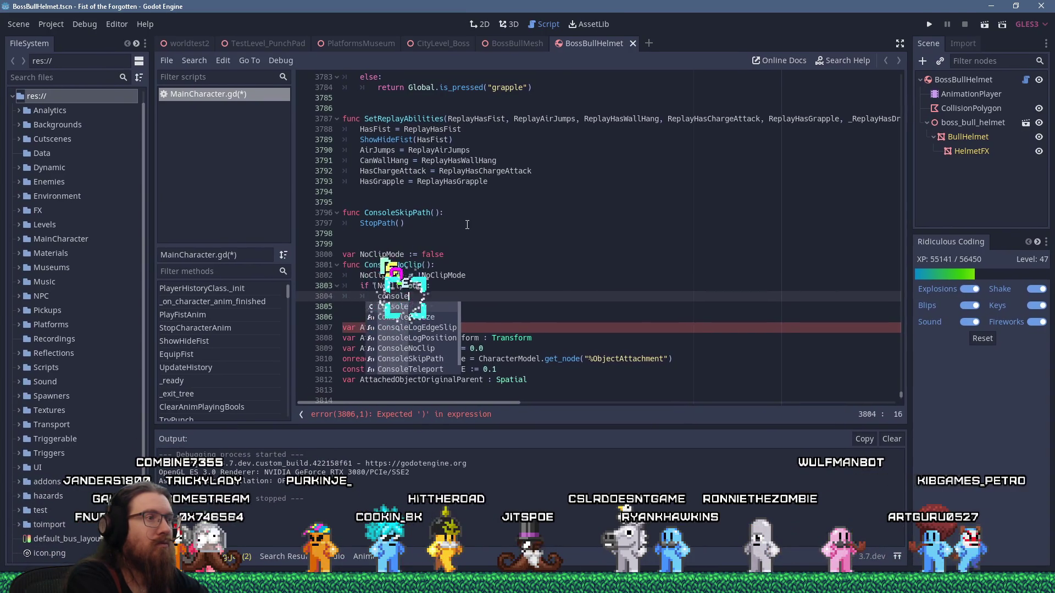
type(".")
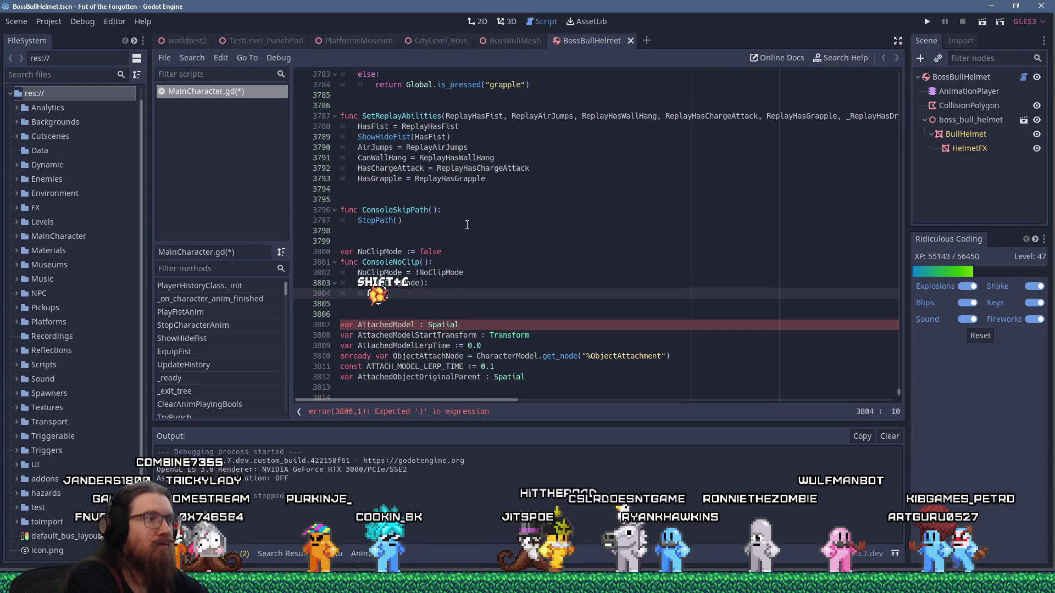
type("pr")
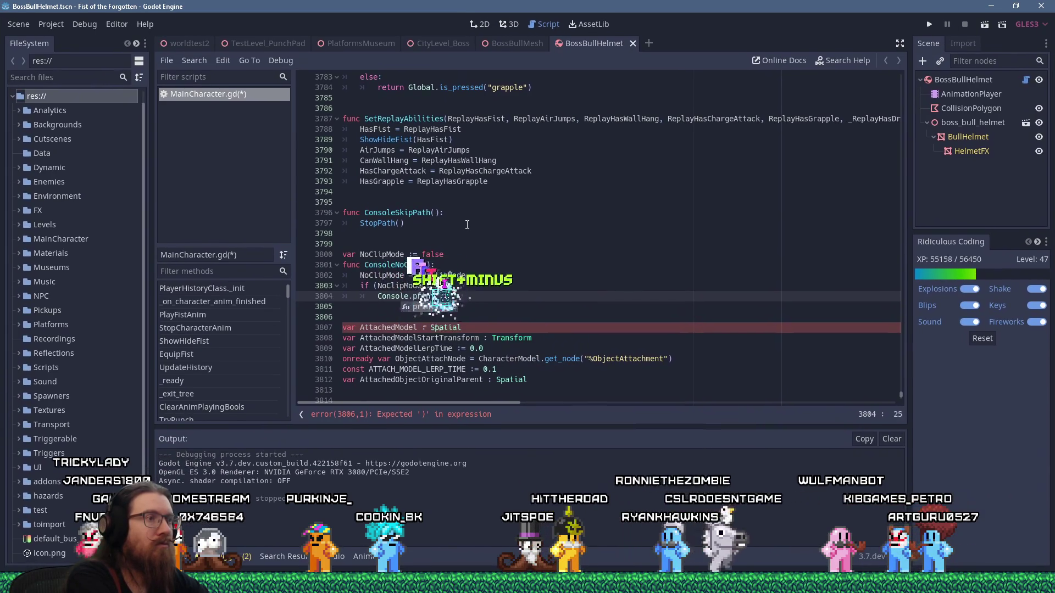
type("int_line(\"NoClip ")
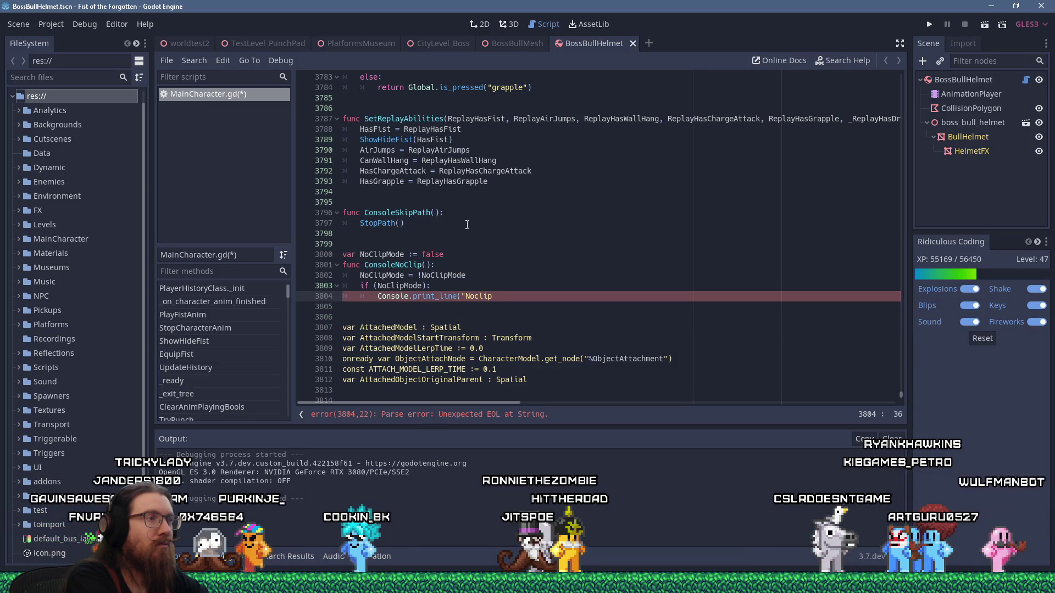
type("enabled.\")")
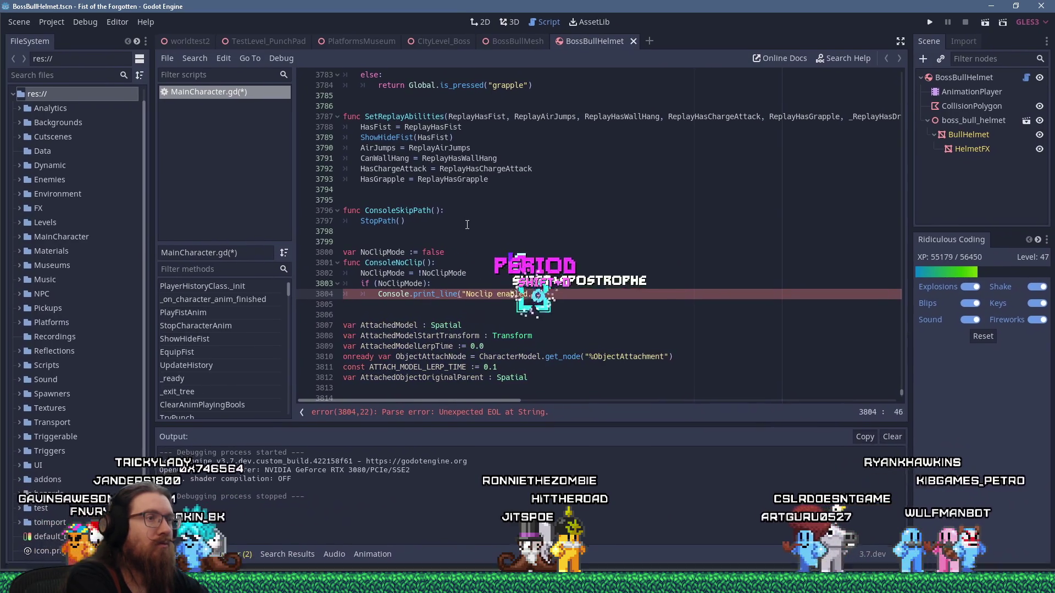
Add else: with Console.print_line("Noclip disabled.") and save MainCharacter.gd with Ctrl+S.
key("BackSpace")
key("Return")
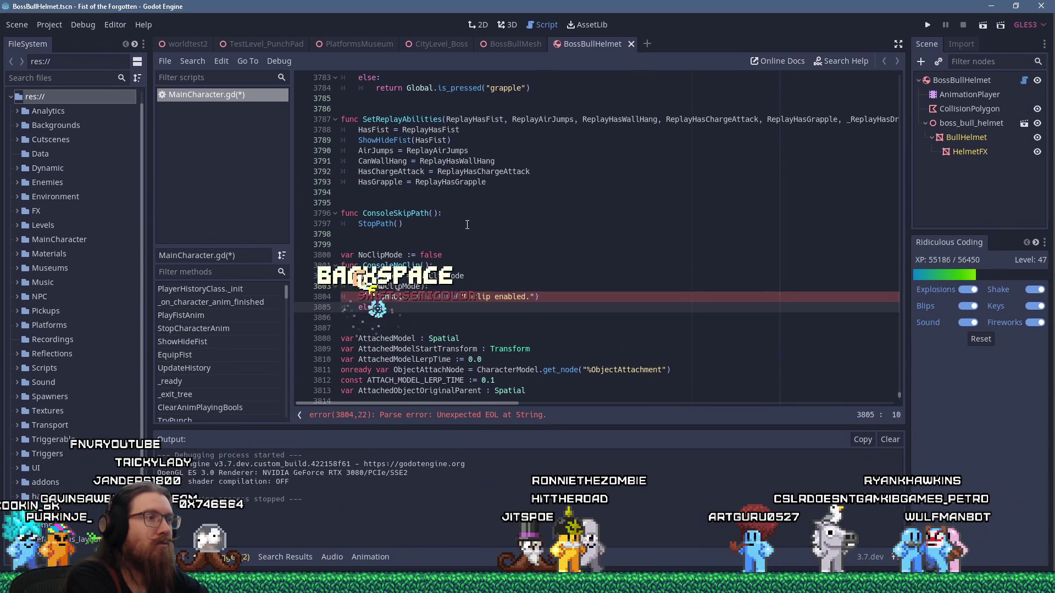
type("else:")
key("Return")
type("Console")
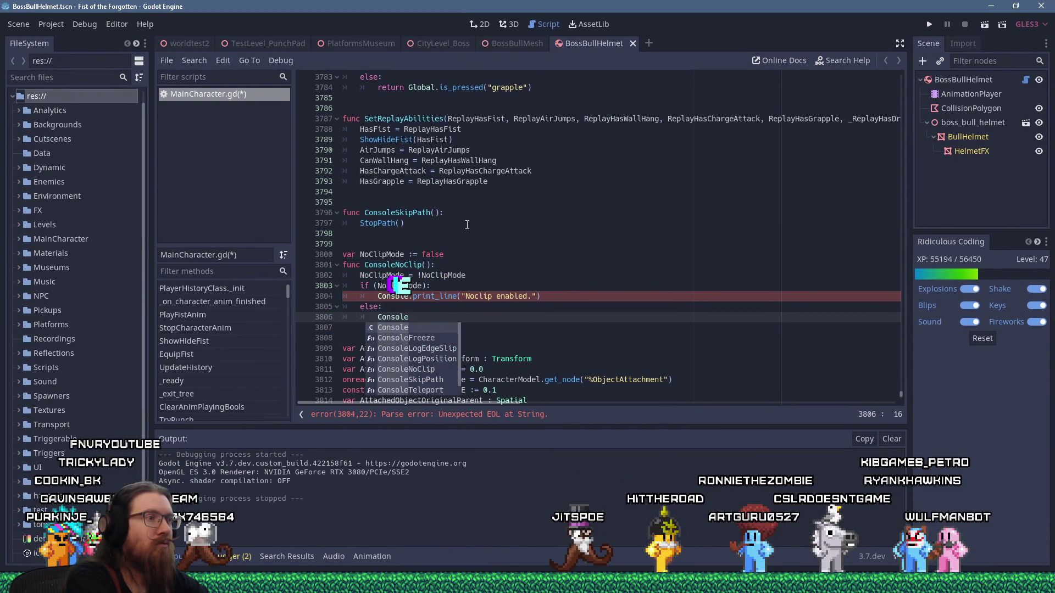
type(".print_line(\"Noc")
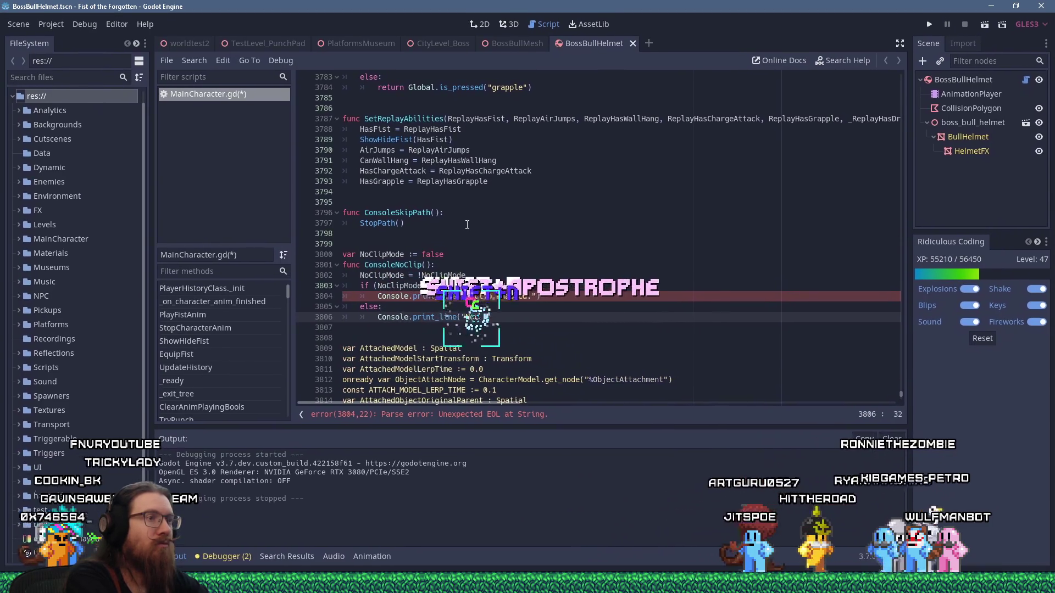
type("lip disabled.\"")
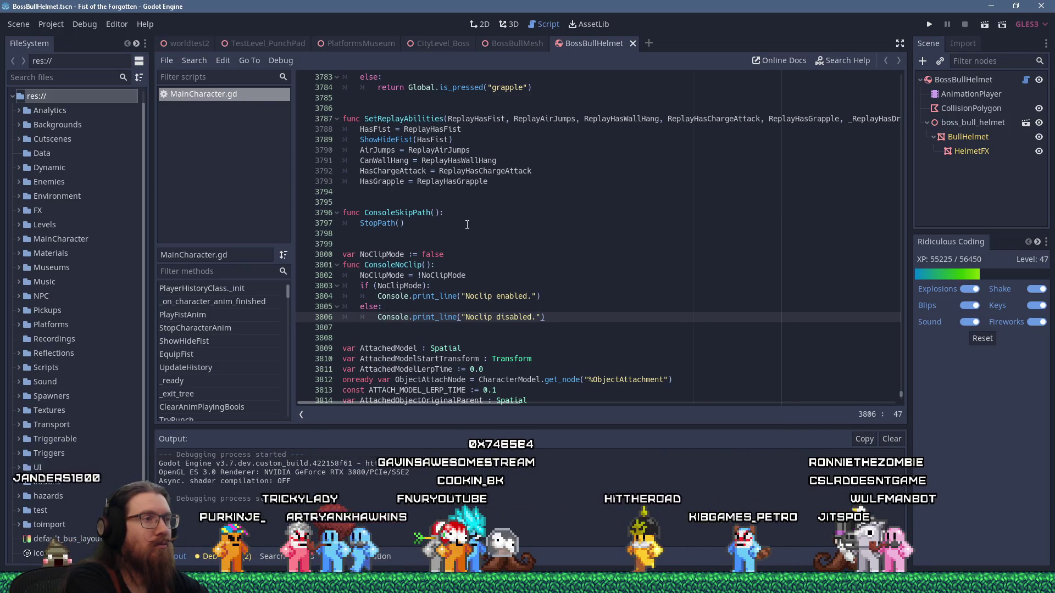
scroll(463, 206, "up", 4)
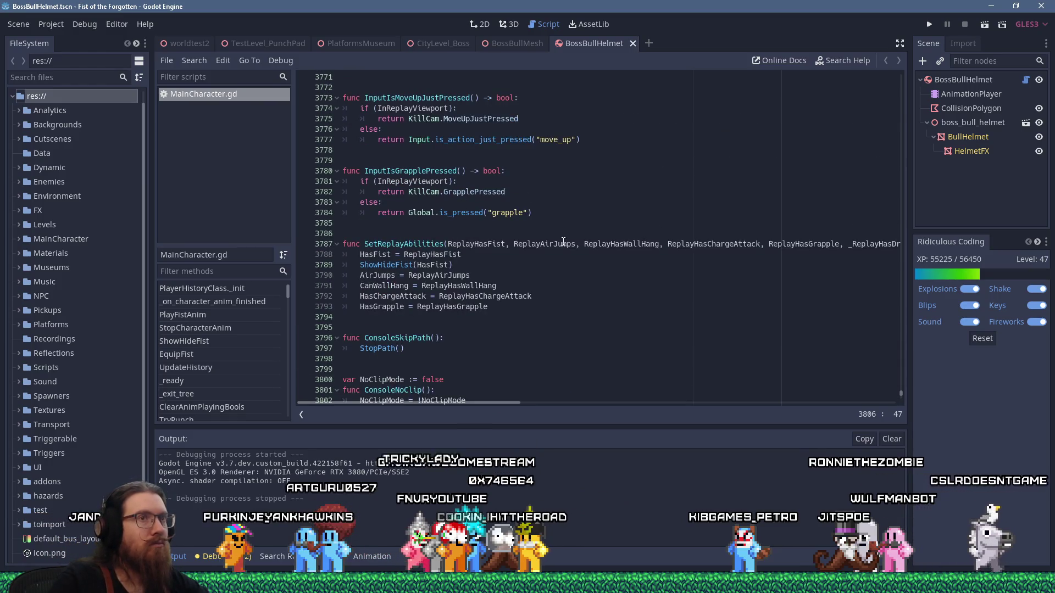
scroll(743, 232, "up", 7)
left_click(739, 212)
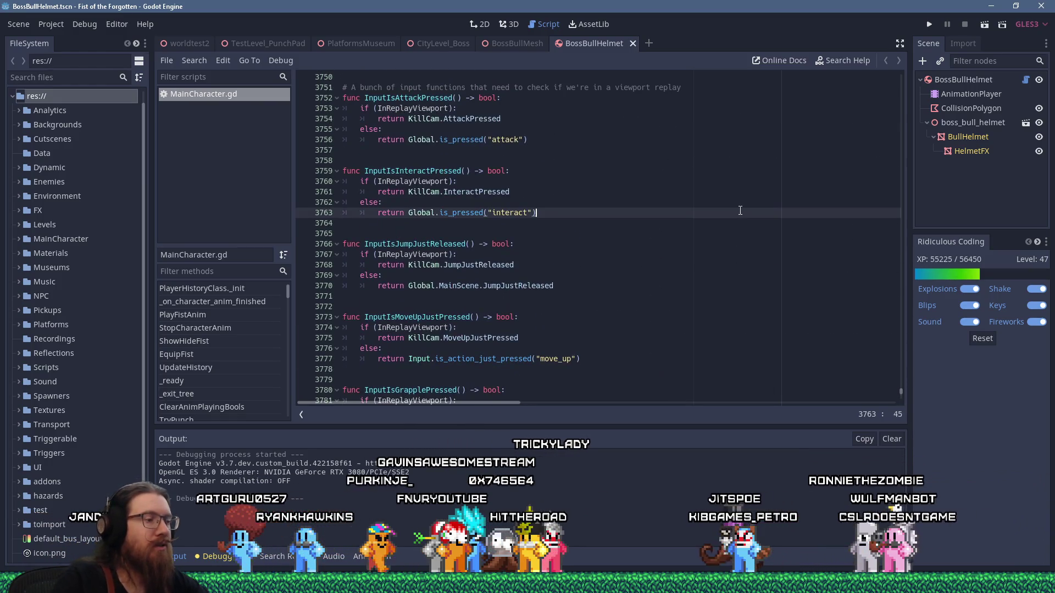
Search MainCharacter.gd for move_and_ and step through its matches down to lines 2504 and 2519.
key("ctrl+f")
type("move")
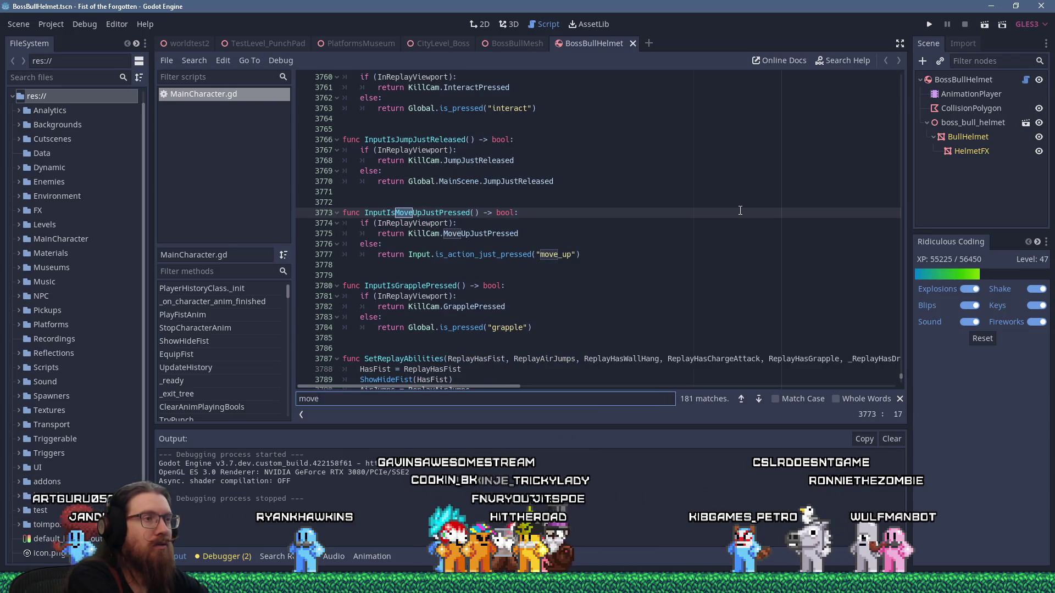
type("_and_")
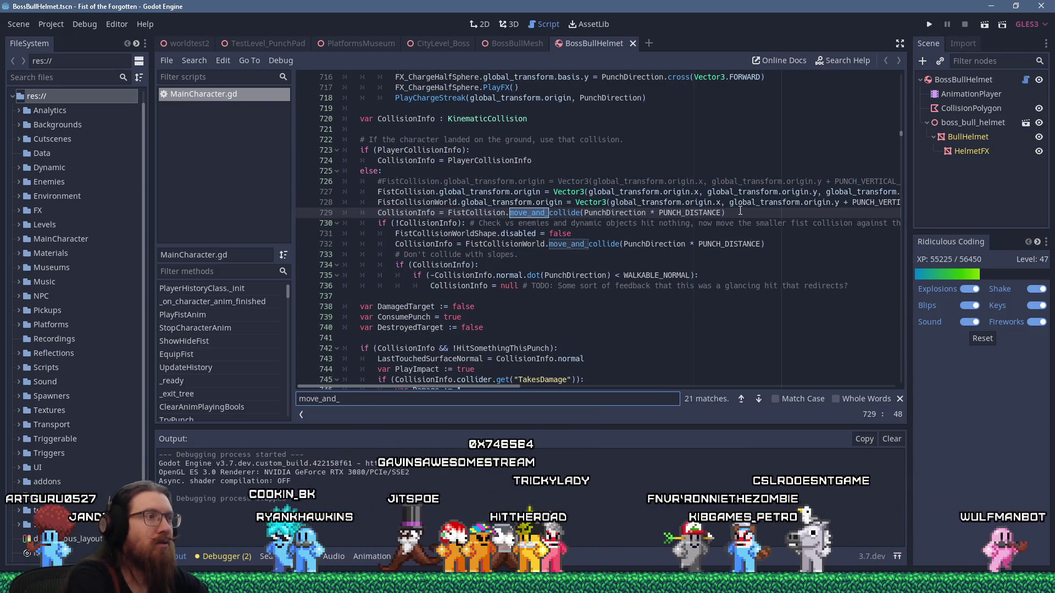
scroll(739, 213, "up", 8)
scroll(659, 191, "down", 5)
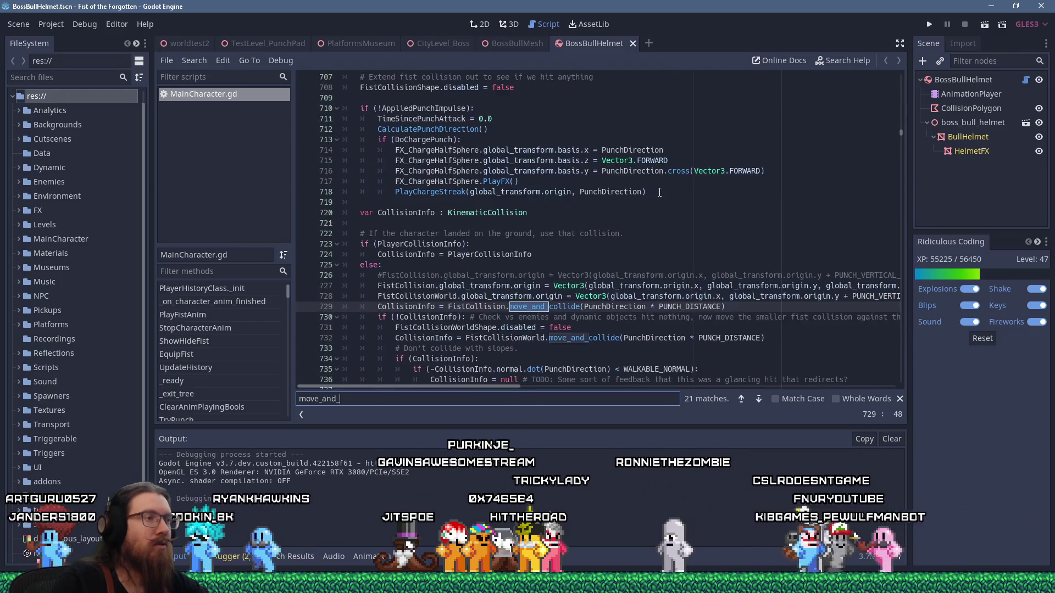
key("Return")
key("Return")
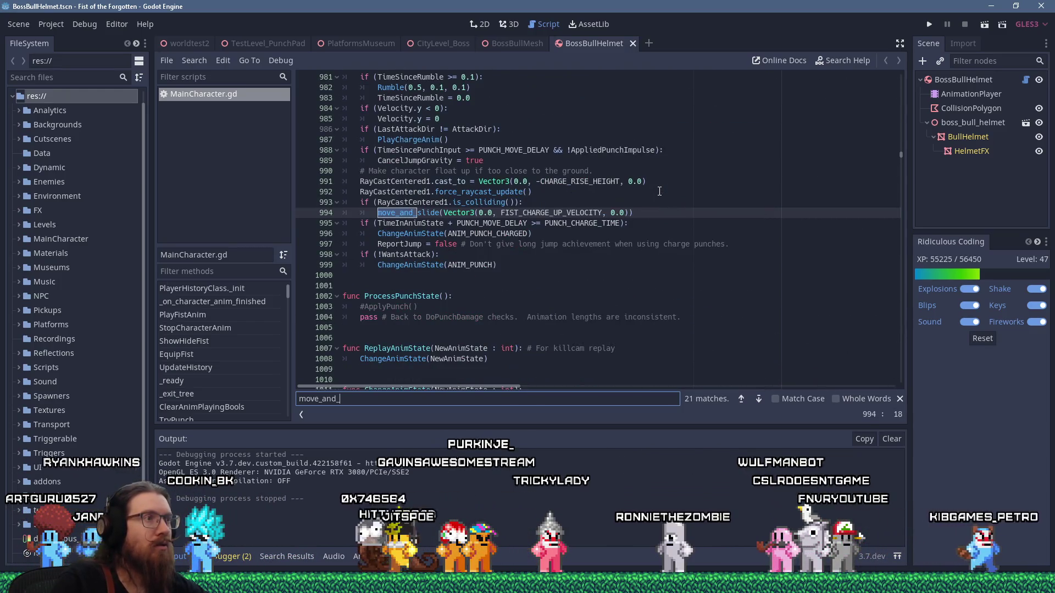
key("Return")
key("Return")
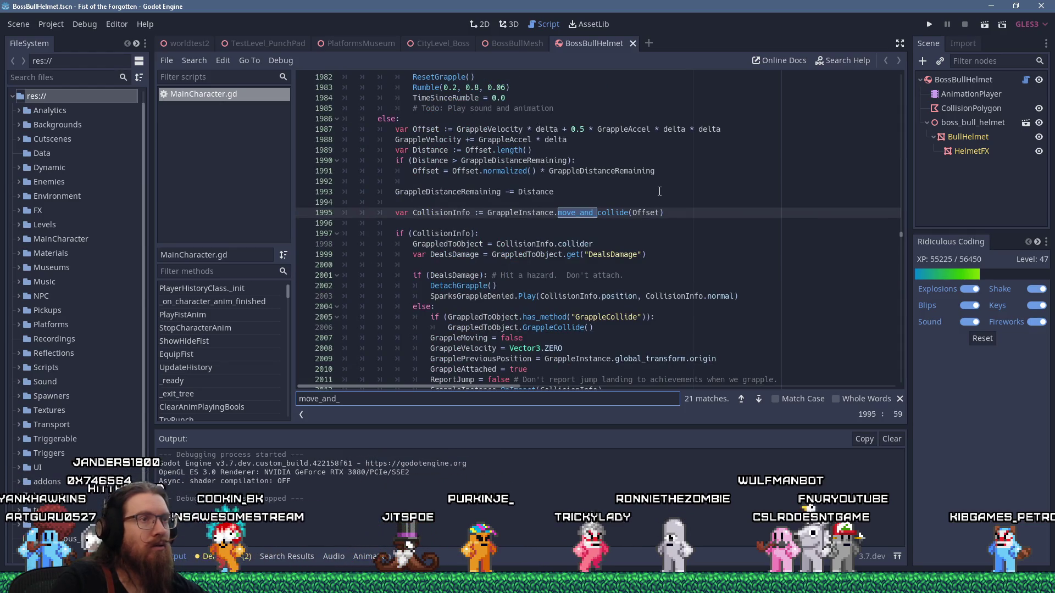
key("Return")
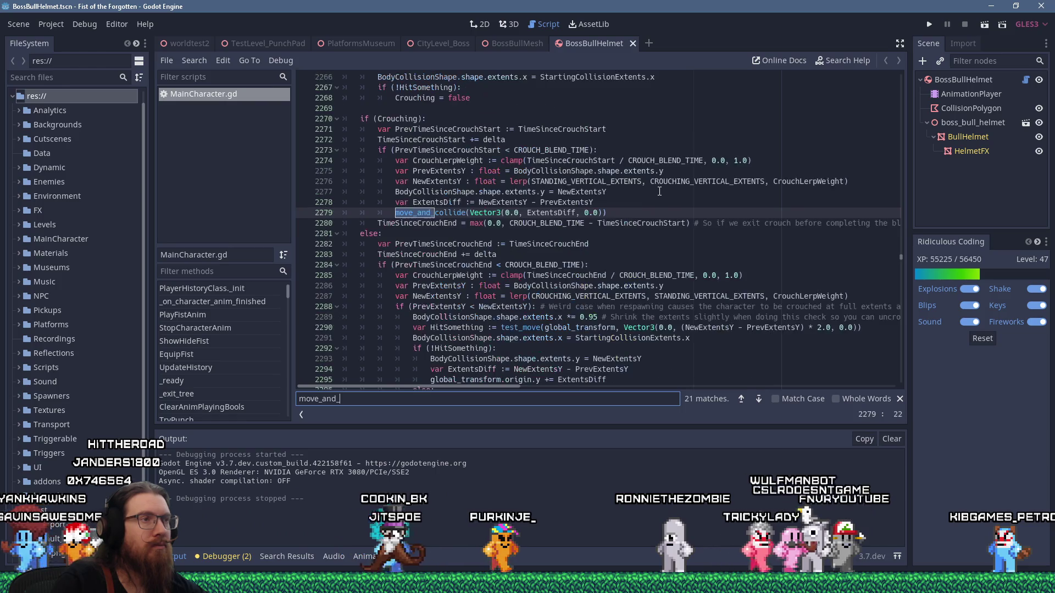
scroll(659, 191, "up", 5)
scroll(659, 191, "up", 5)
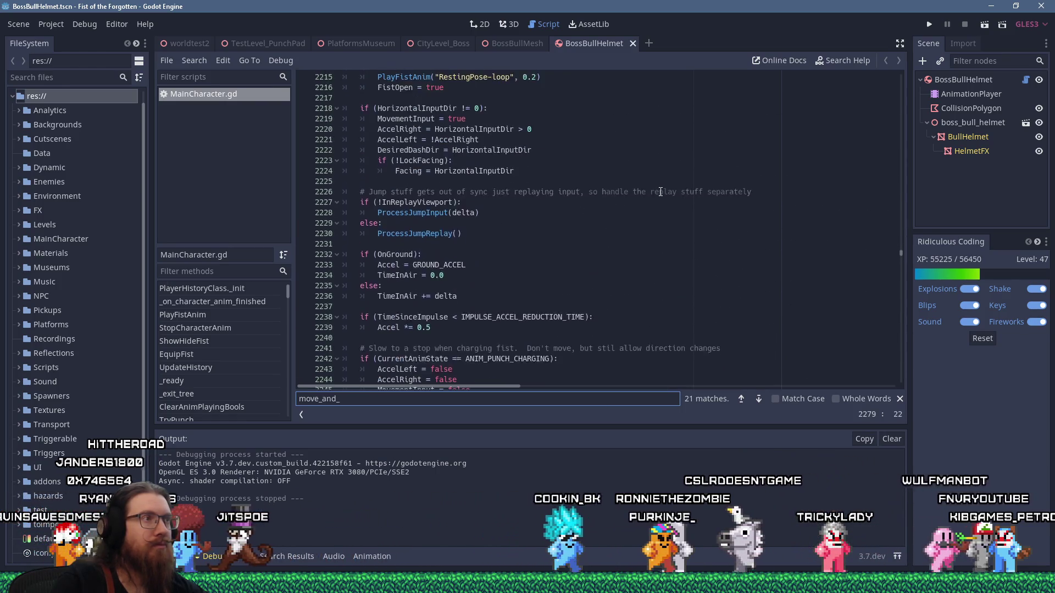
scroll(659, 192, "up", 5)
scroll(660, 192, "up", 5)
scroll(660, 191, "up", 5)
key("Return")
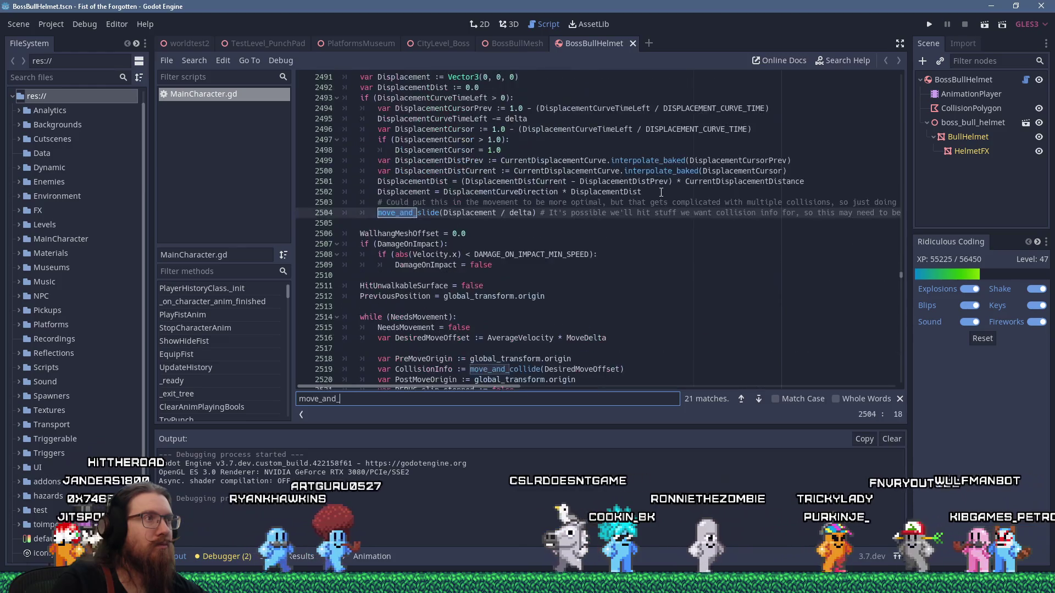
key("Return")
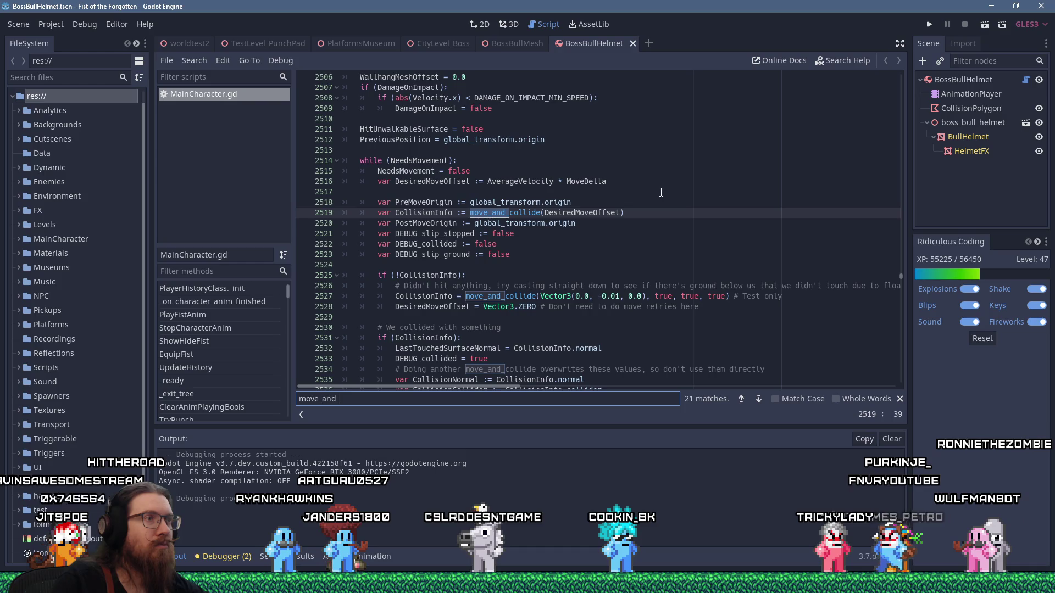
scroll(660, 191, "up", 5)
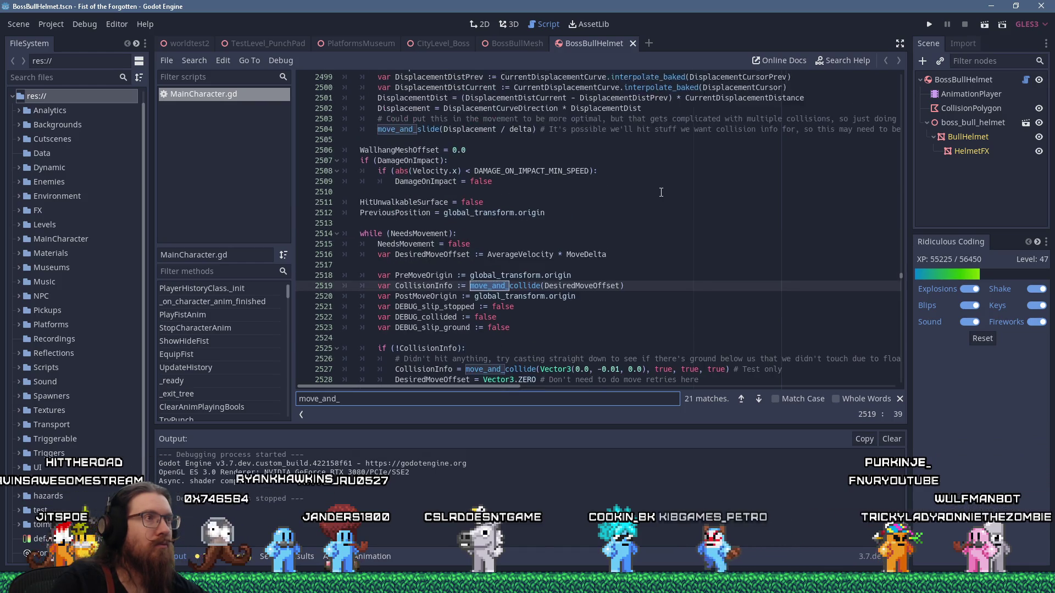
scroll(660, 192, "up", 5)
scroll(659, 192, "up", 5)
scroll(659, 191, "up", 5)
scroll(660, 191, "up", 10)
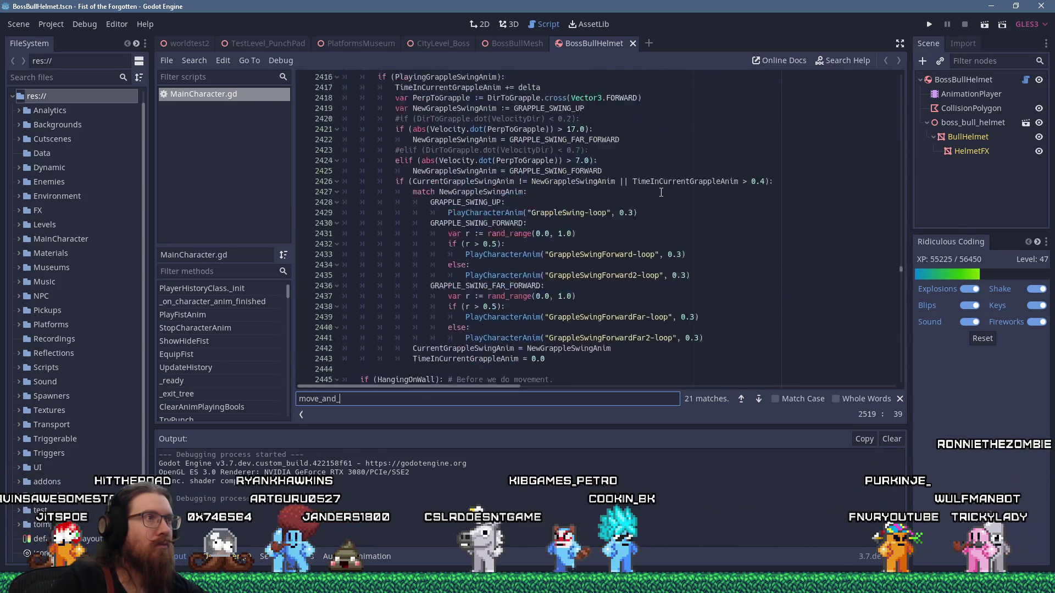
scroll(659, 191, "up", 10)
scroll(662, 193, "up", 10)
scroll(667, 196, "up", 10)
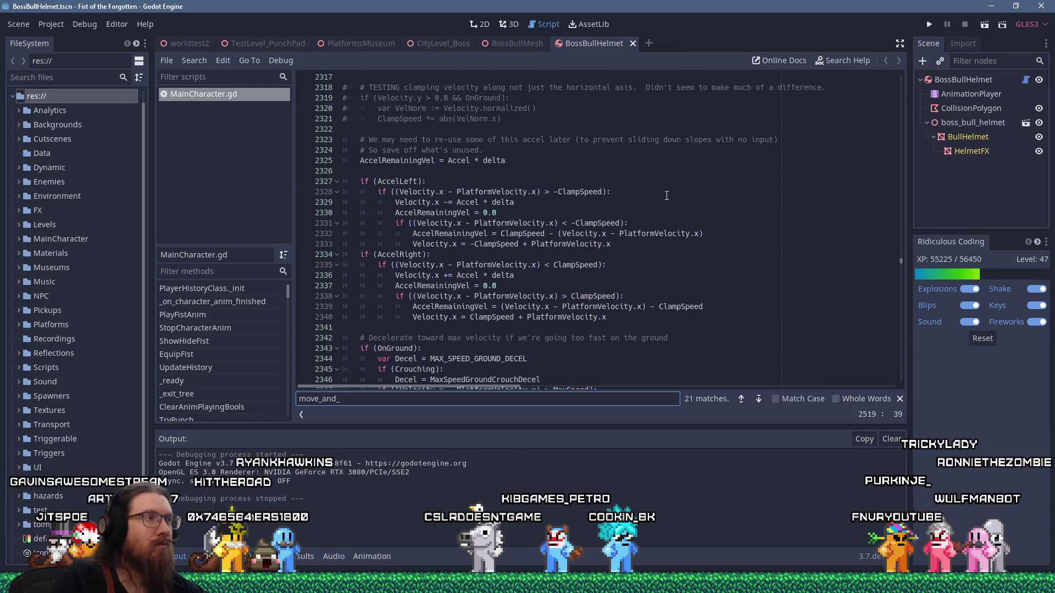
scroll(666, 195, "up", 5)
scroll(669, 197, "down", 5)
scroll(672, 199, "down", 5)
scroll(672, 198, "down", 10)
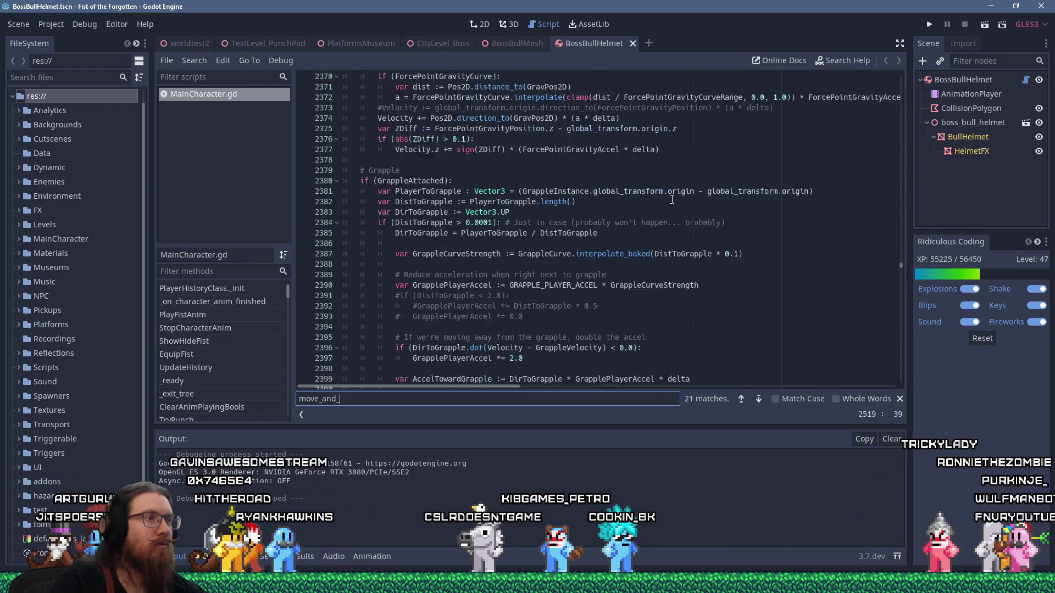
scroll(672, 198, "down", 5)
scroll(676, 206, "up", 10)
scroll(680, 212, "up", 10)
scroll(679, 212, "up", 10)
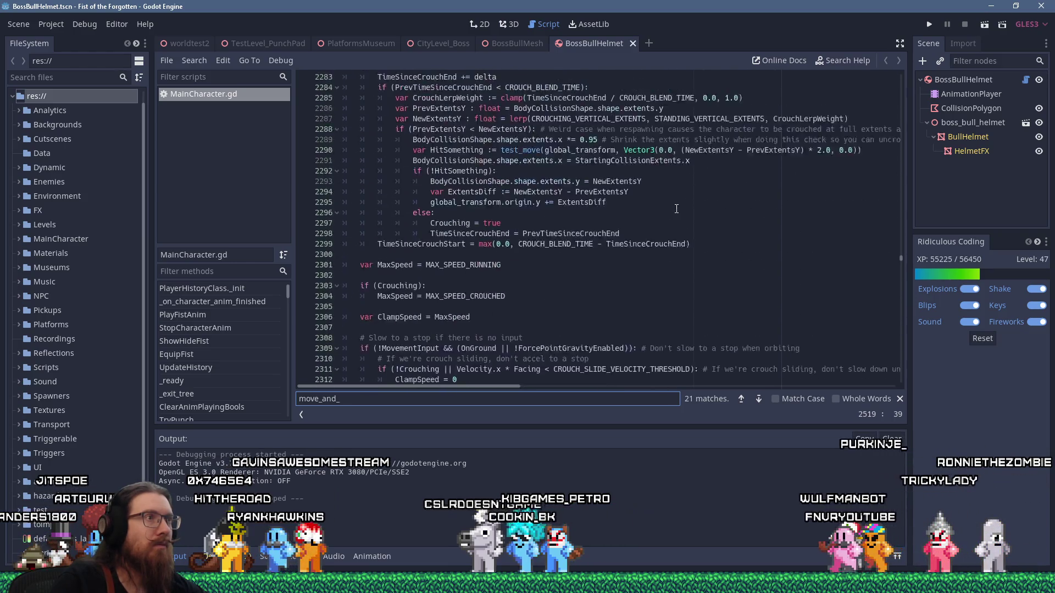
scroll(677, 210, "up", 10)
scroll(676, 207, "up", 10)
scroll(675, 204, "up", 5)
scroll(675, 205, "up", 10)
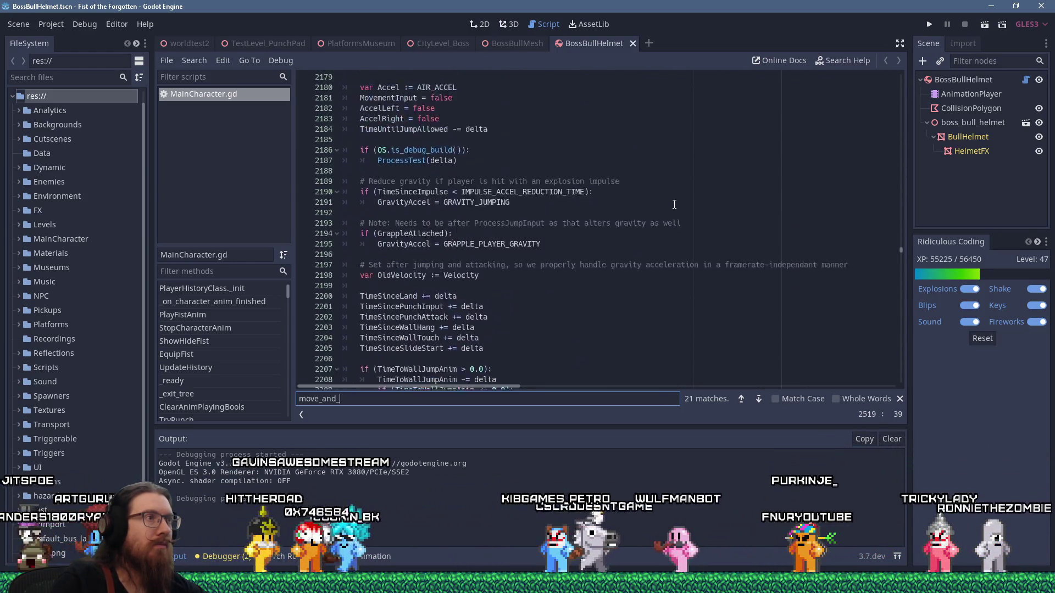
left_click(674, 202)
key("ctrl+f")
type("gravity")
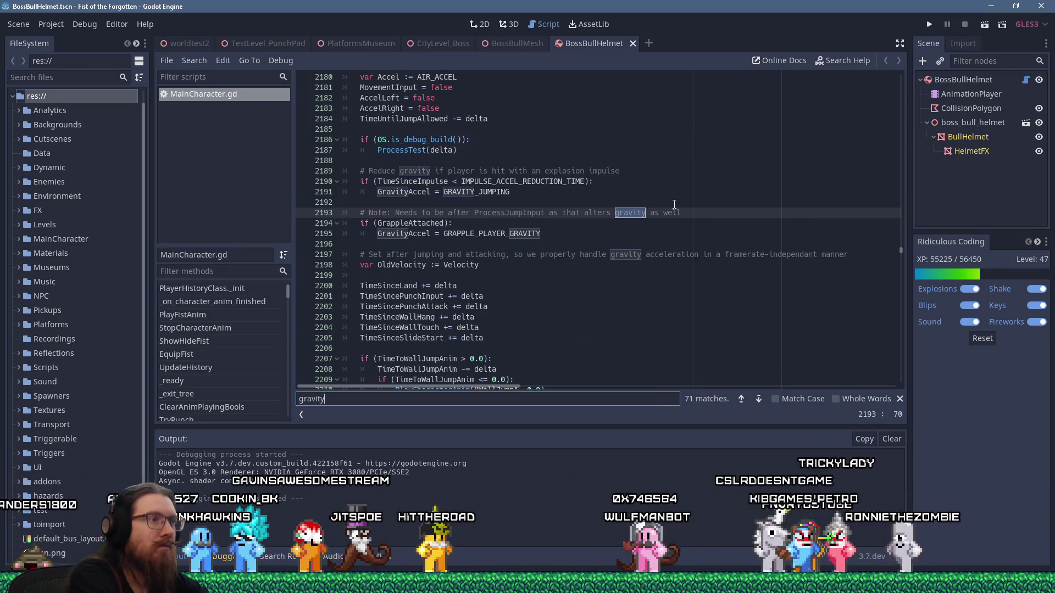
Step through 'gravity' matches, then search 'gravityaccel' to reach where it reduces Velocity.y each frame.
key("Return")
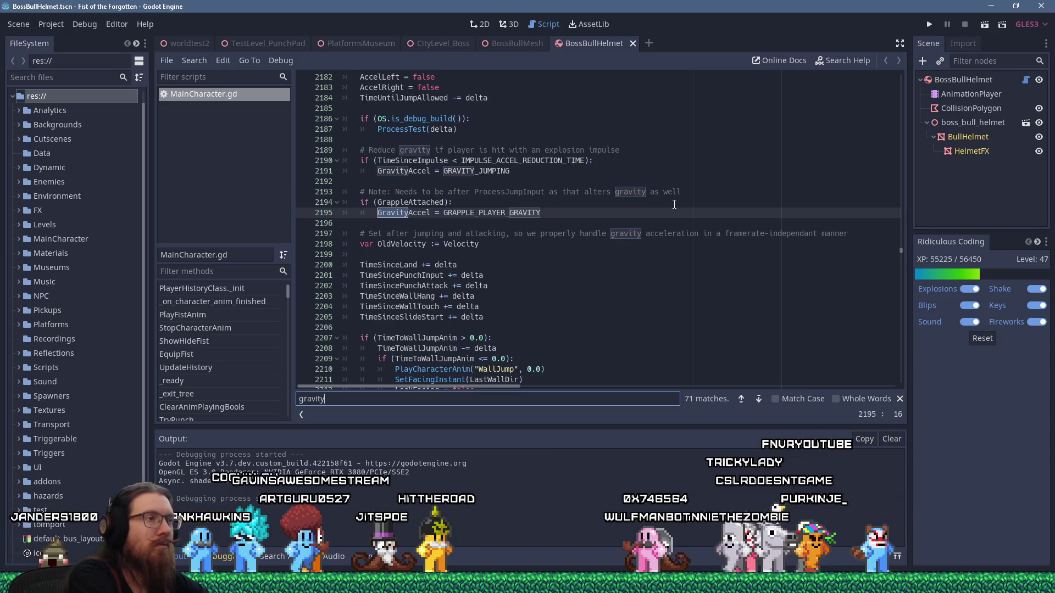
key("Escape")
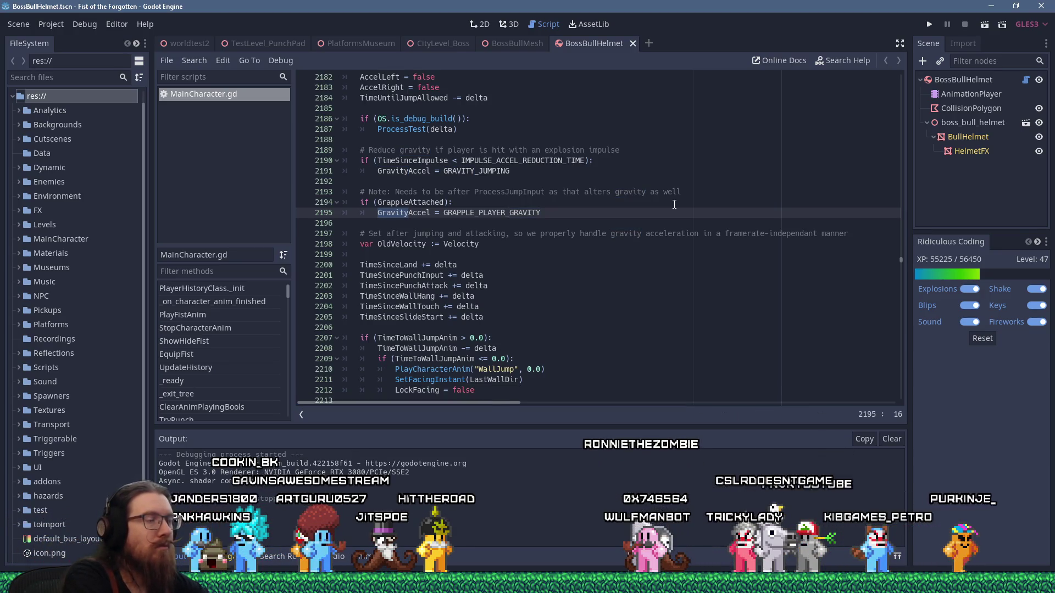
key("ctrl+f")
type("gravity")
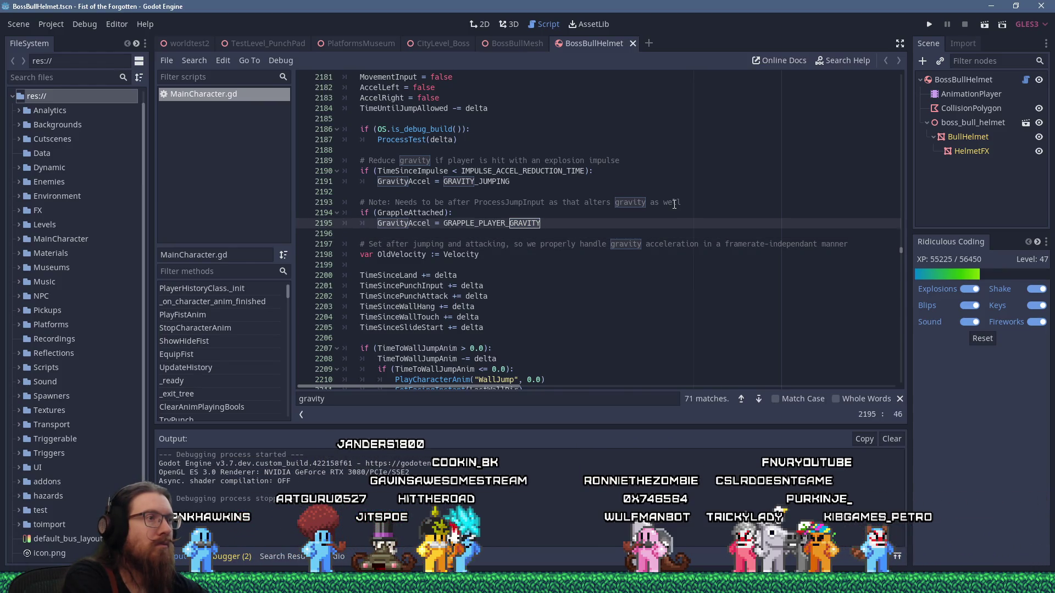
key("F3")
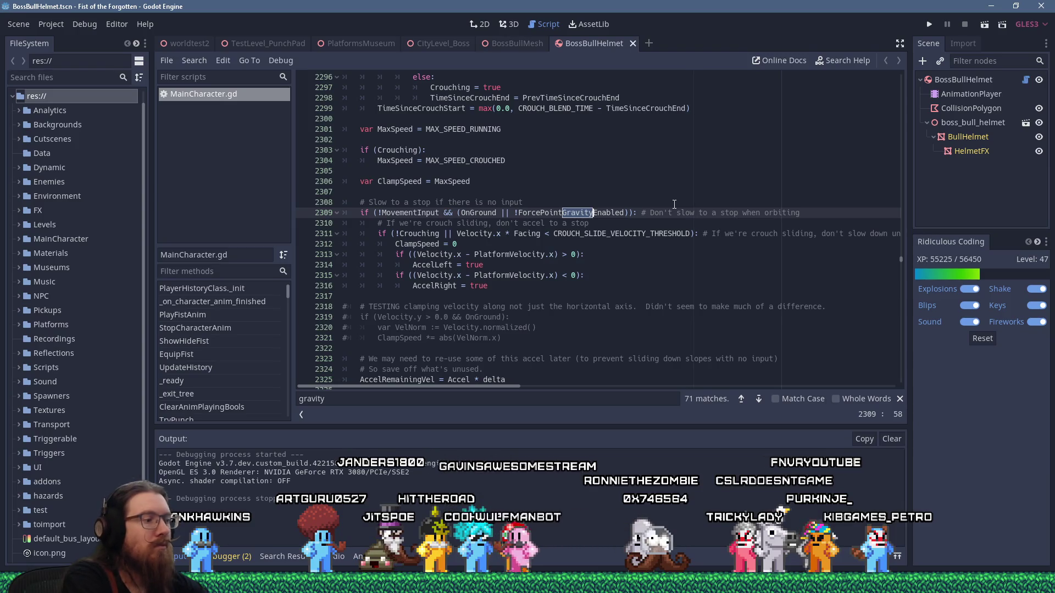
key("shift+F3")
key("Up")
key("Up")
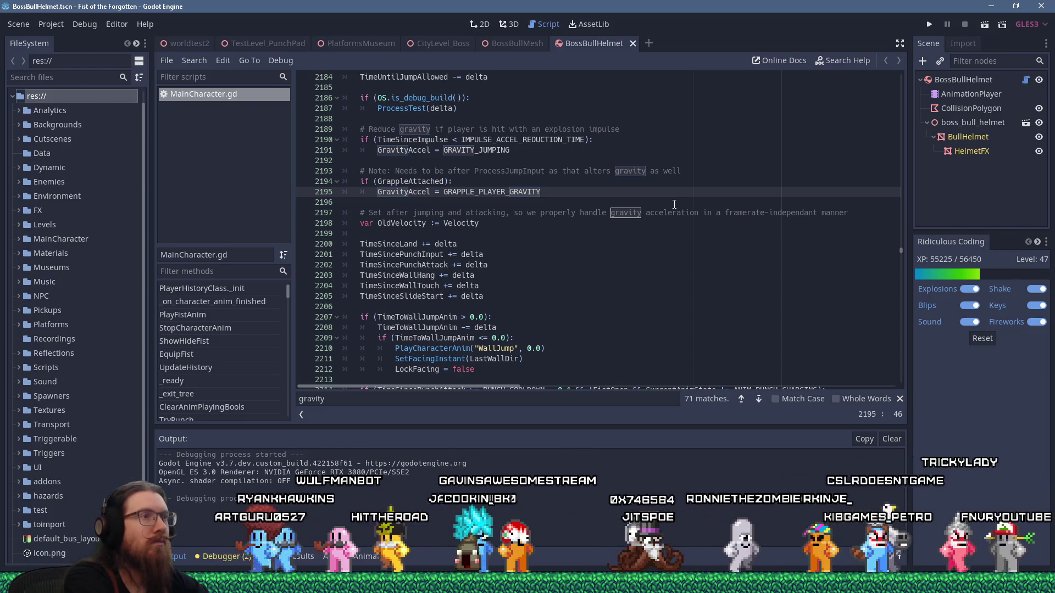
key("ctrl+f")
type("gravi")
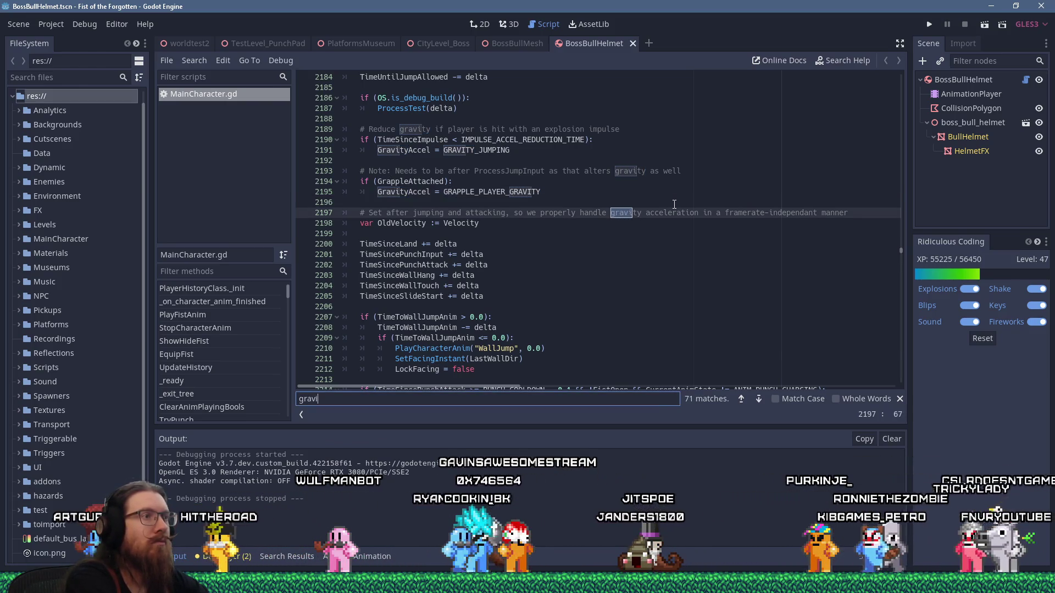
type("tyaccel")
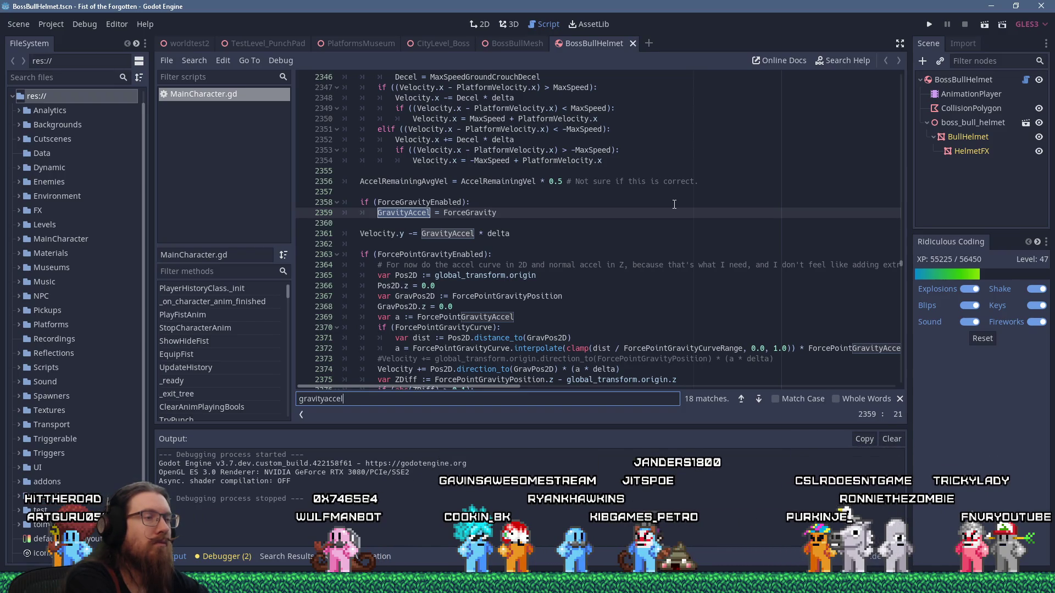
key("Escape")
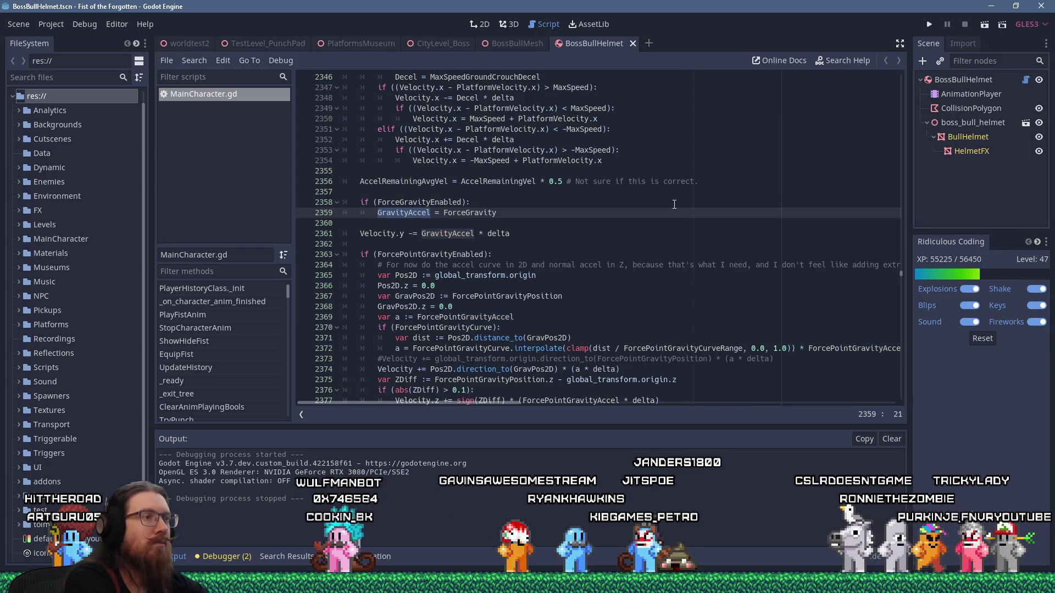
Wrap 'Velocity.y -= GravityAccel * delta' in an if (!NoClipMode): check, indenting it underneath.
key("Down")
key("Return")
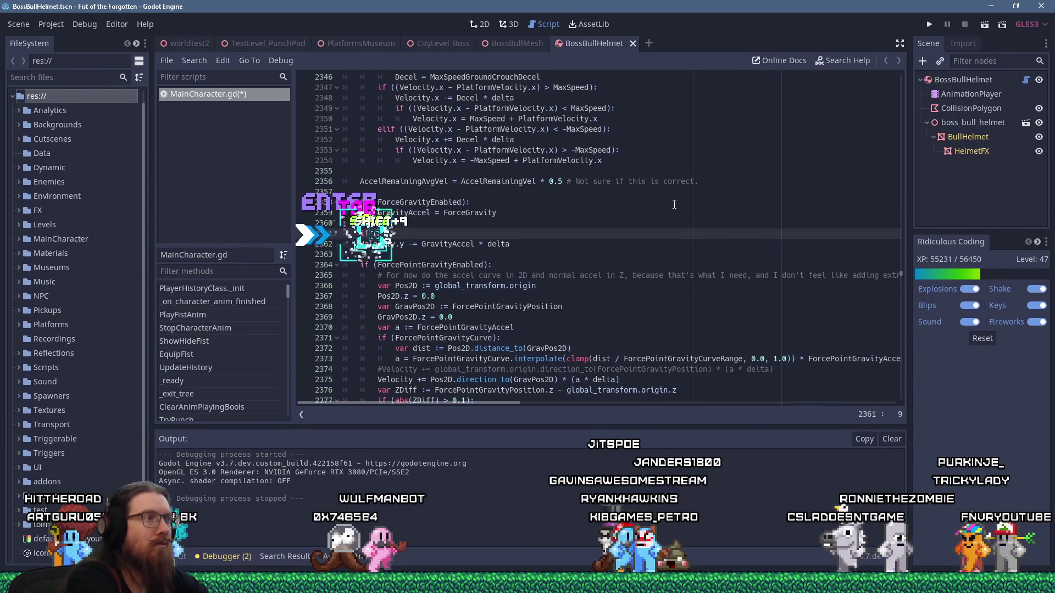
type("if (!NoClipMode)")
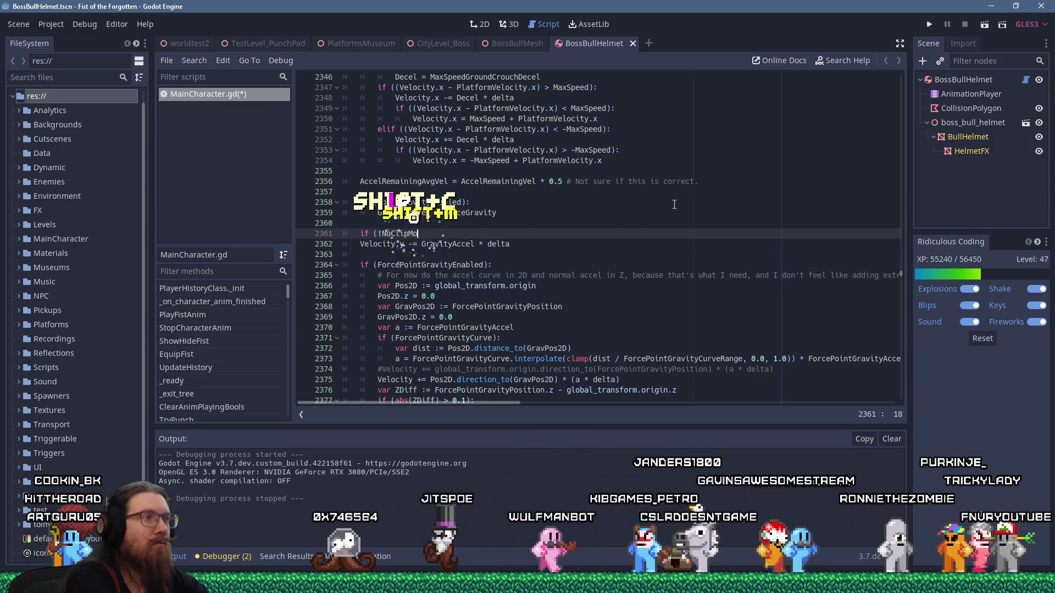
type(":")
key("Down")
key("Home")
key("Tab")
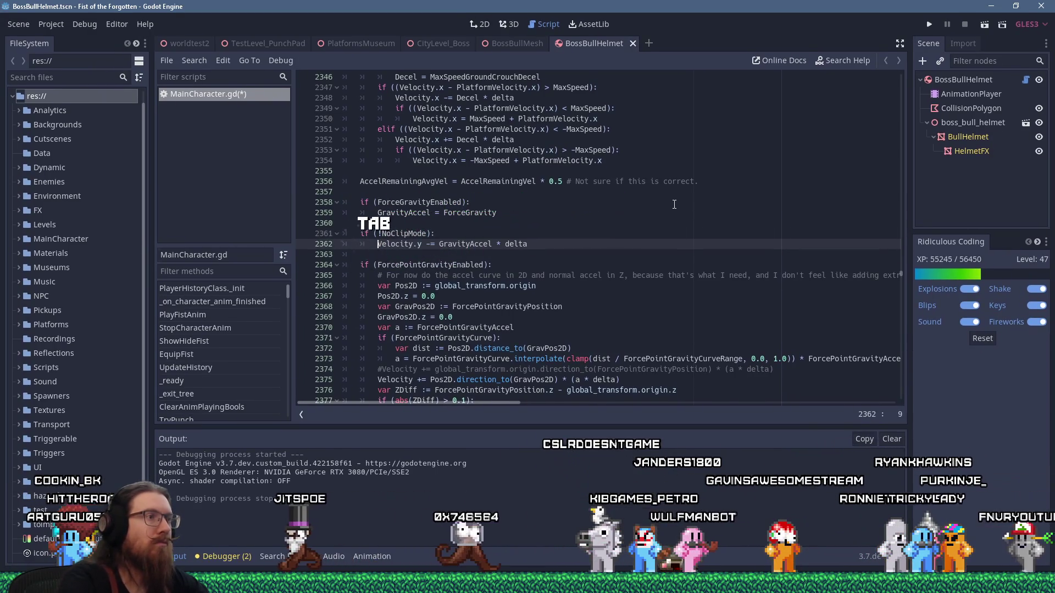
scroll(705, 212, "down", 3)
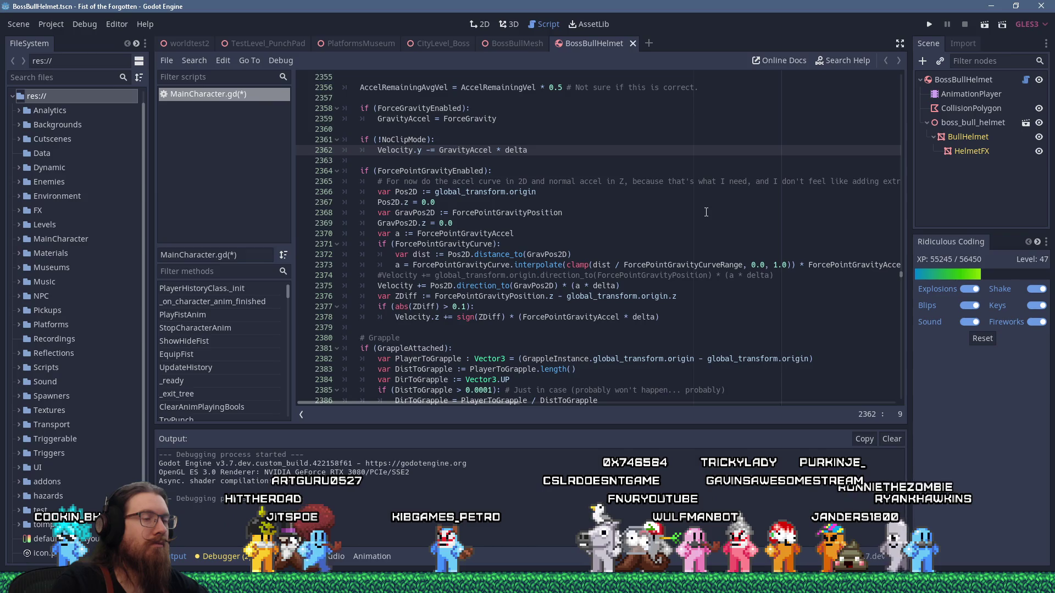
scroll(706, 212, "down", 5)
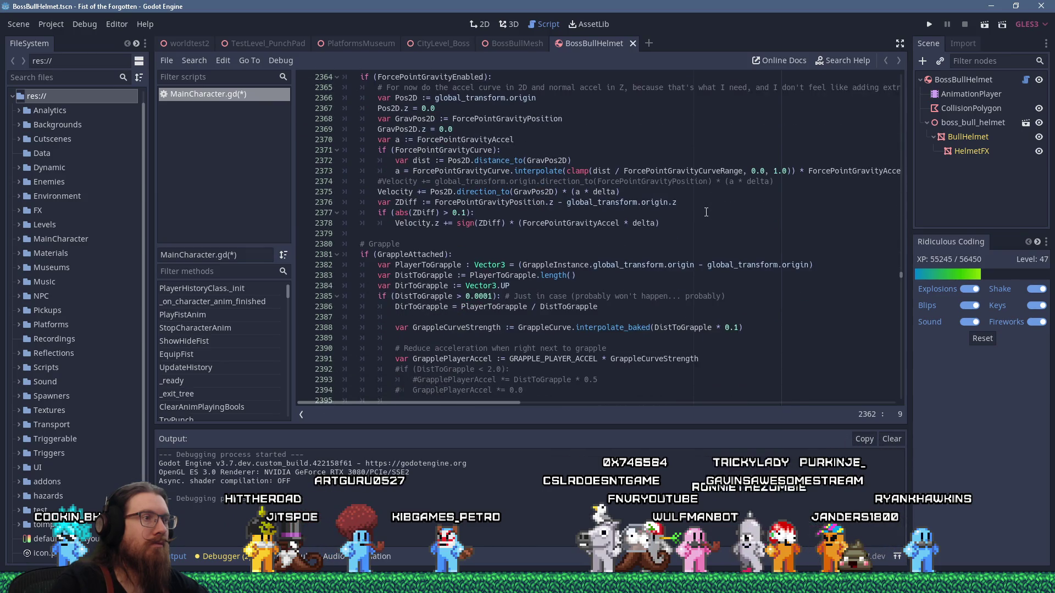
scroll(705, 211, "down", 4)
scroll(706, 211, "down", 4)
scroll(705, 213, "down", 4)
scroll(706, 212, "down", 1)
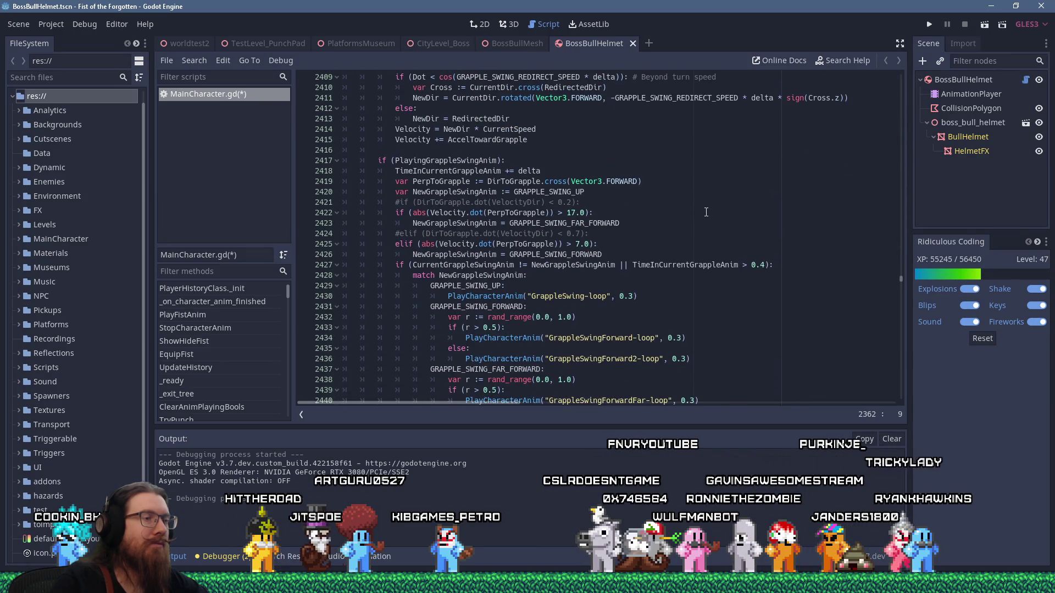
scroll(705, 211, "up", 5)
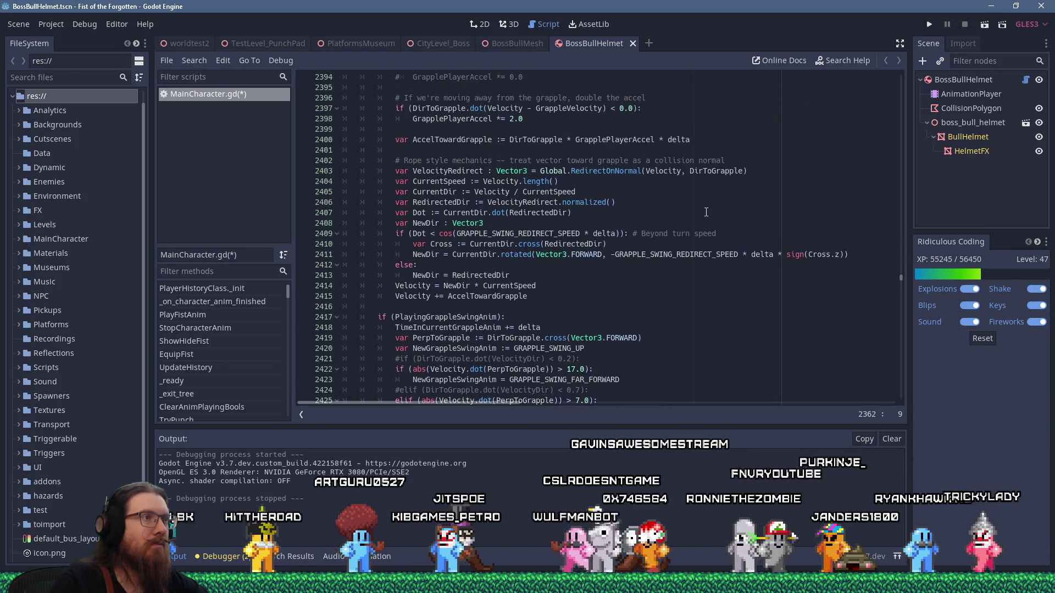
scroll(706, 212, "up", 6)
scroll(705, 212, "up", 5)
scroll(705, 212, "up", 3)
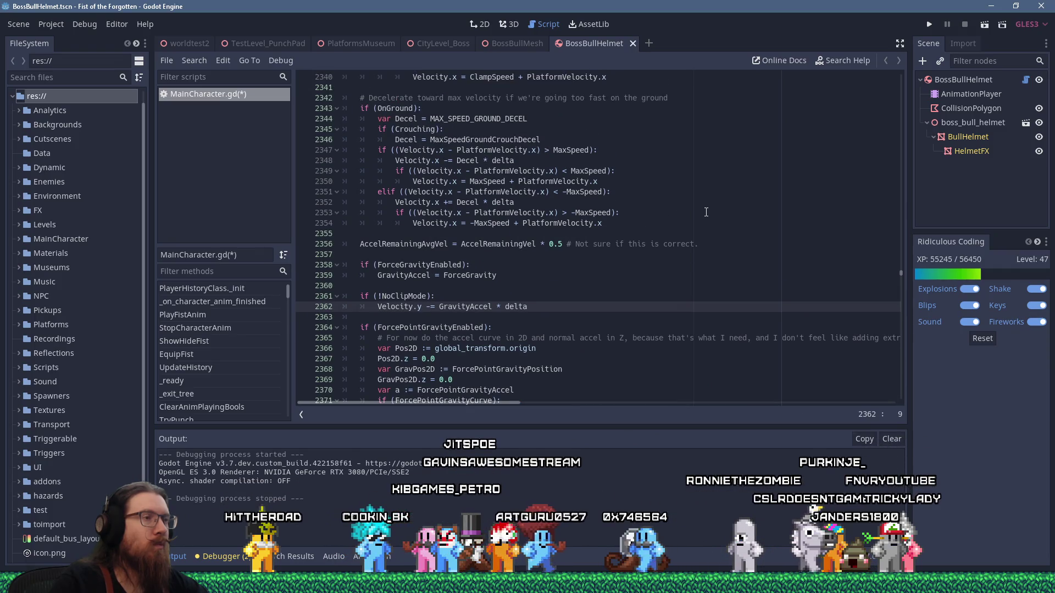
Find 'noclipmode' to reach the ConsoleNoClip function and position the caret in it.
left_click(693, 203)
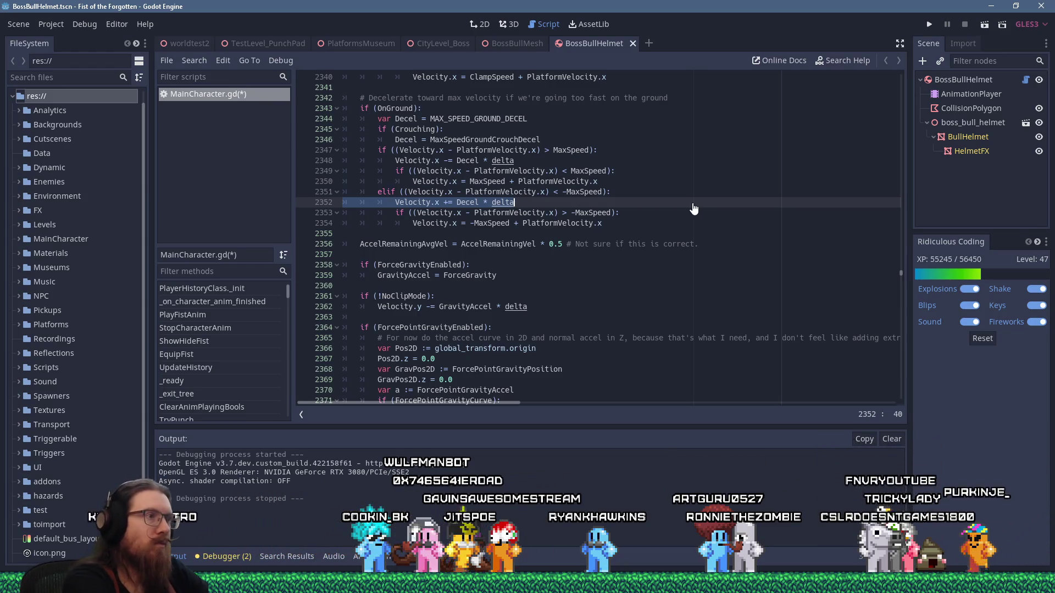
key("ctrl+f")
type("noclipmode")
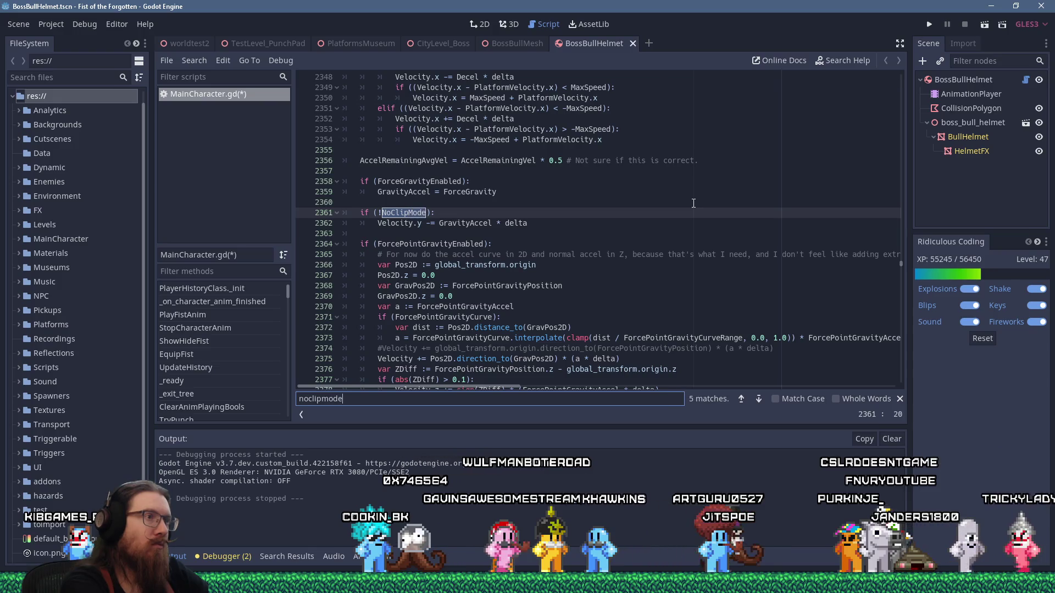
key("Return")
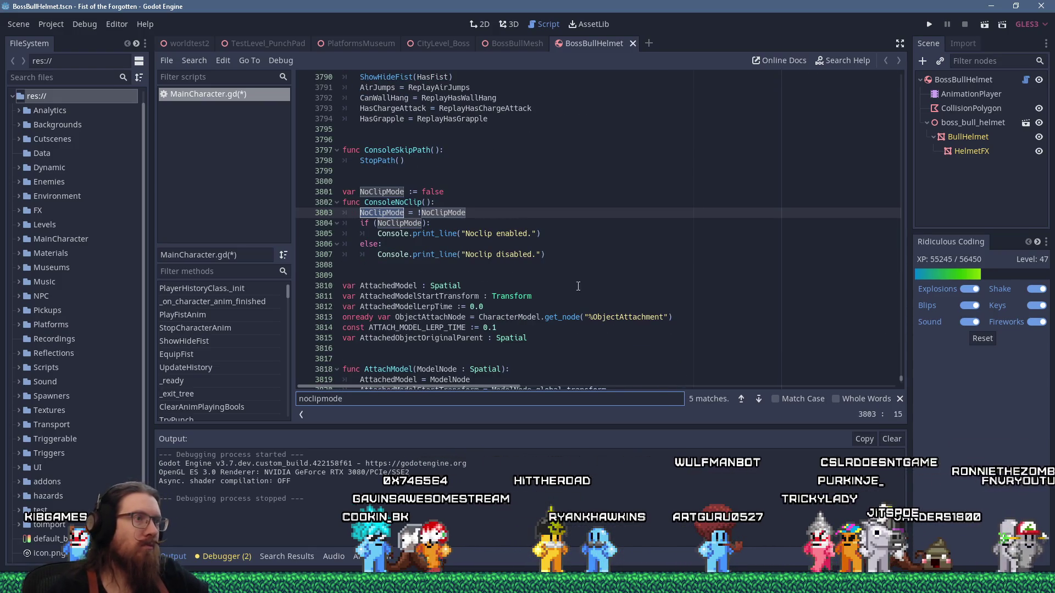
left_click(576, 235)
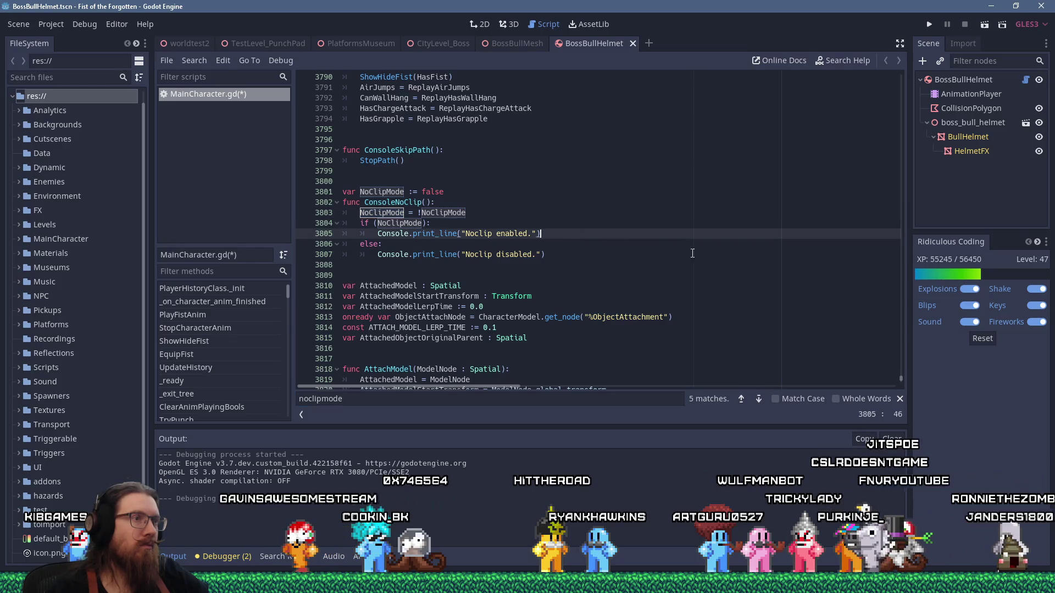
left_click(619, 223)
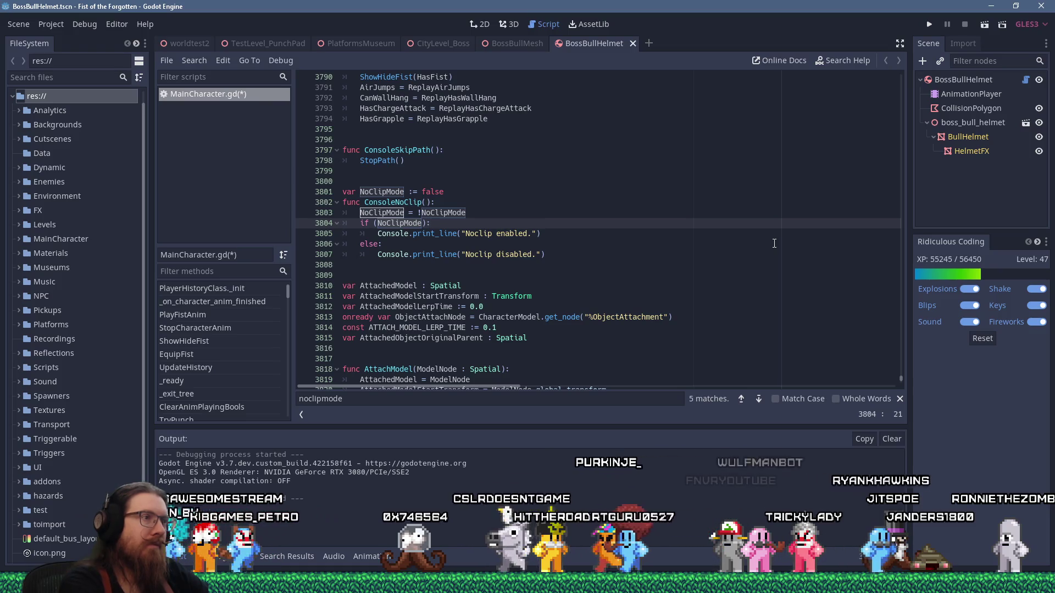
left_click(773, 244)
Add a blank line after the 'Noclip disabled.' print, then search for NeedsMovement.
key("Down")
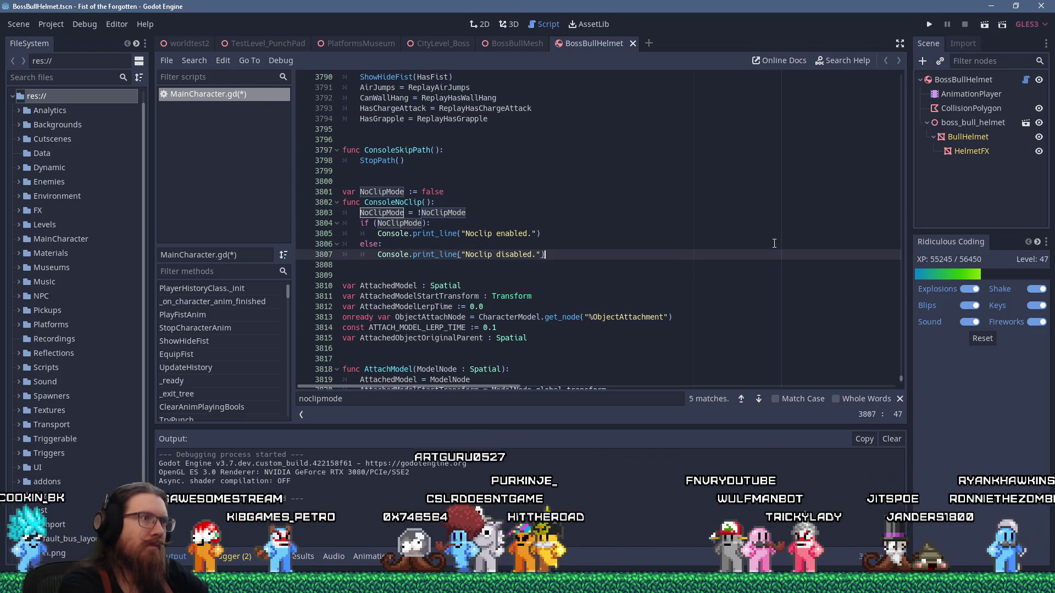
key("Return")
key("BackSpace")
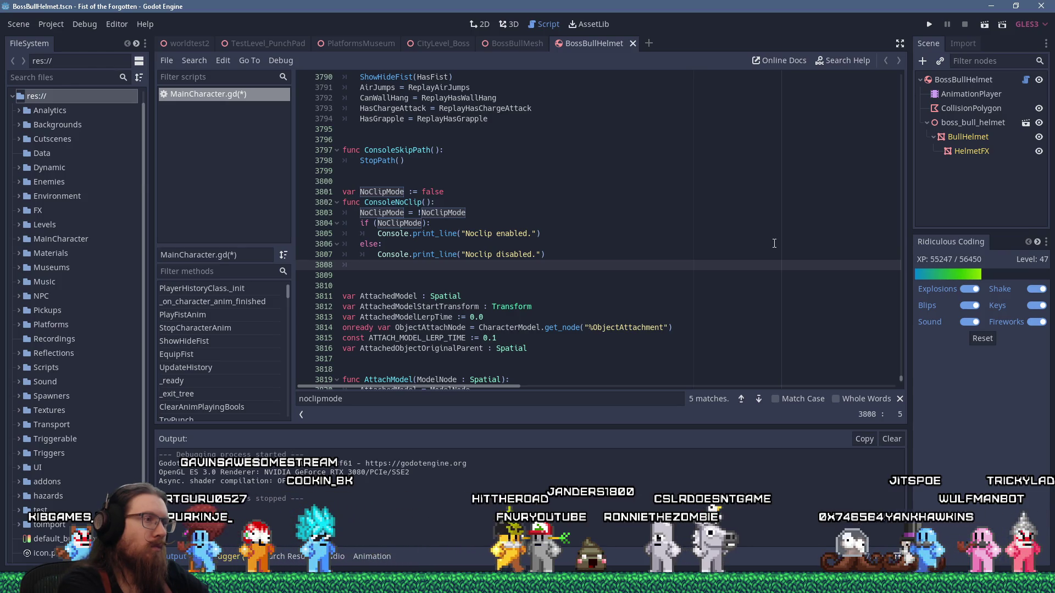
key("ctrl+f")
type("needsmovement")
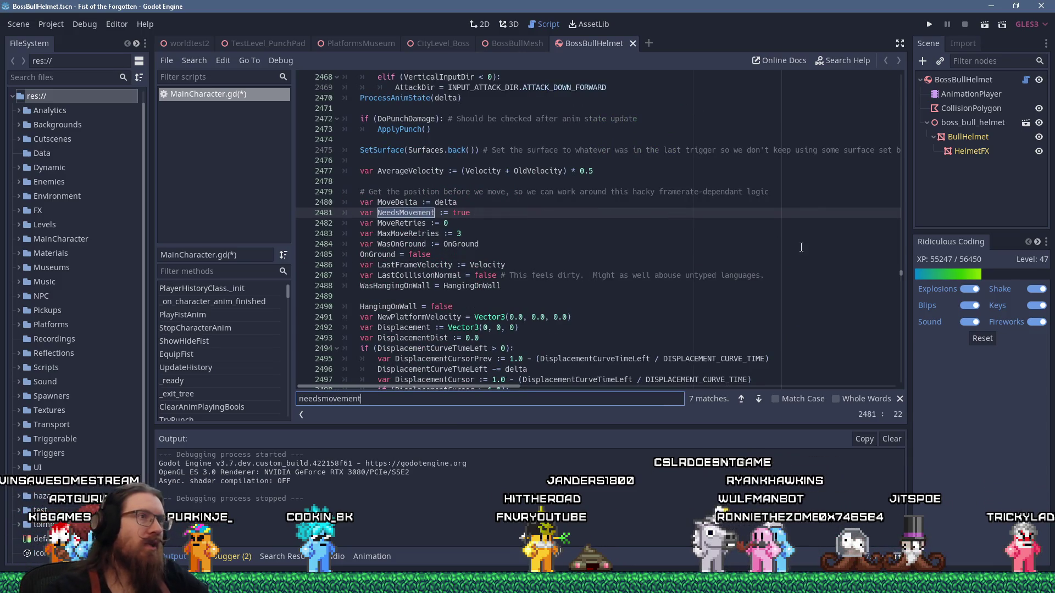
scroll(644, 239, "up", 10)
scroll(643, 248, "up", 10)
scroll(643, 255, "up", 10)
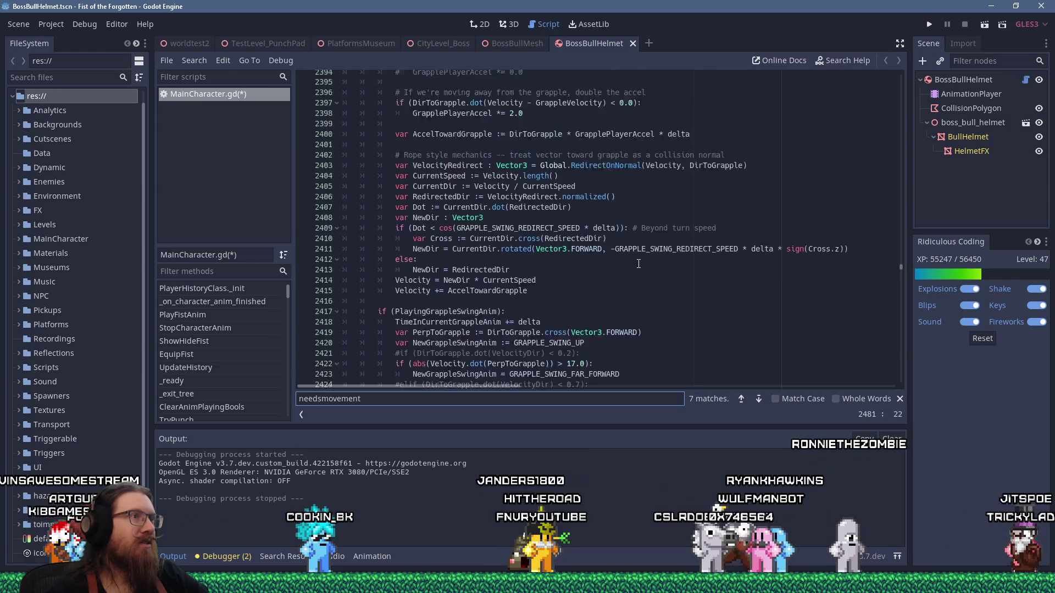
scroll(639, 262, "up", 8)
scroll(639, 262, "down", 10)
scroll(639, 263, "down", 10)
scroll(639, 262, "down", 10)
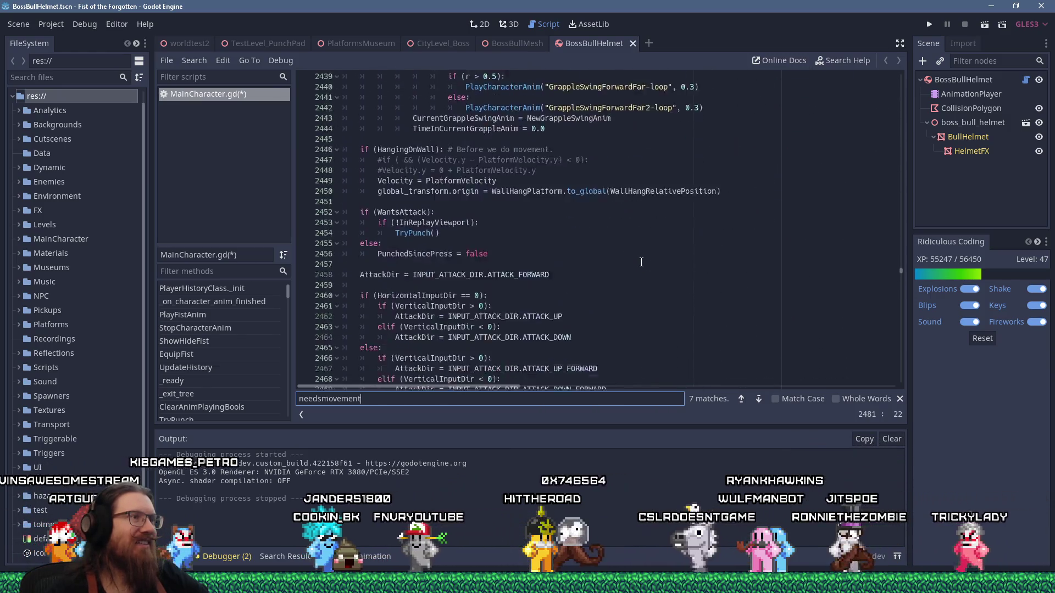
scroll(641, 263, "down", 10)
scroll(641, 262, "down", 10)
scroll(643, 263, "down", 5)
scroll(647, 262, "down", 5)
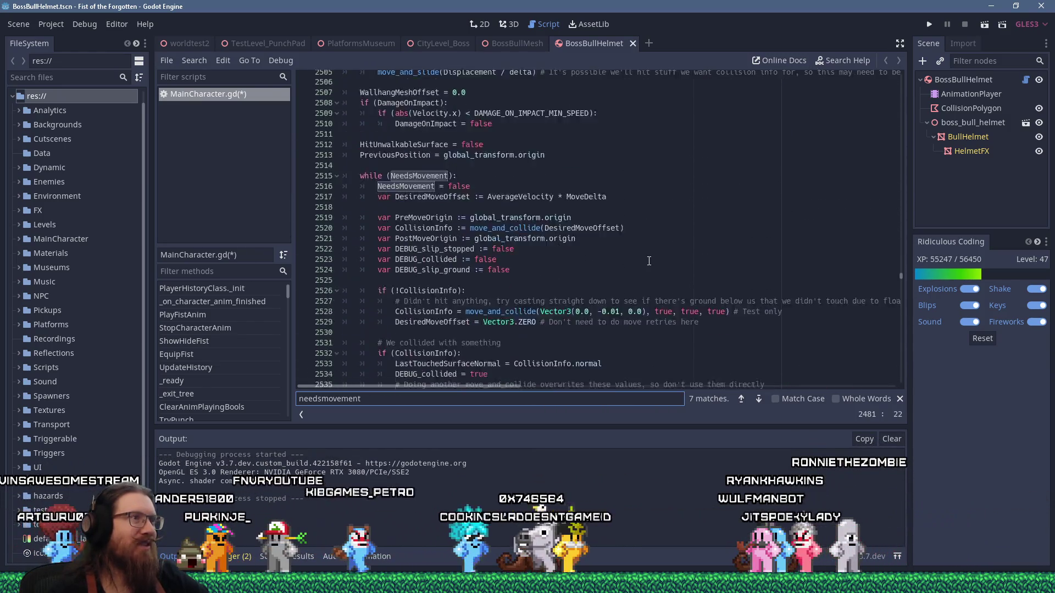
scroll(650, 261, "down", 3)
scroll(650, 261, "down", 10)
scroll(650, 261, "down", 10)
scroll(649, 262, "down", 8)
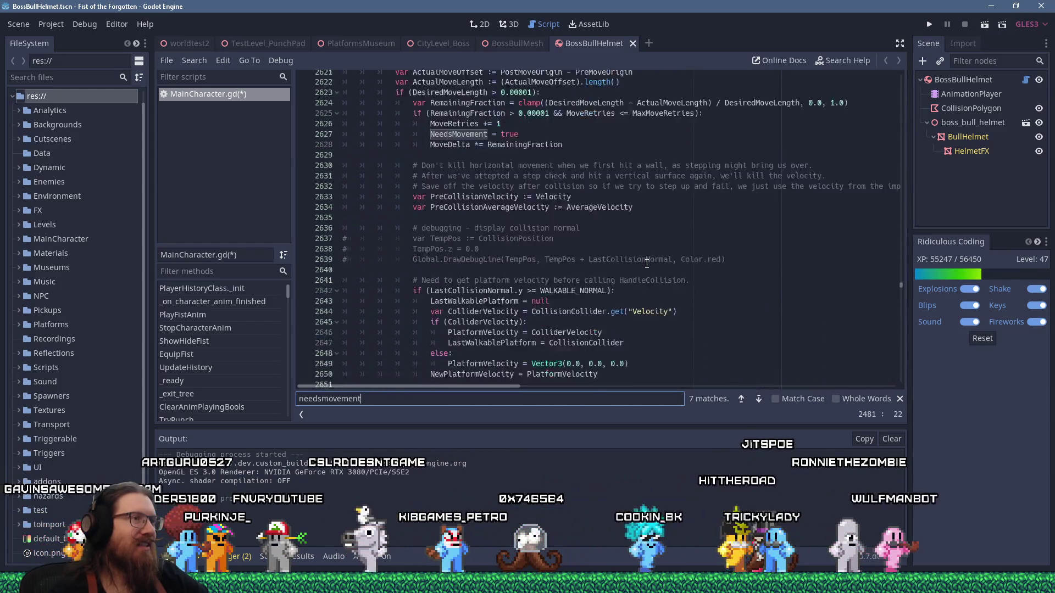
scroll(647, 262, "down", 5)
scroll(647, 264, "down", 8)
scroll(648, 264, "down", 10)
scroll(648, 264, "down", 10)
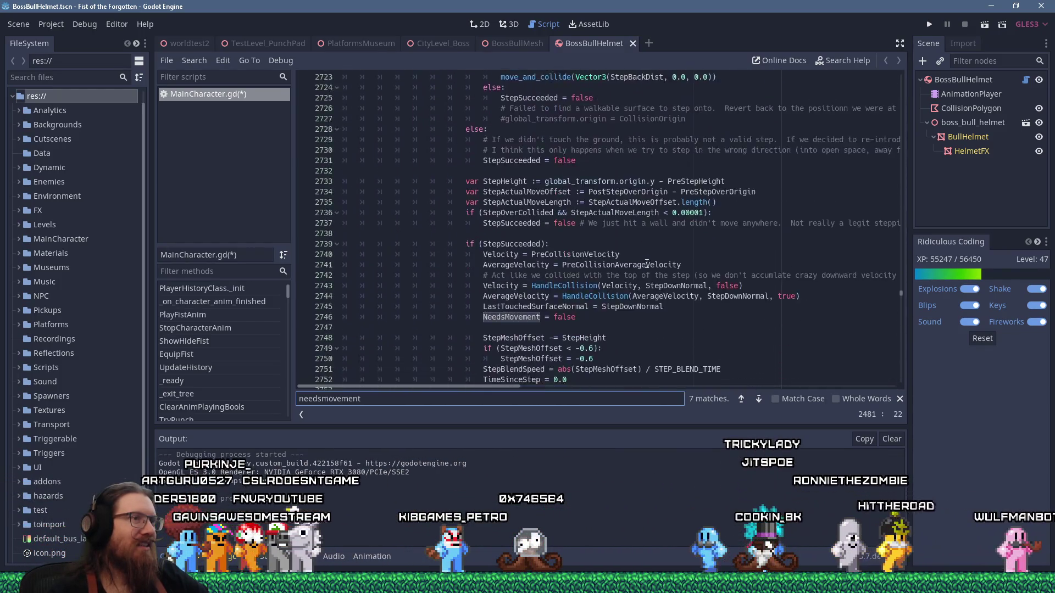
scroll(647, 264, "down", 6)
scroll(647, 264, "down", 10)
scroll(647, 263, "down", 8)
scroll(647, 264, "down", 5)
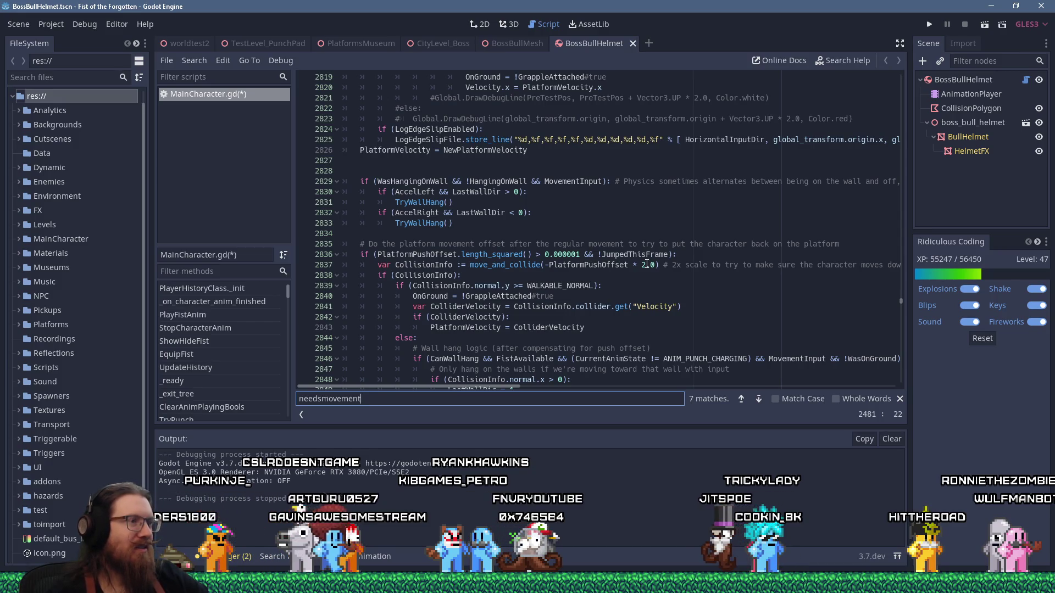
scroll(647, 264, "up", 6)
scroll(647, 264, "up", 4)
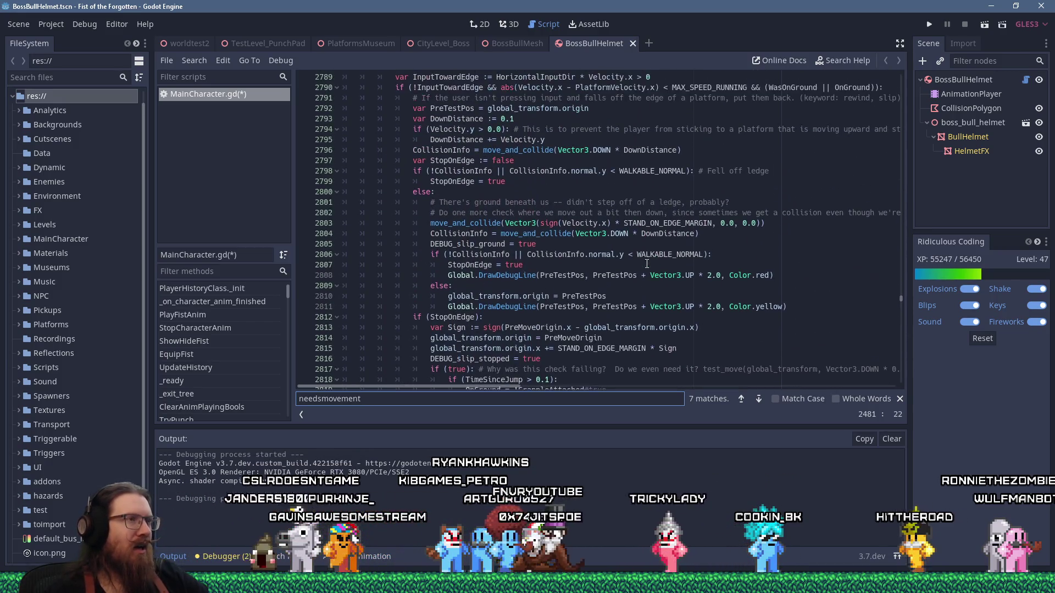
scroll(647, 264, "up", 10)
scroll(647, 264, "up", 8)
scroll(647, 265, "up", 6)
scroll(647, 264, "up", 5)
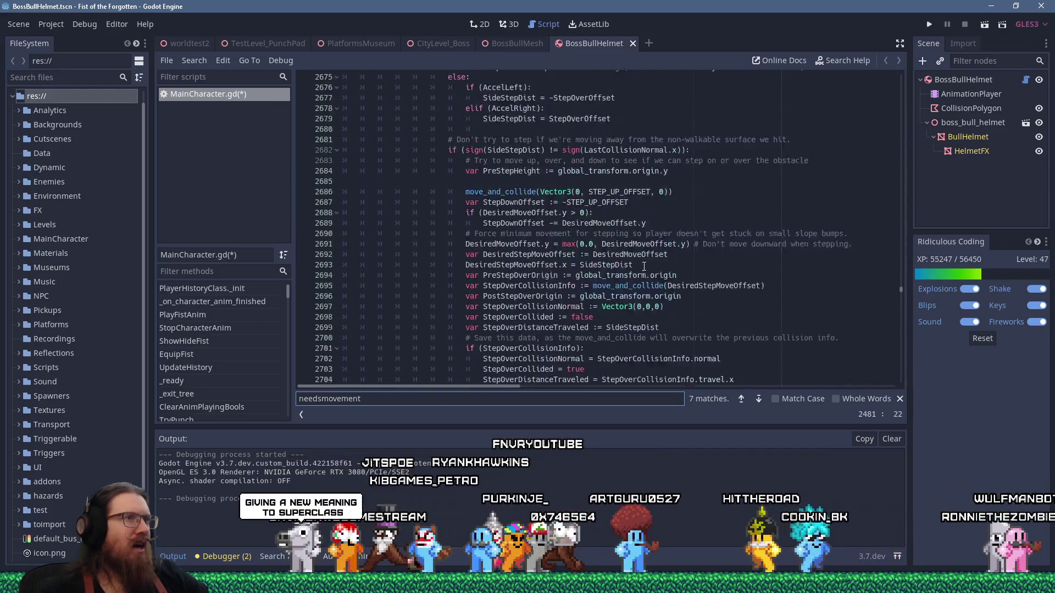
scroll(648, 265, "up", 8)
scroll(648, 264, "up", 7)
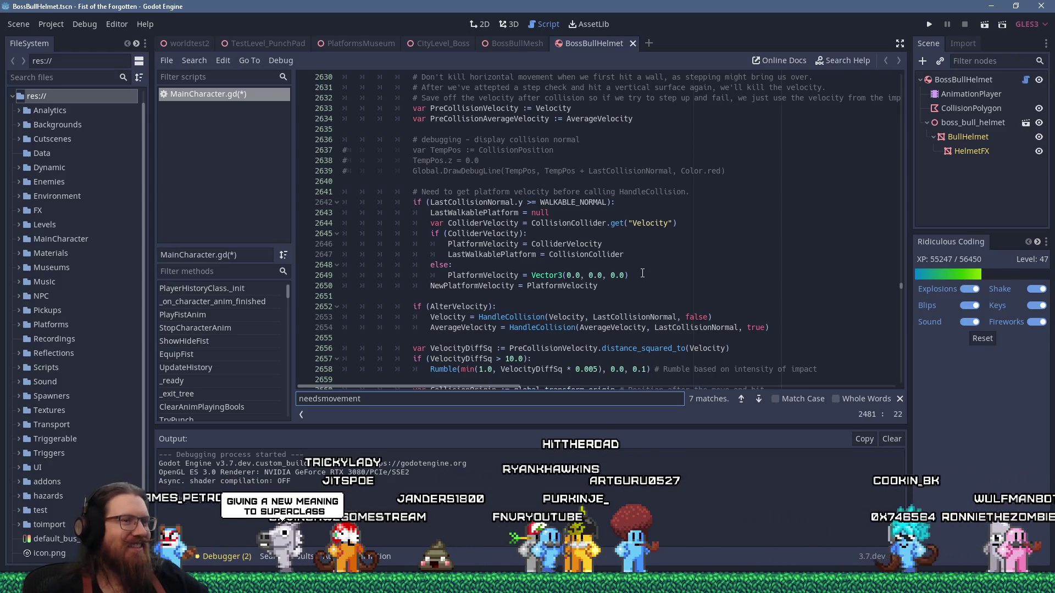
left_click_drag(902, 286, 904, 382)
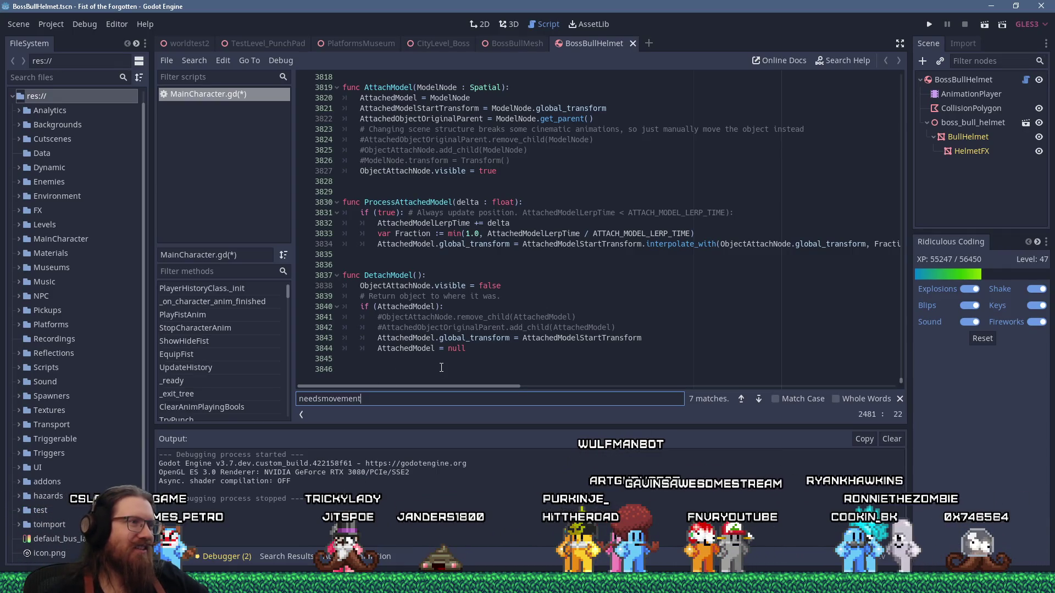
scroll(441, 368, "up", 6)
scroll(442, 367, "up", 5)
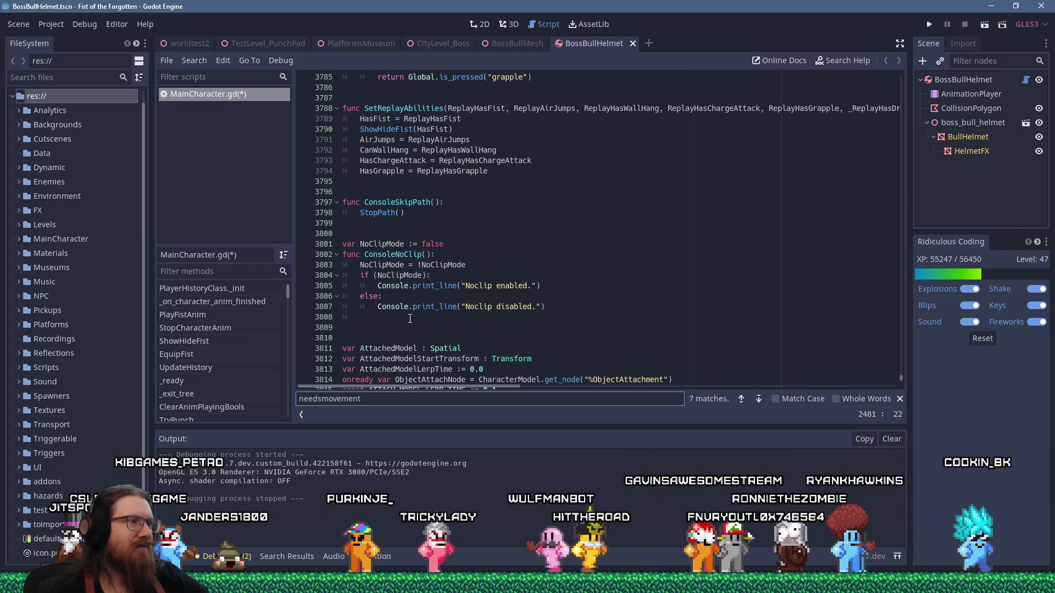
Resume editing on the blank line inside ConsoleNoClip.
left_click(403, 316)
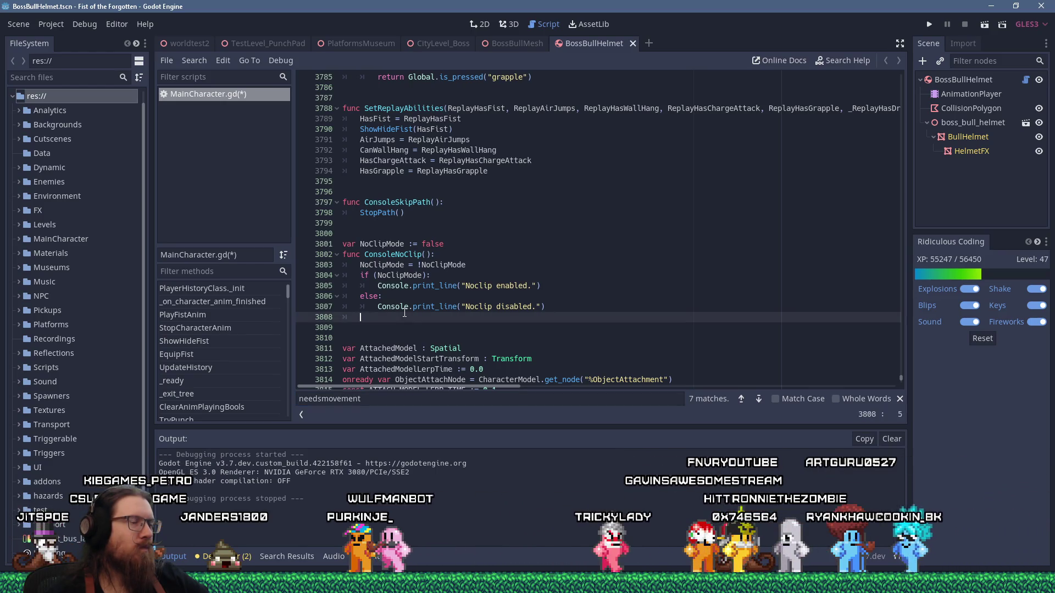
Open MainCharacter.tscn to check its nodes, then start a new line under the 'Noclip enabled.' print.
left_click(478, 274)
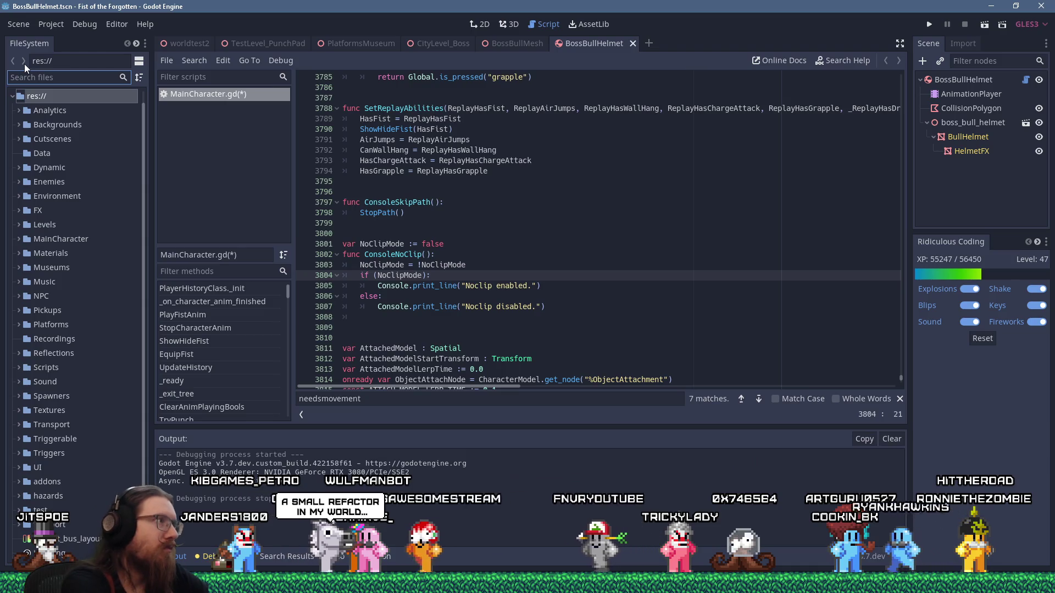
type("player")
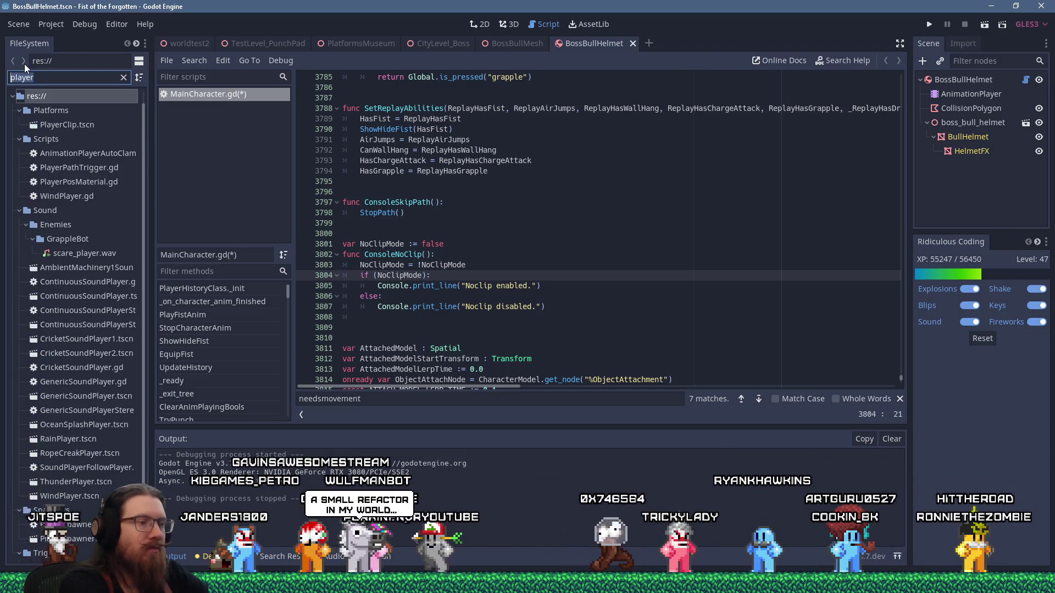
type("mainchara")
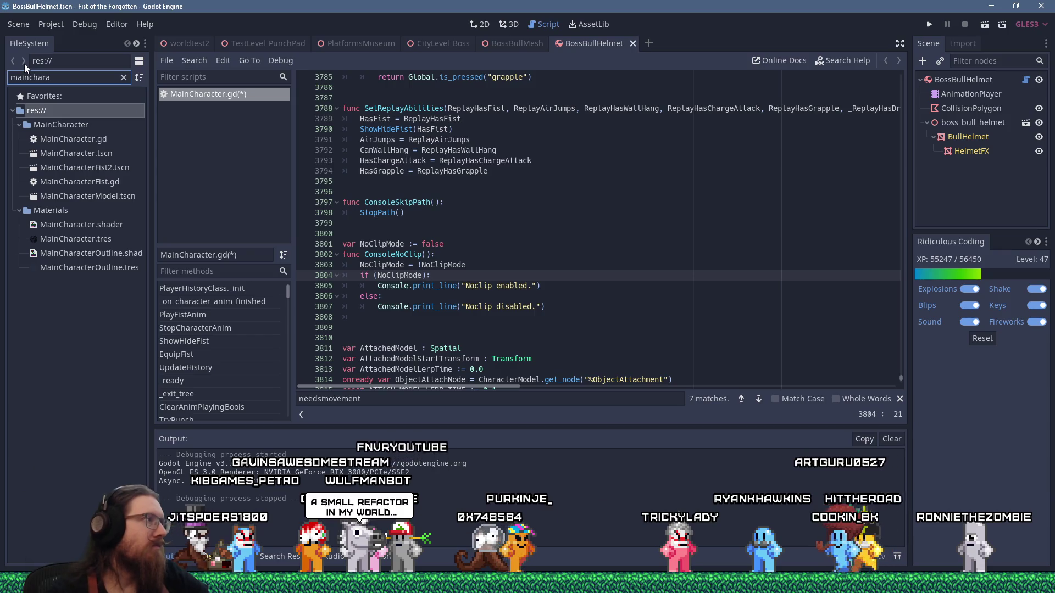
double_click(64, 153)
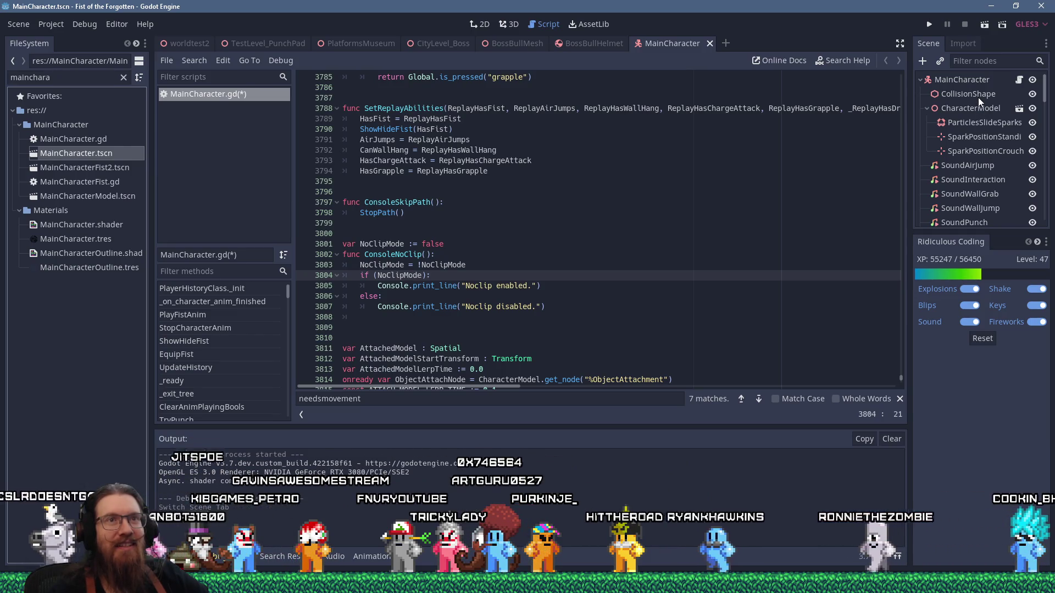
left_click(557, 288)
key("Return")
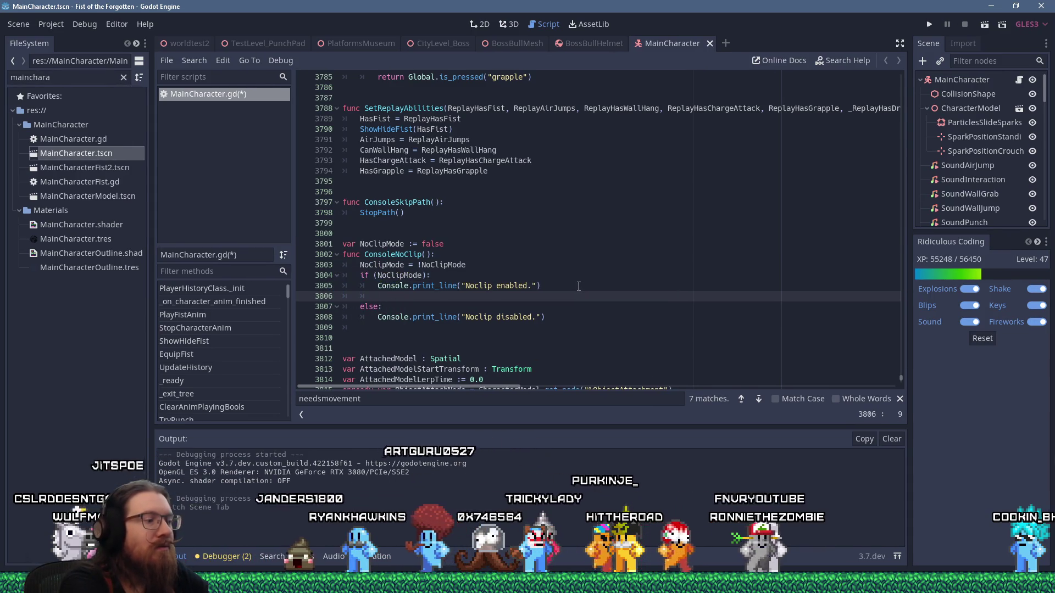
type("$C")
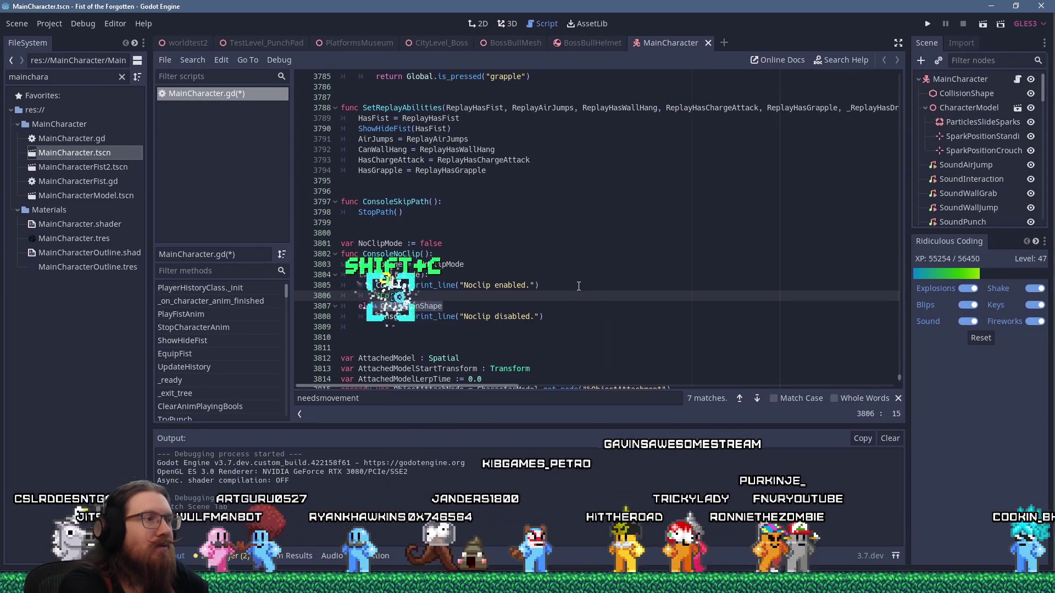
type("ollisionShape.disabled = true")
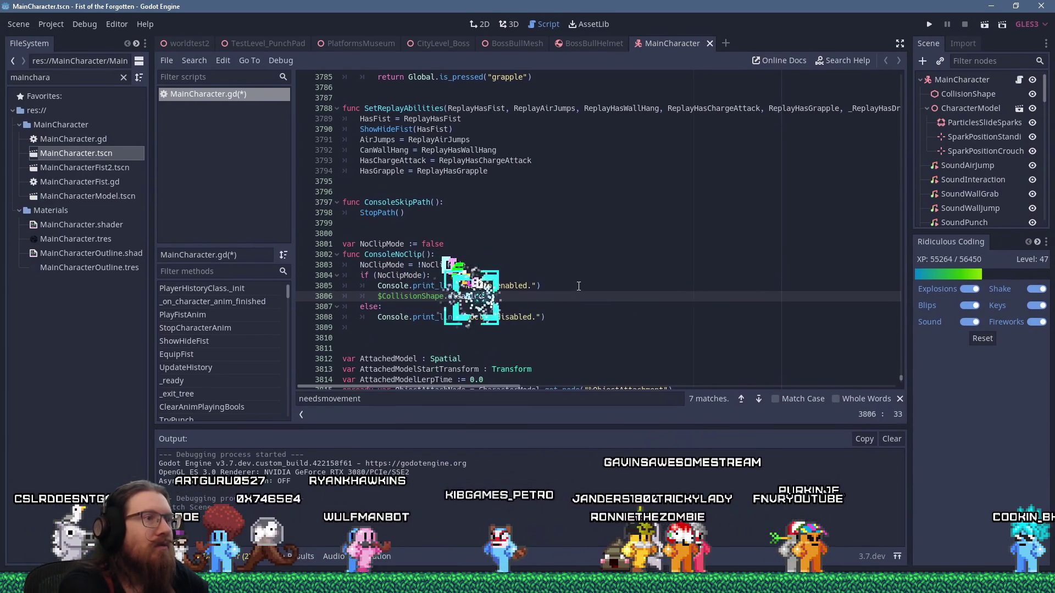
Copy '$CollisionShape.disabled = true' into the else branch and change it to false.
key("shift+Home")
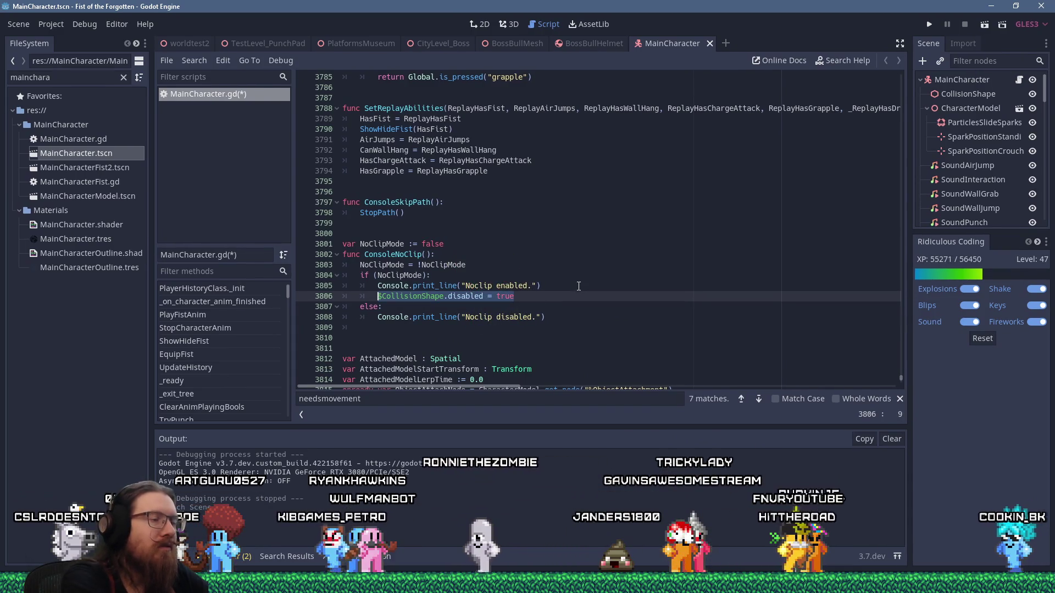
key("ctrl+Insert")
key("Down")
key("Down")
key("End")
key("Return")
key("Tab")
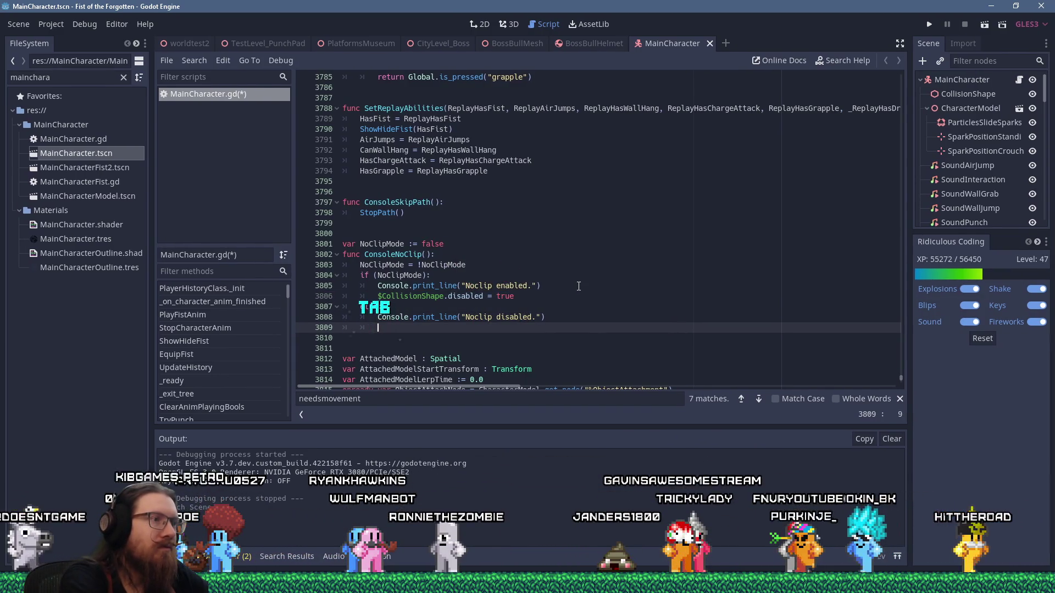
key("shift+Insert")
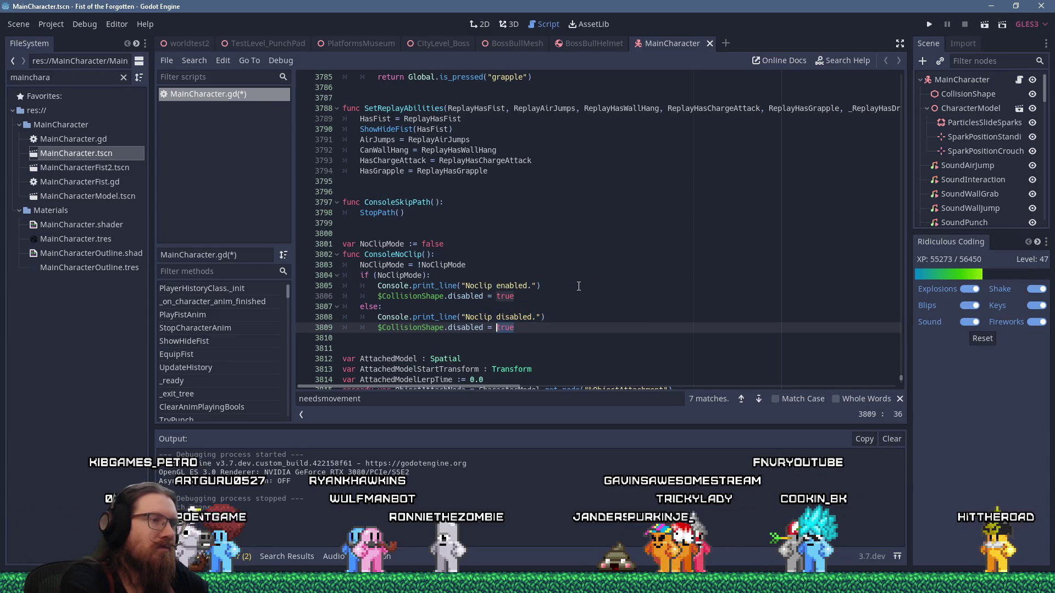
type("false")
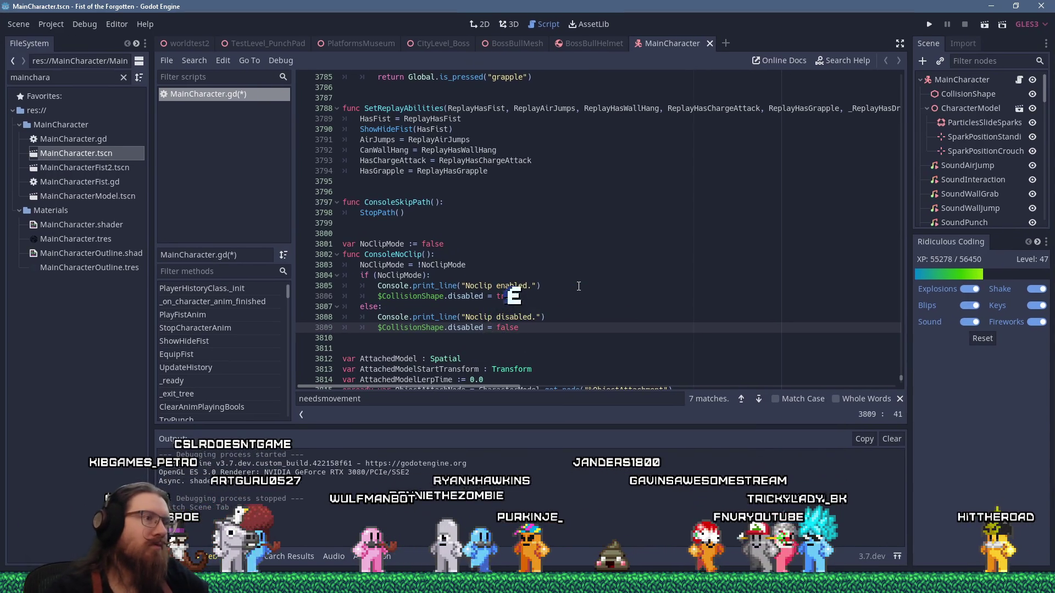
key("ctrl+f")
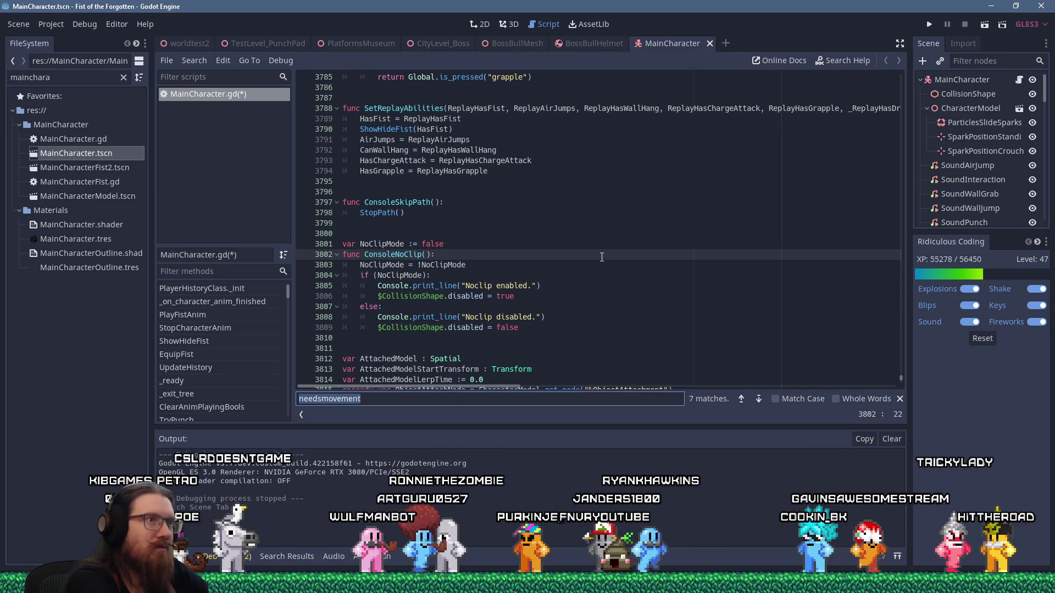
type("move_lef")
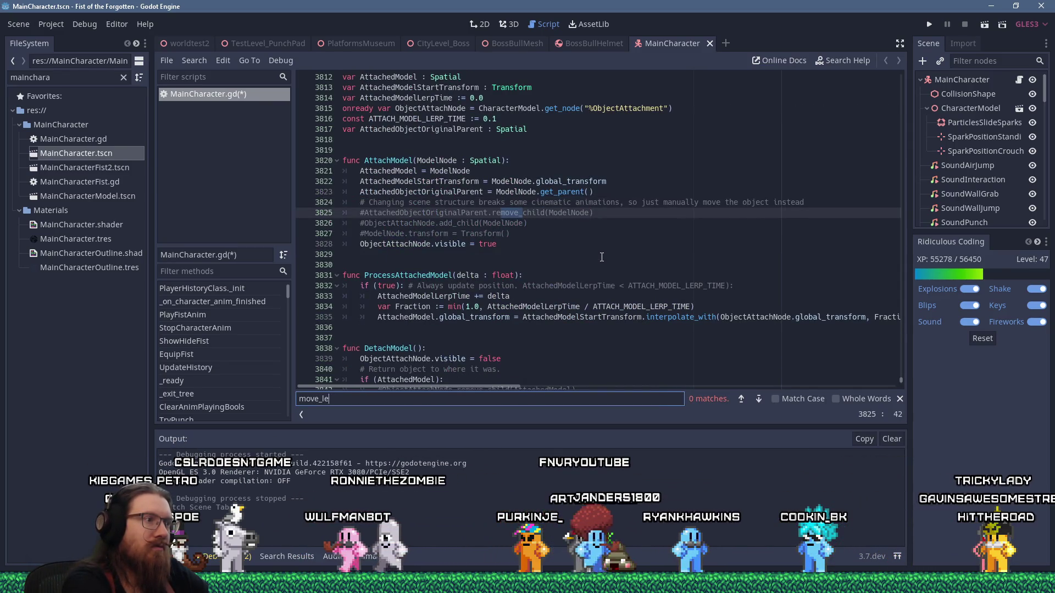
Search MainCharacter.gd for 'left' and Moveleft, stepping through matches.
key("ctrl+a")
key("BackSpace")
type("left")
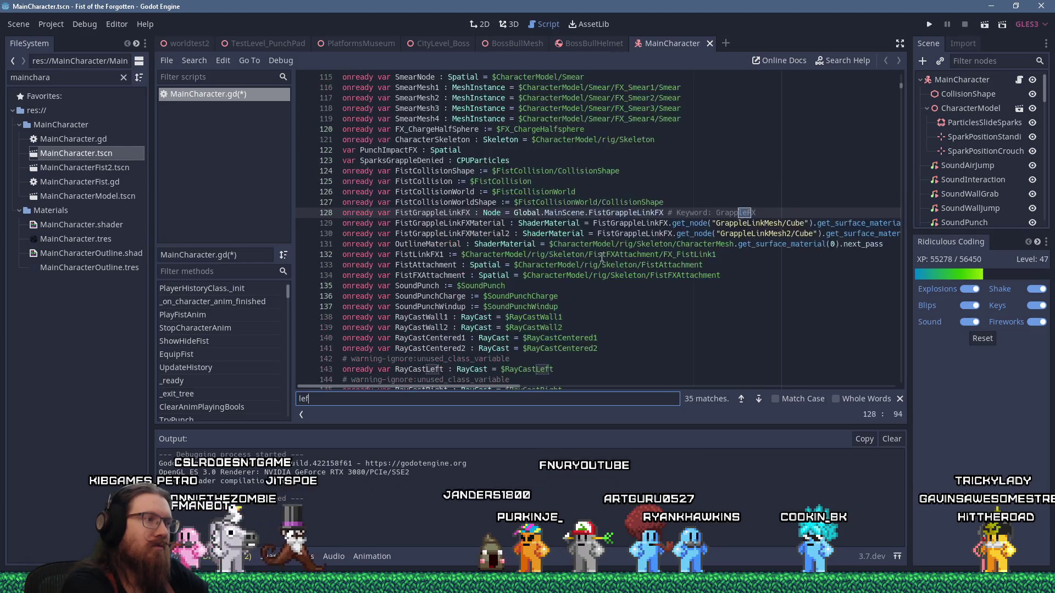
key("Return")
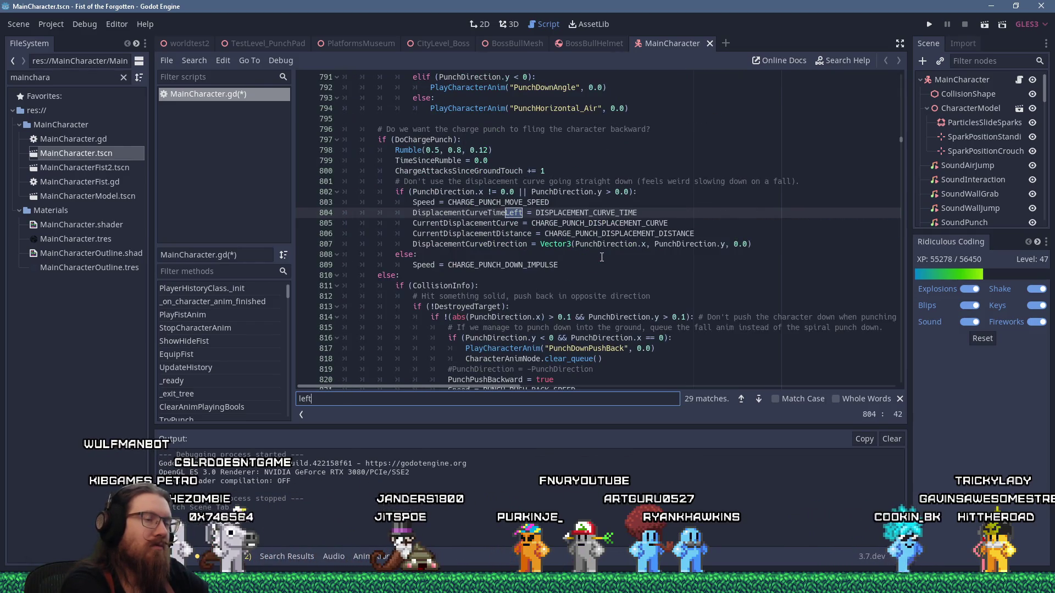
key("ctrl+a")
type("Mo")
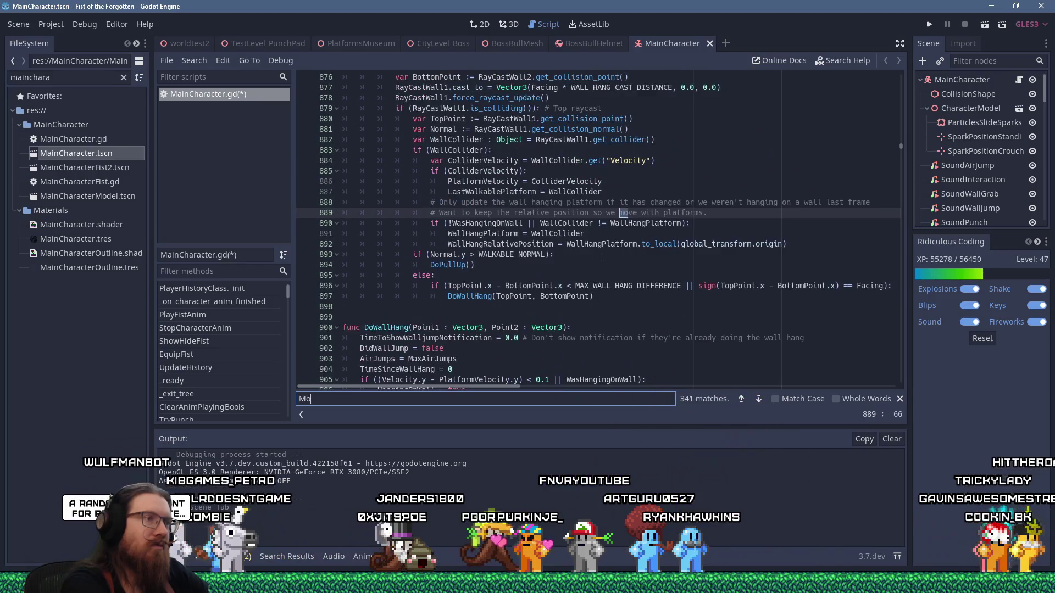
type("veleft")
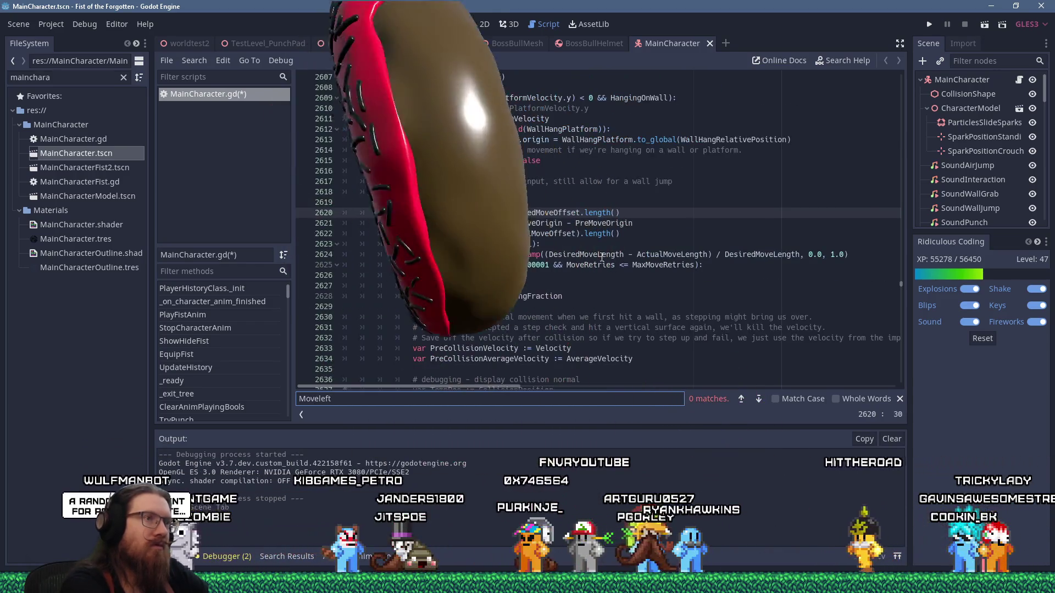
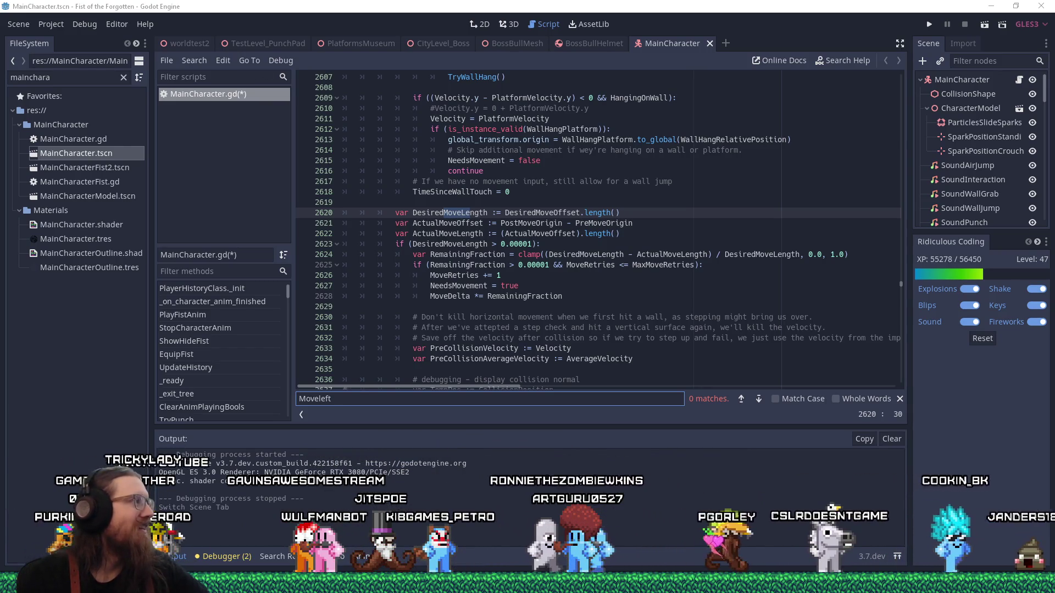
Search the whole project for move_left and jump to the MainScene.gd match on line 945.
left_click(599, 198)
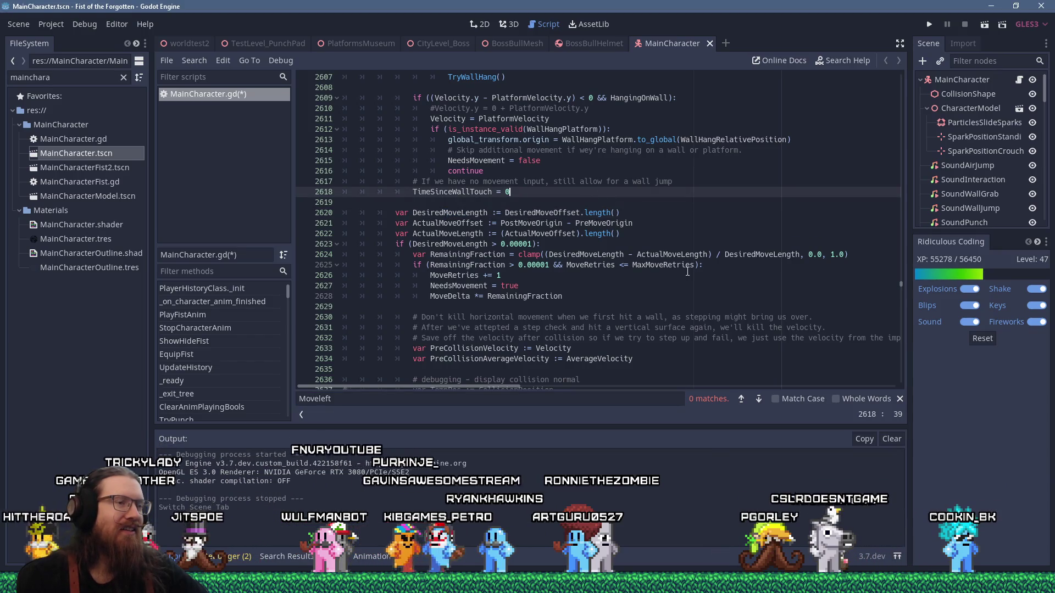
scroll(688, 272, "up", 5)
scroll(688, 272, "up", 5)
scroll(691, 267, "up", 5)
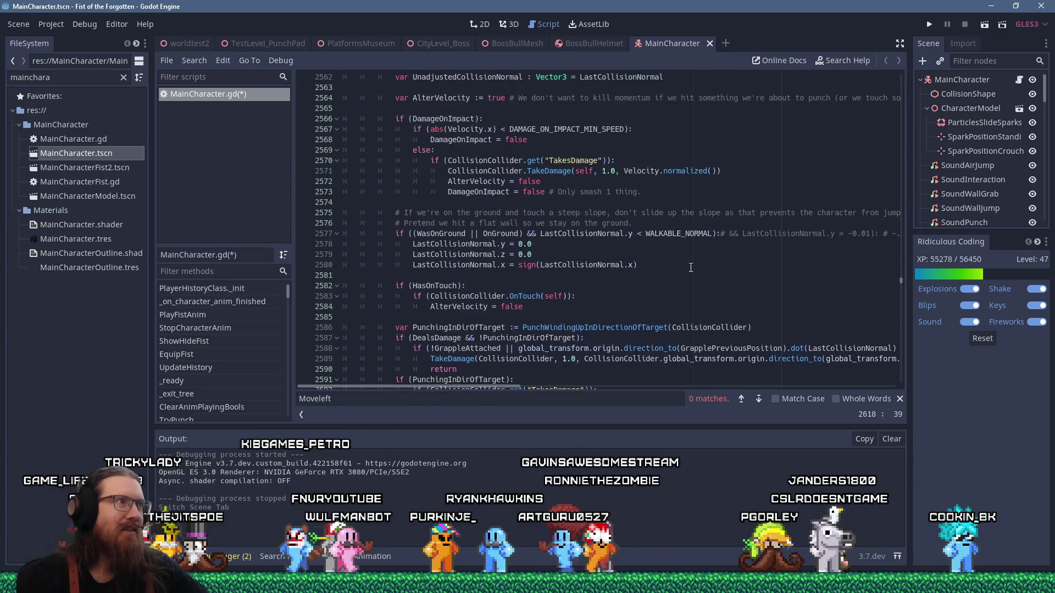
scroll(690, 267, "up", 5)
scroll(692, 268, "up", 5)
scroll(691, 267, "up", 5)
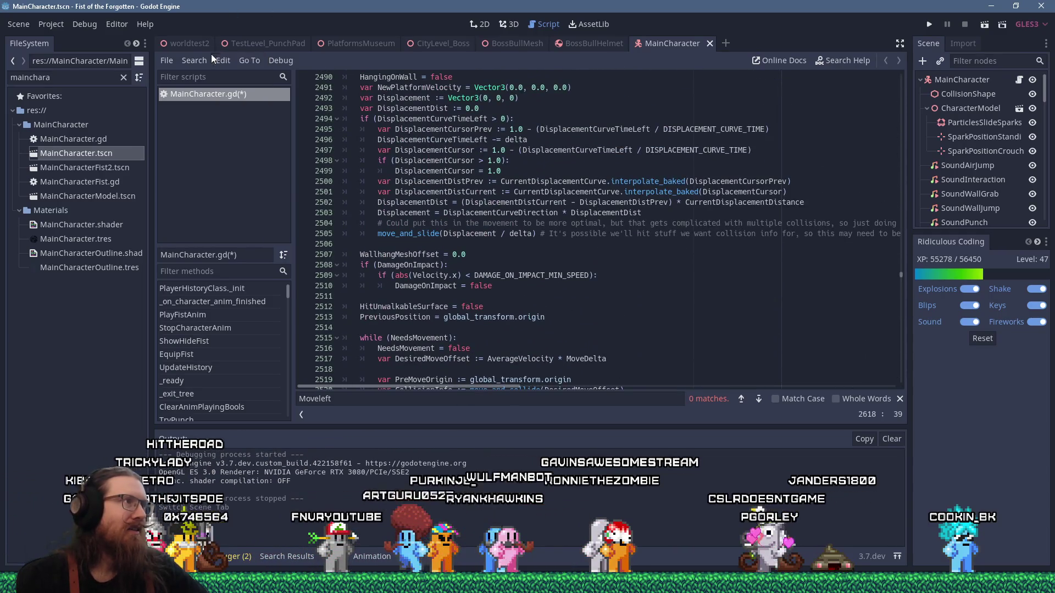
left_click(193, 61)
left_click(214, 74)
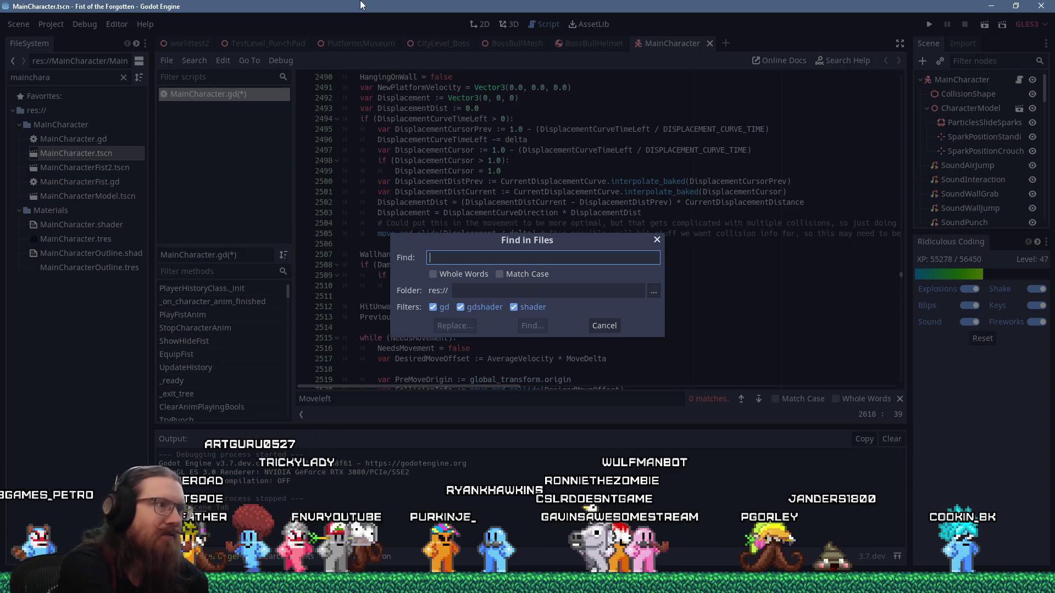
type("move_left")
key("Return")
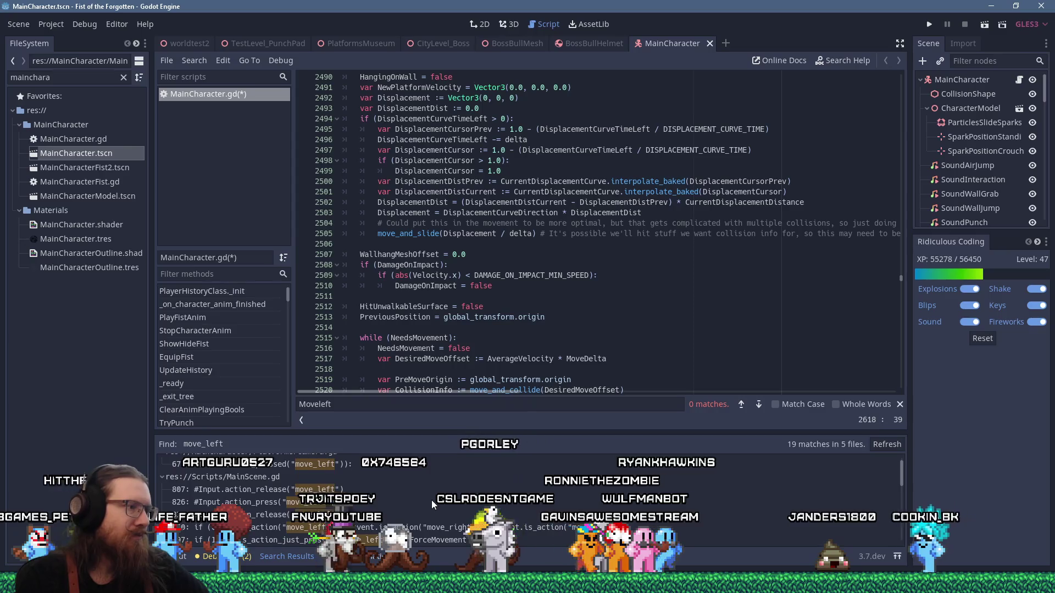
scroll(431, 501, "down", 3)
scroll(431, 501, "down", 2)
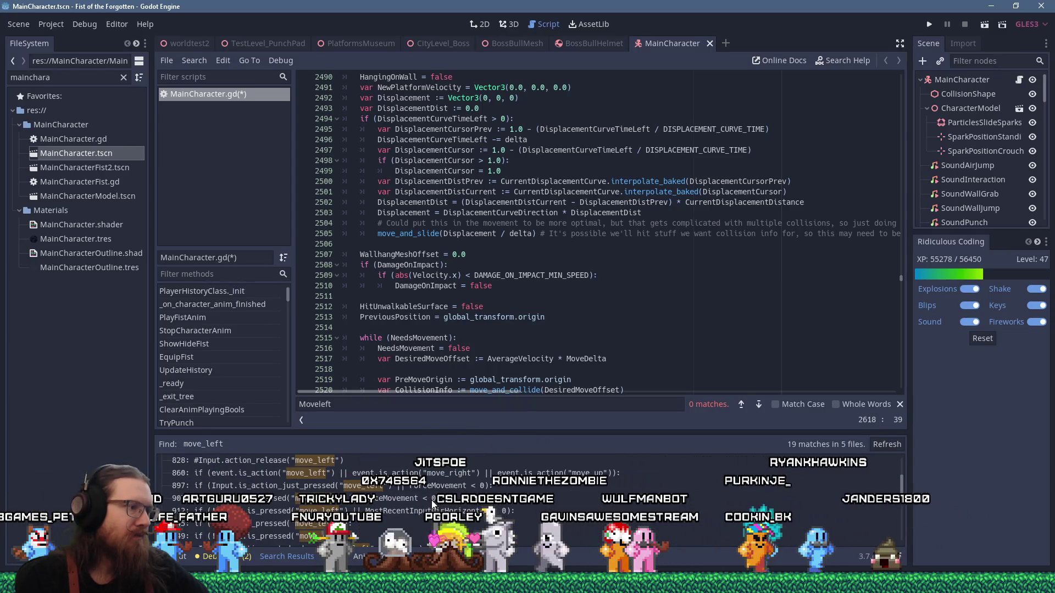
left_click_drag(467, 434, 468, 363)
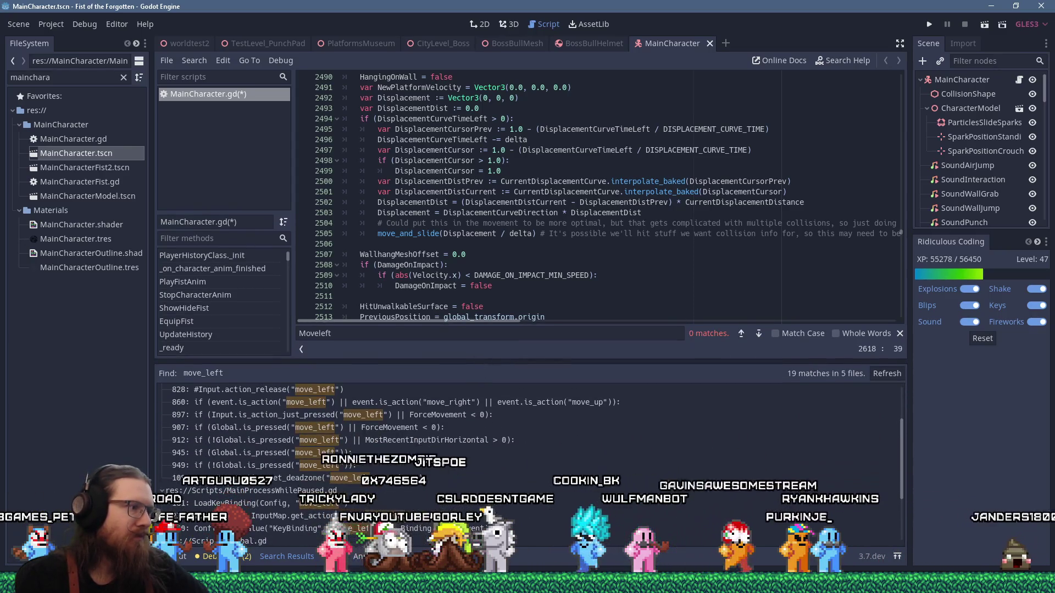
scroll(431, 429, "down", 3)
scroll(432, 429, "down", 2)
scroll(430, 428, "up", 3)
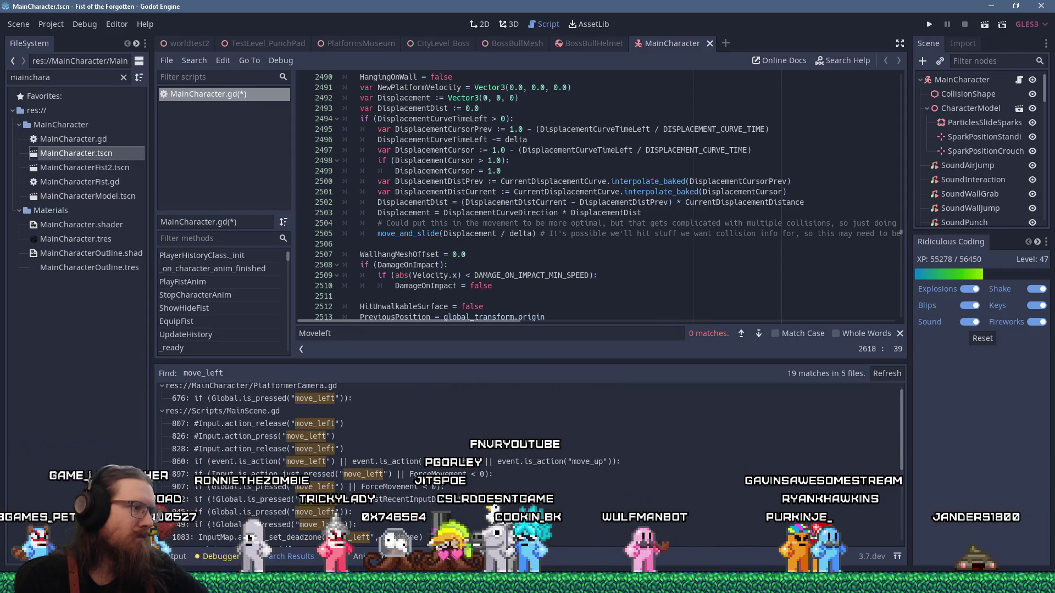
left_click(347, 512)
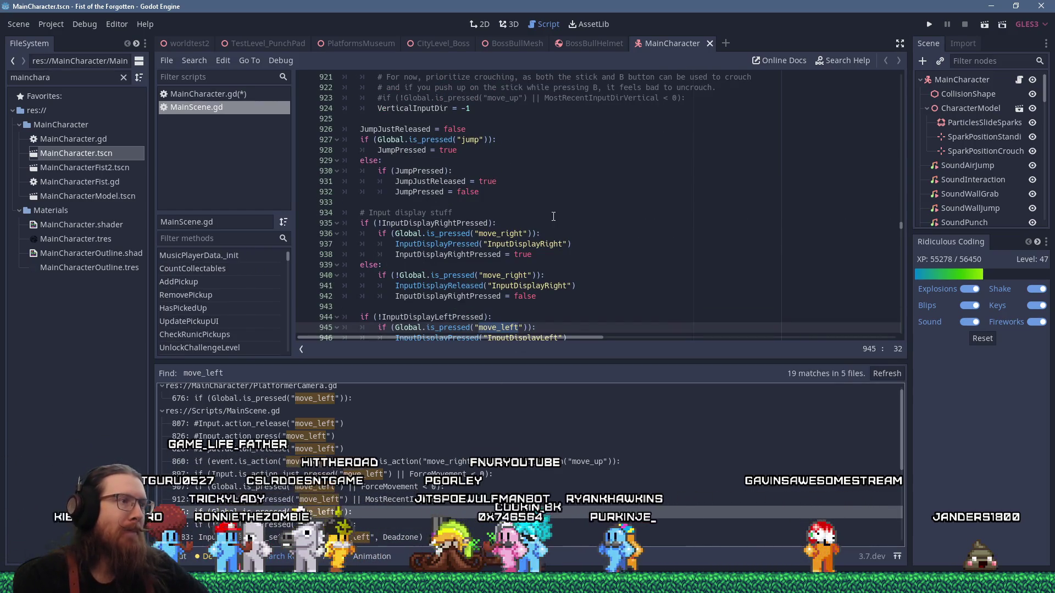
scroll(553, 216, "down", 5)
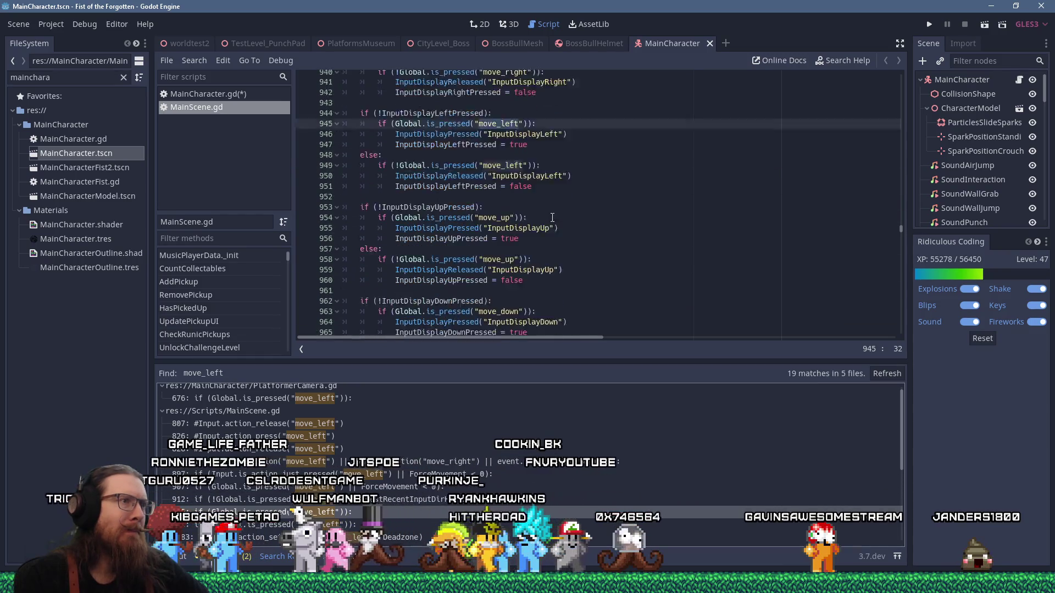
scroll(553, 216, "down", 5)
scroll(553, 216, "down", 4)
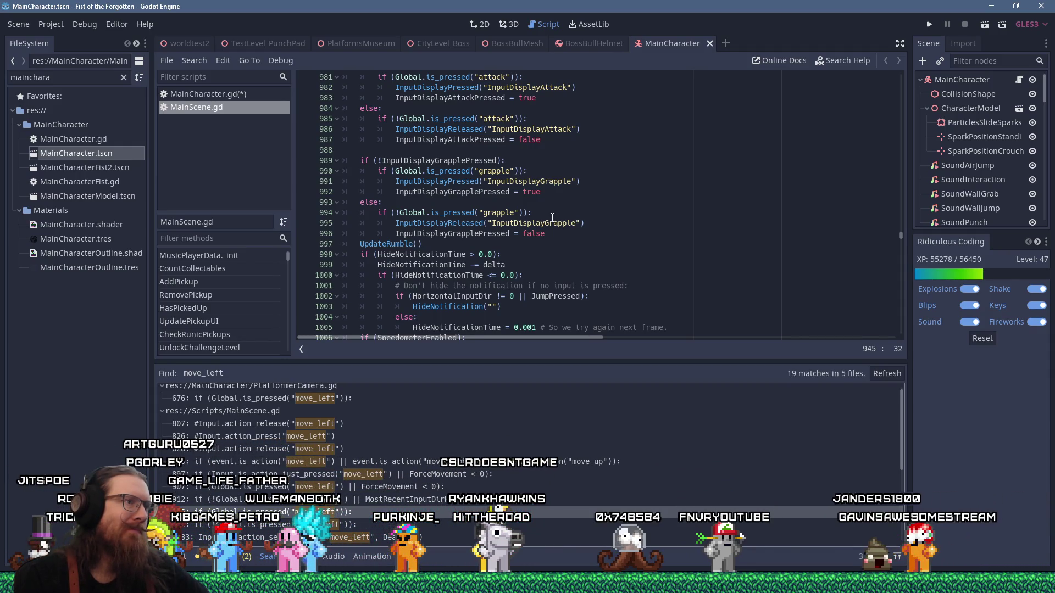
scroll(553, 216, "up", 8)
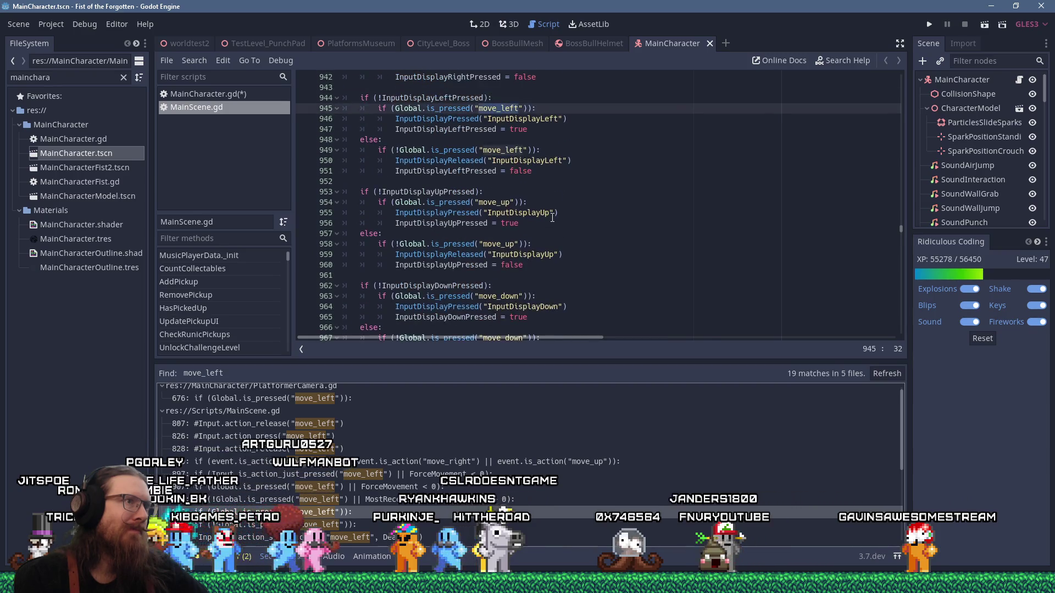
scroll(554, 216, "down", 9)
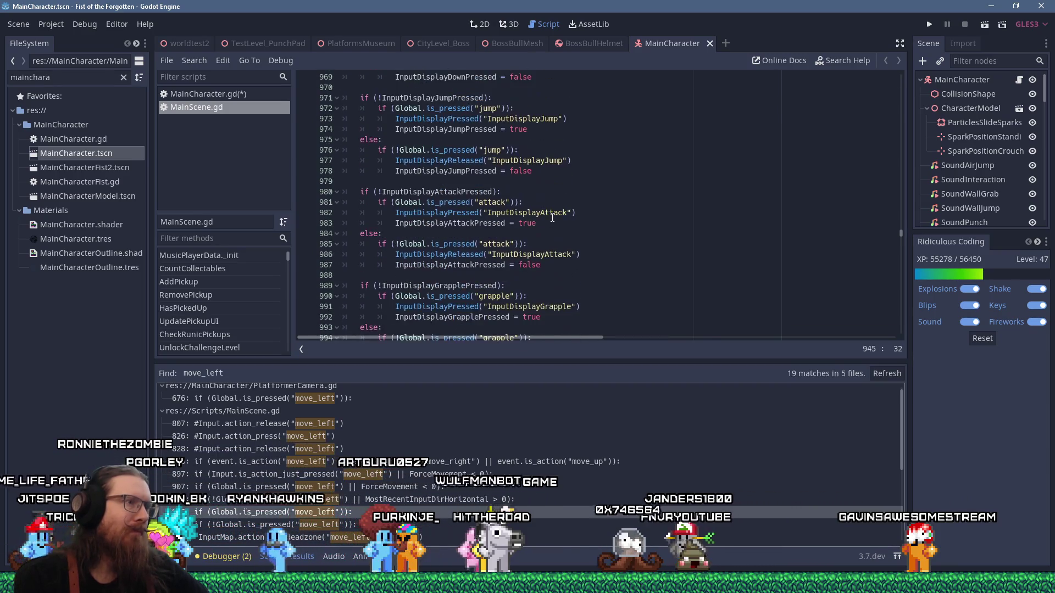
scroll(553, 216, "down", 3)
scroll(553, 216, "down", 3)
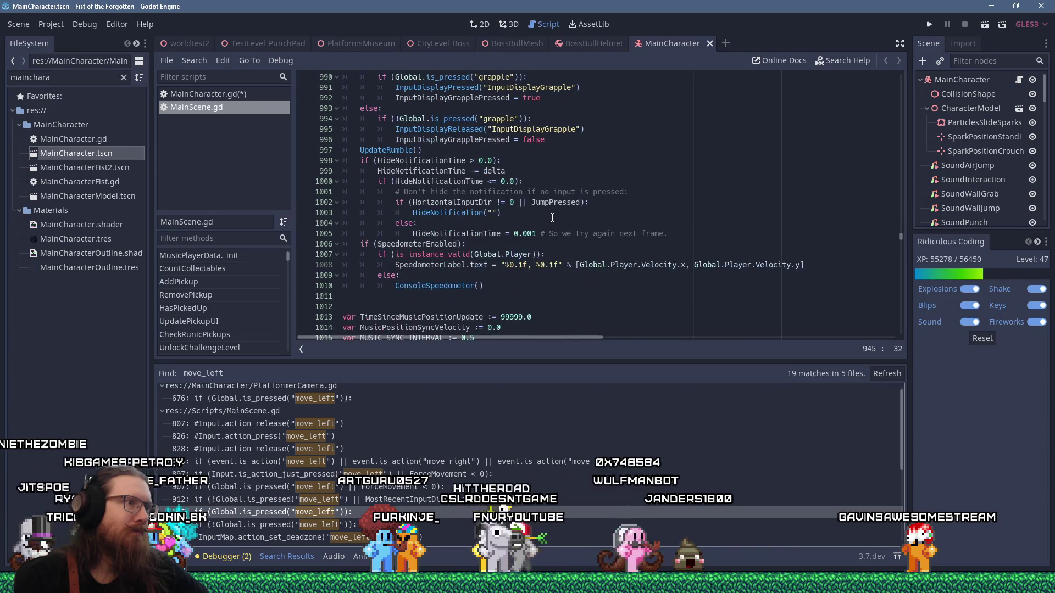
scroll(553, 216, "down", 3)
scroll(554, 216, "up", 13)
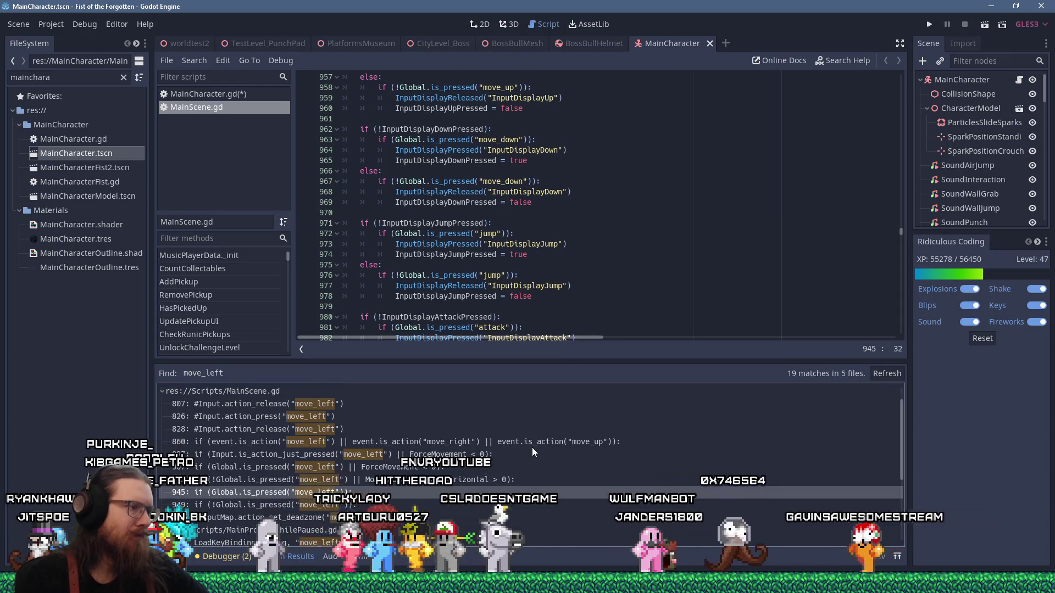
scroll(531, 447, "down", 3)
scroll(531, 447, "down", 1)
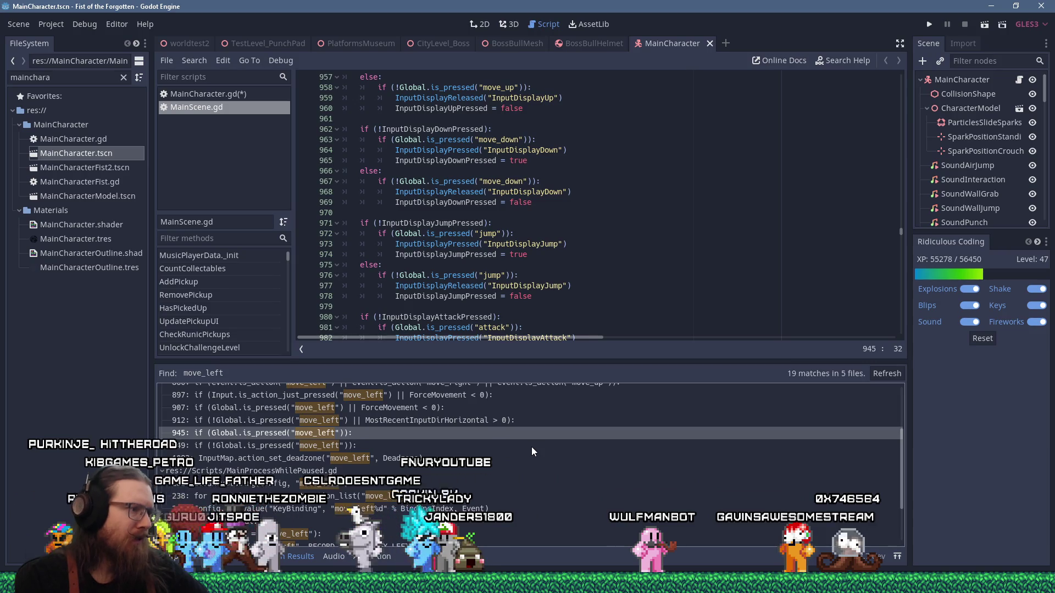
scroll(532, 447, "down", 3)
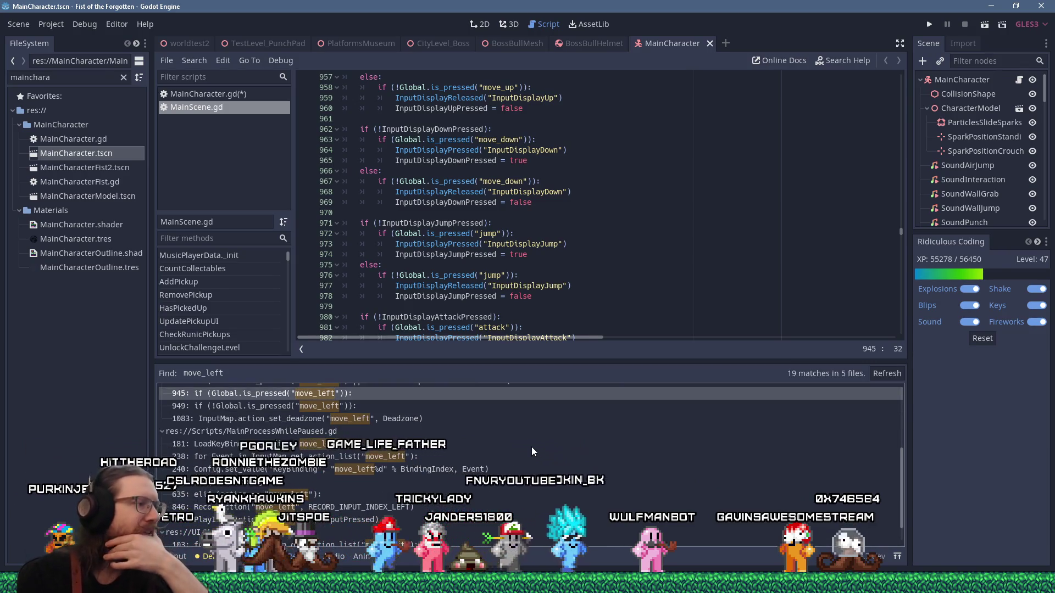
scroll(532, 447, "up", 4)
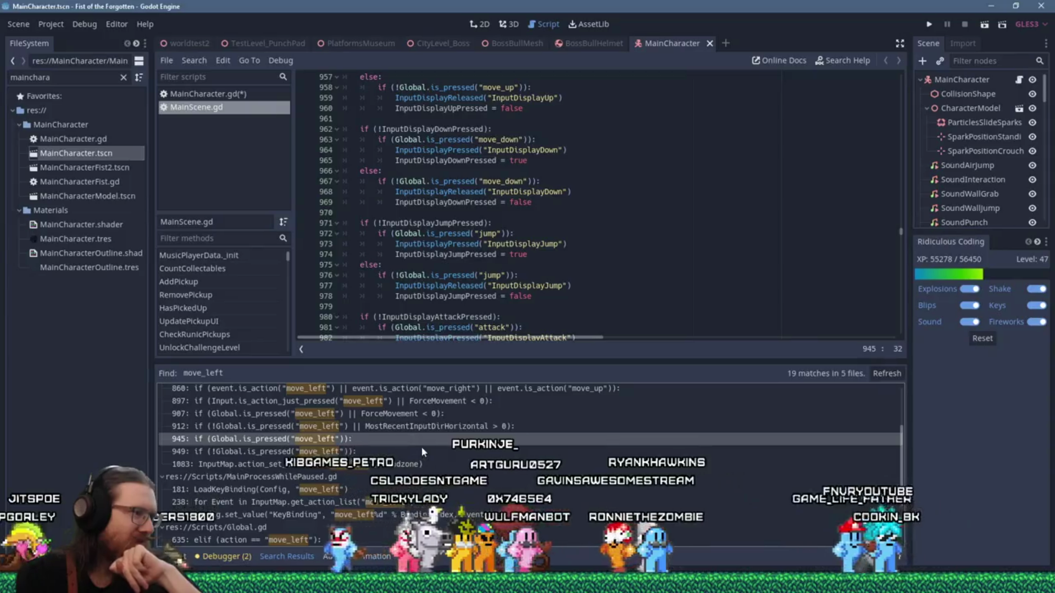
scroll(422, 446, "up", 3)
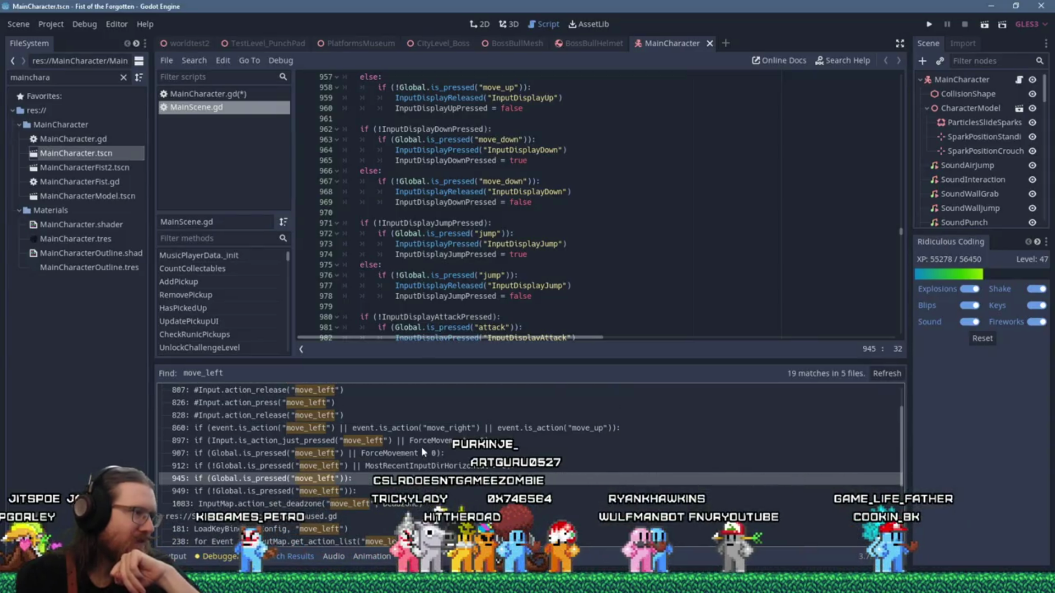
scroll(421, 447, "up", 3)
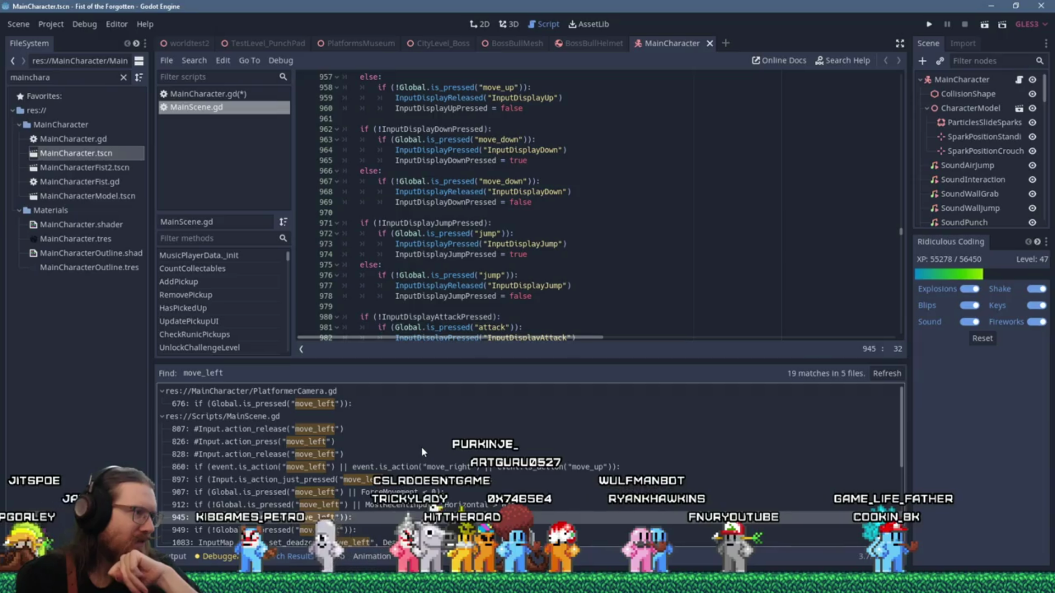
scroll(421, 447, "down", 1)
scroll(422, 446, "down", 2)
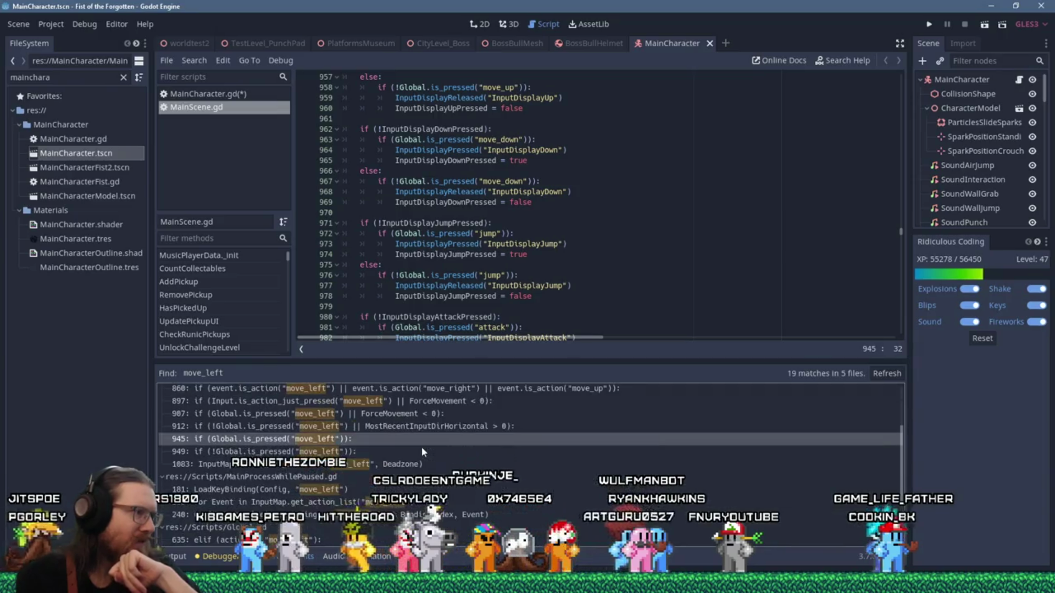
scroll(421, 447, "down", 2)
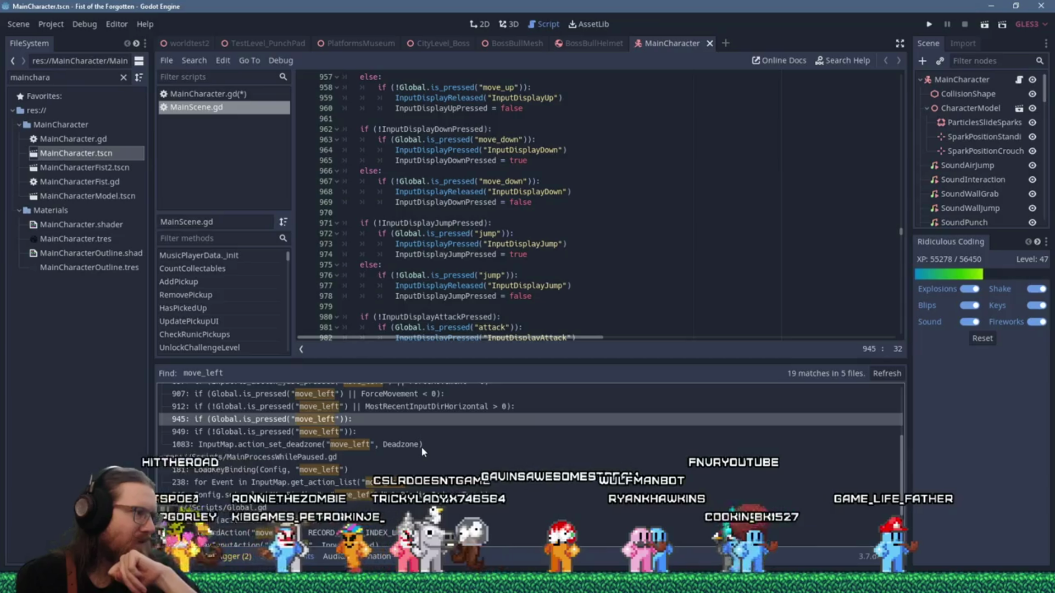
scroll(421, 448, "down", 2)
scroll(421, 447, "down", 2)
scroll(421, 447, "up", 5)
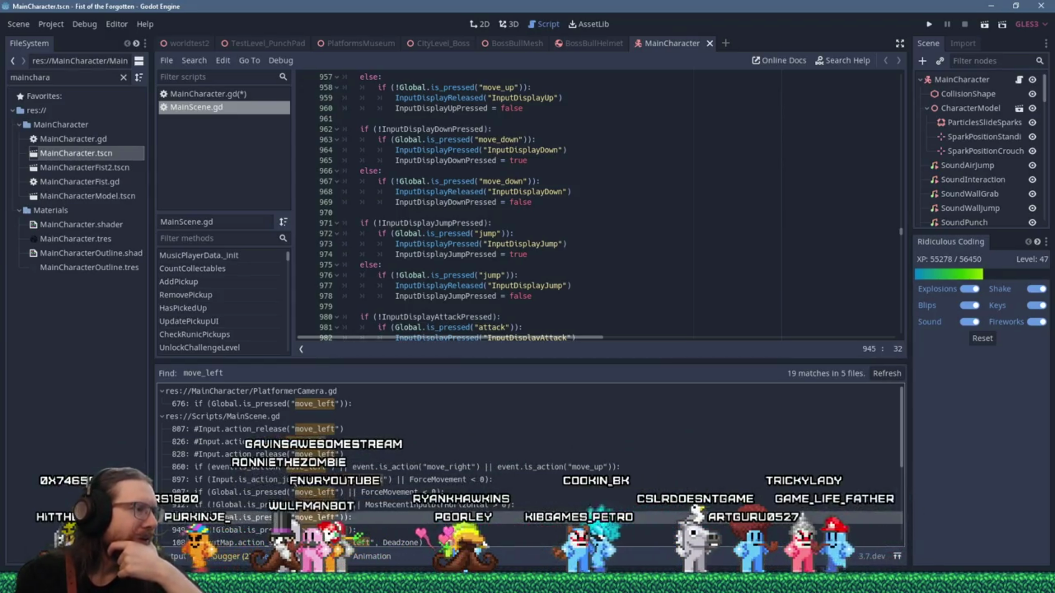
Jump to the move_left match on line 860 of MainScene.gd.
left_click(260, 468)
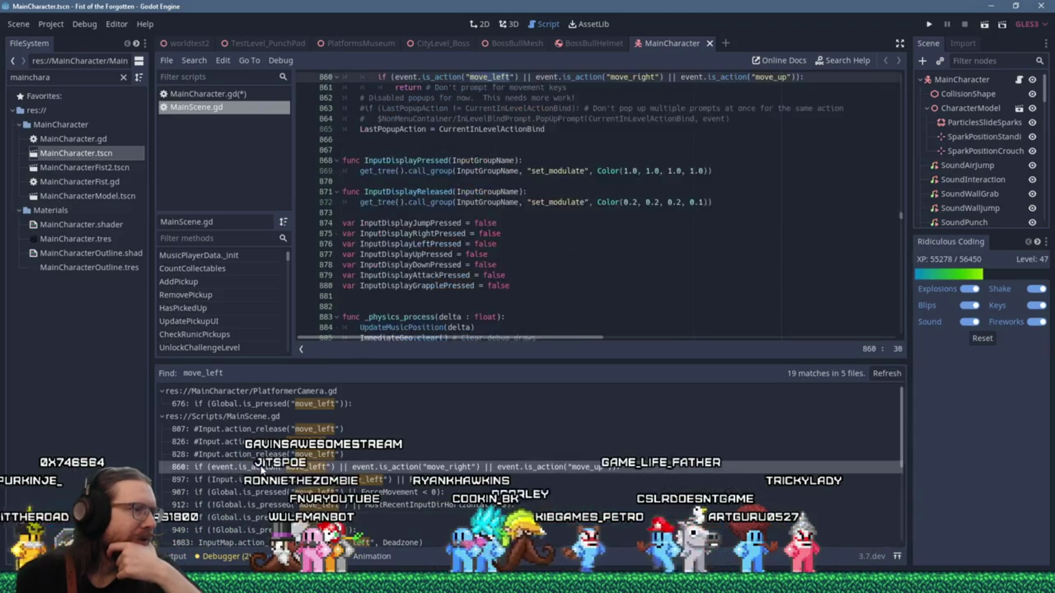
scroll(380, 297, "up", 5)
scroll(380, 297, "up", 4)
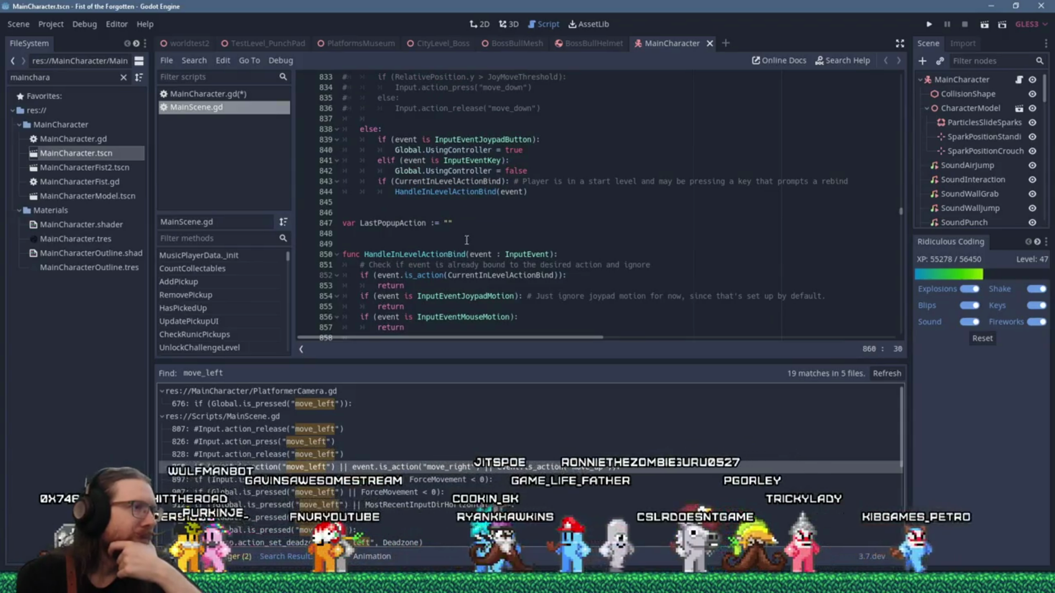
scroll(480, 232, "down", 1)
scroll(479, 233, "down", 1)
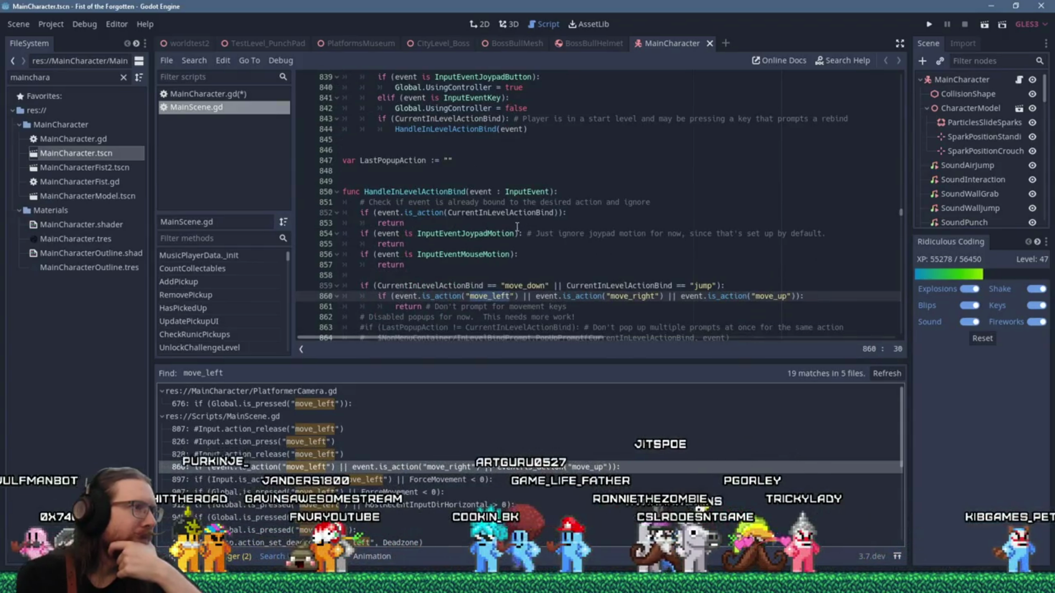
scroll(517, 228, "down", 2)
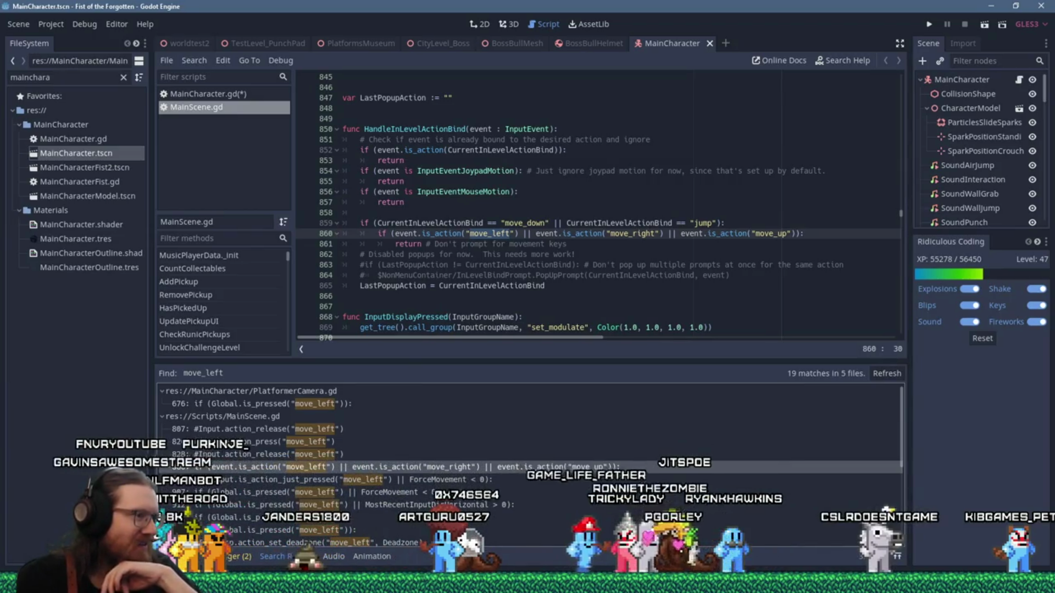
Jump to the line 897 match and select MostRecentInputDirHorizontal for a new search.
left_click(448, 487)
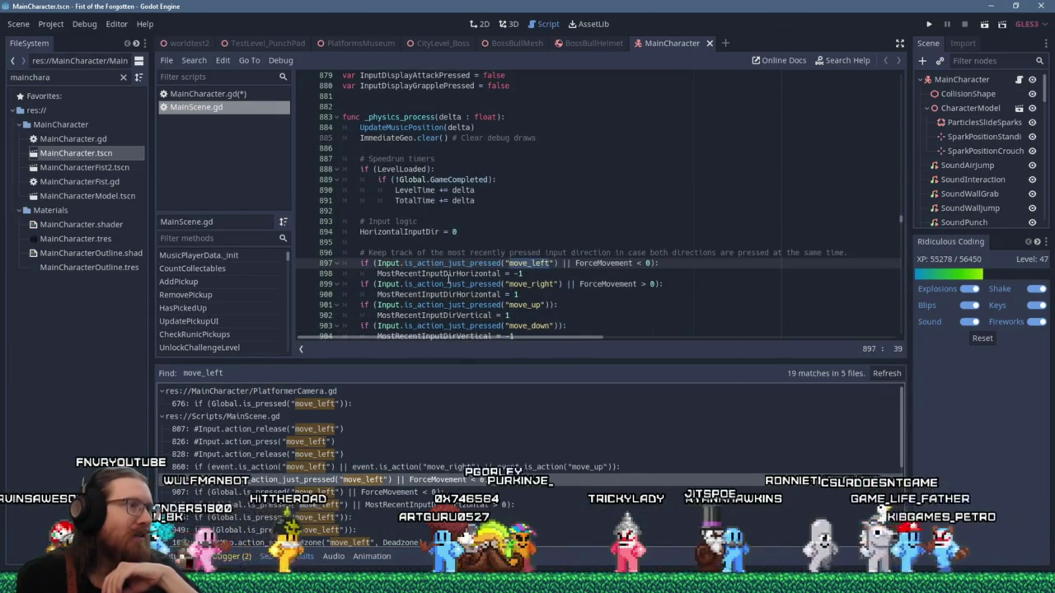
double_click(452, 274)
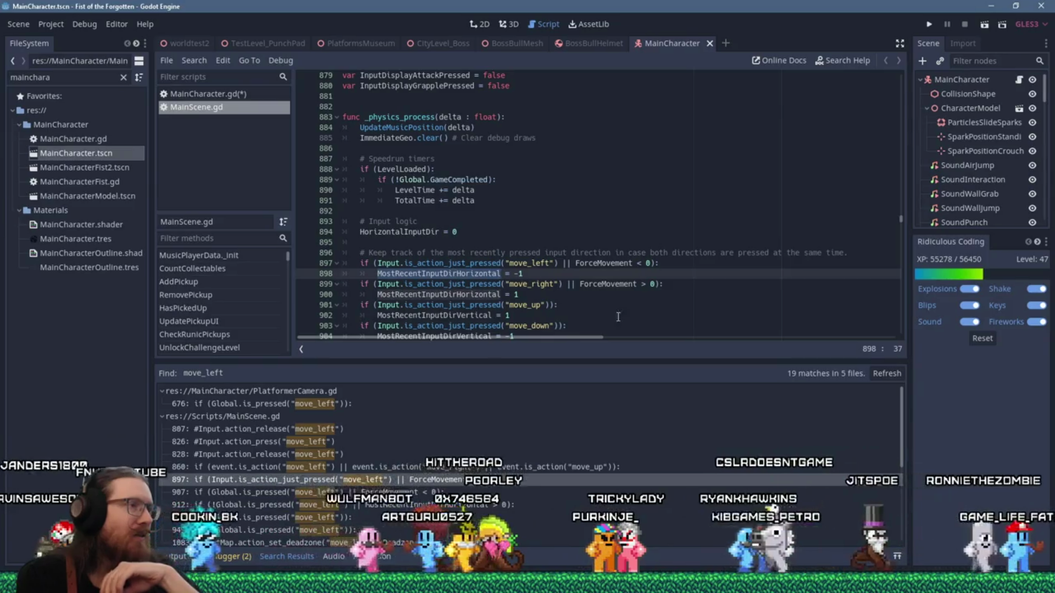
scroll(643, 322, "down", 2)
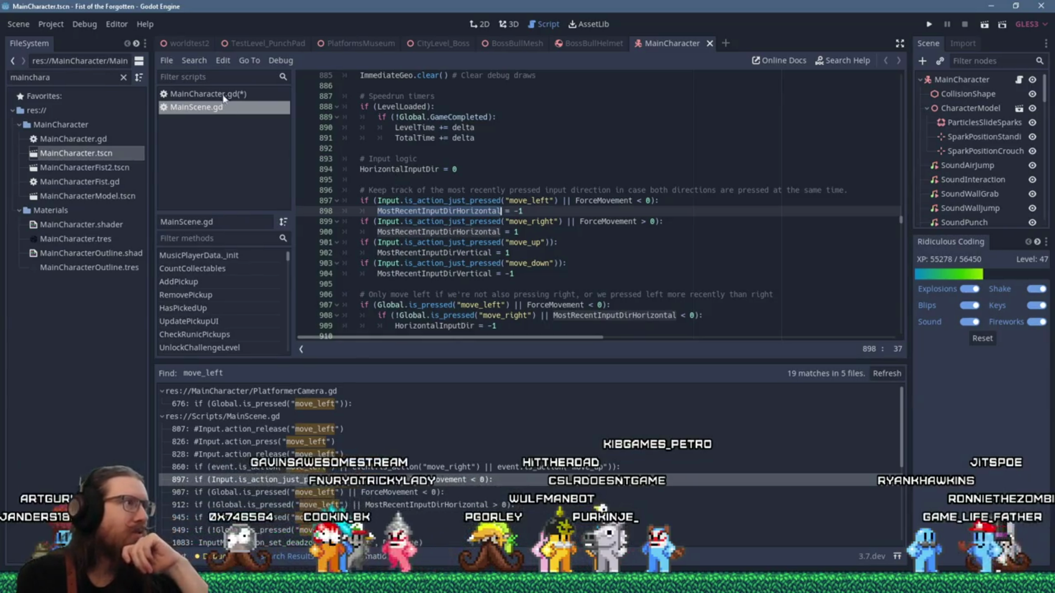
left_click(202, 60)
Search the project for MostRecentInputDirHorizontal, then prepare a Find in Files for HorizontalInputDir.
left_click(225, 143)
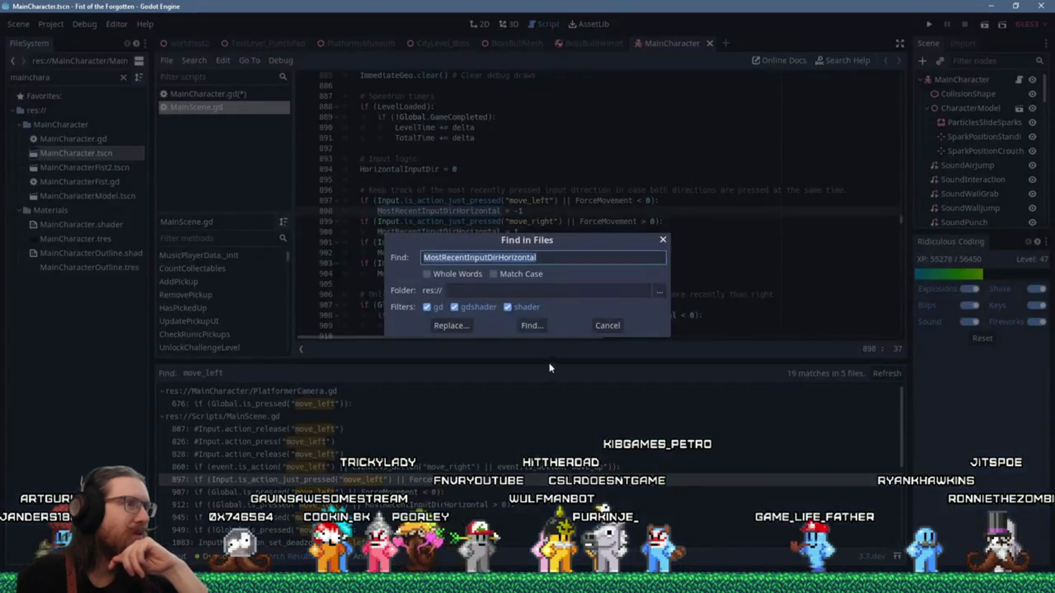
key("Return")
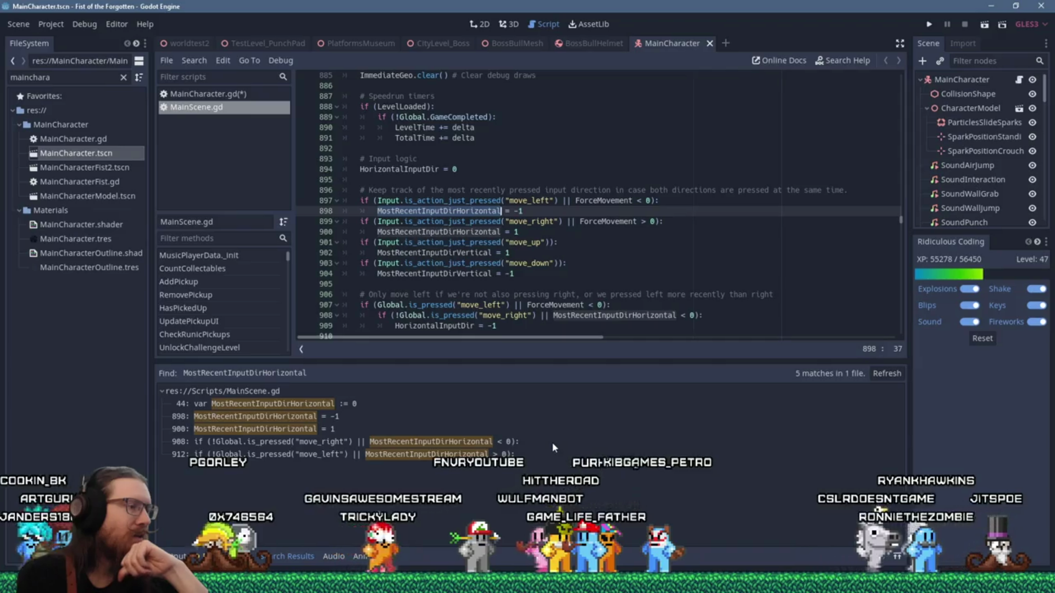
scroll(521, 289, "down", 1)
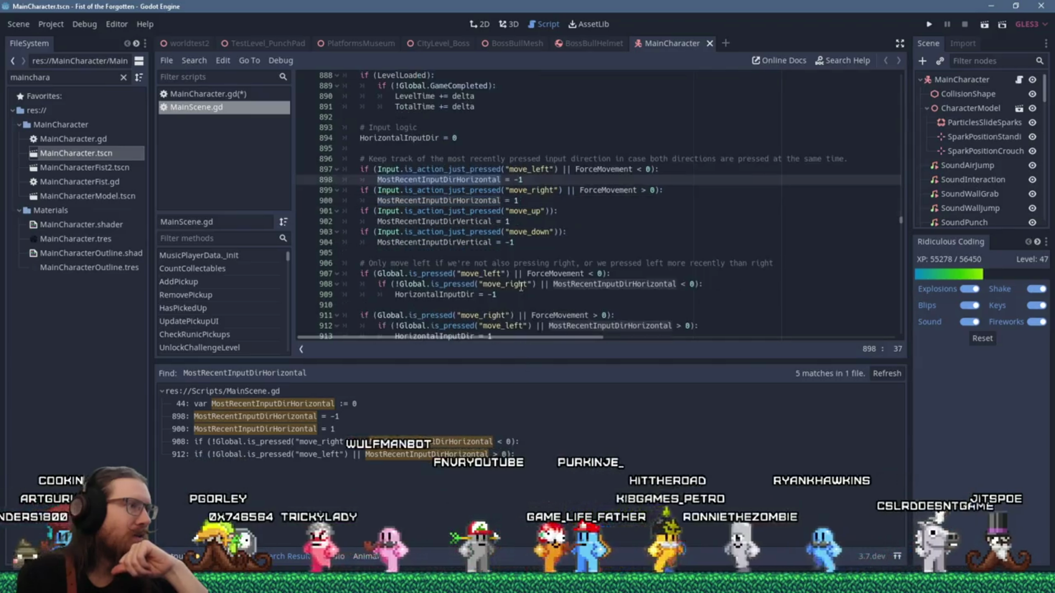
scroll(521, 287, "down", 1)
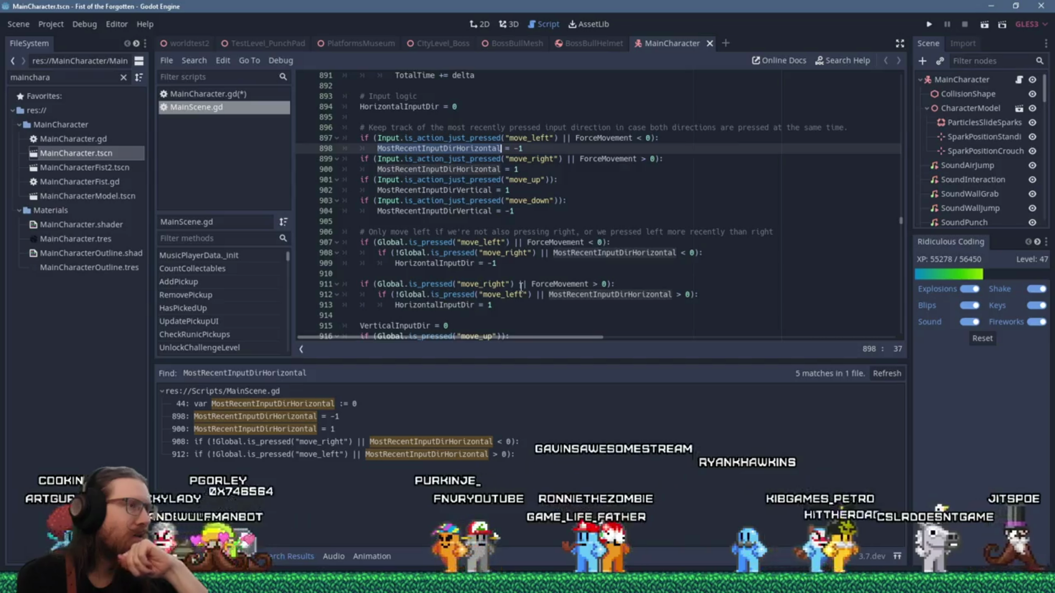
double_click(445, 263)
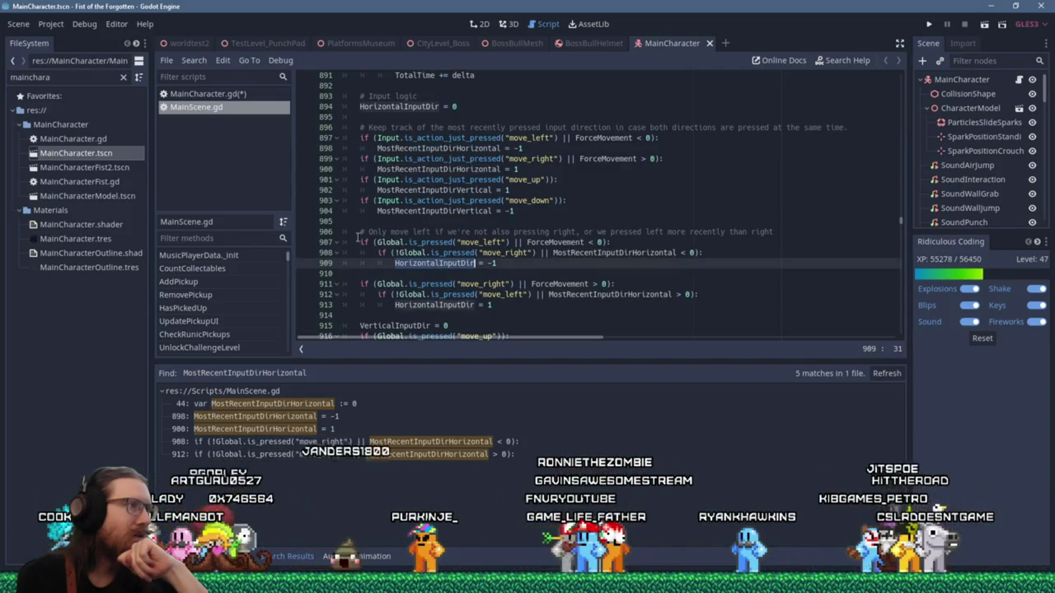
left_click(195, 60)
left_click(216, 136)
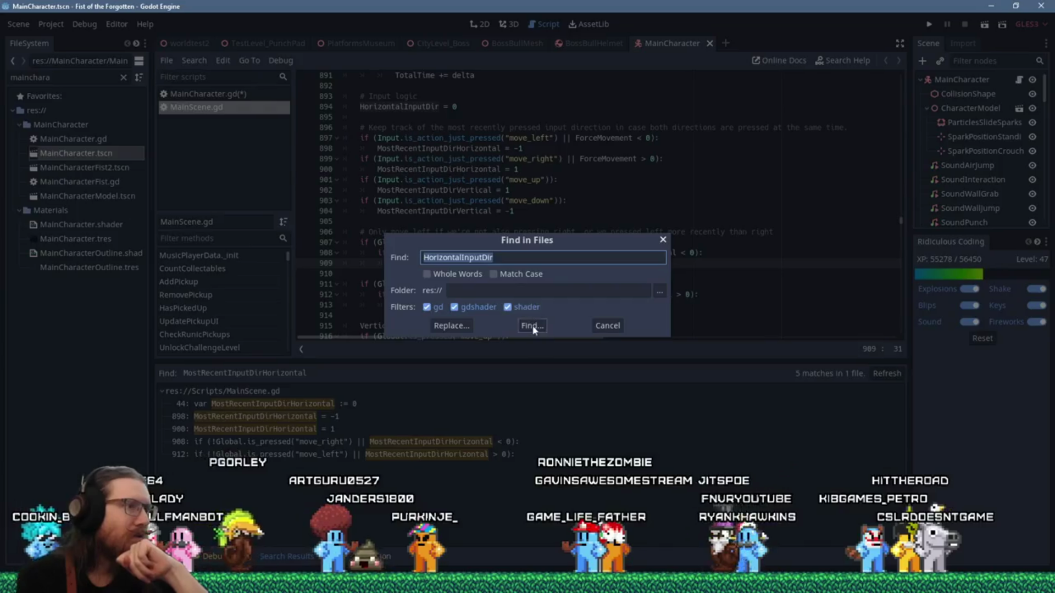
Run the HorizontalInputDir search and jump to the MainCharacter.gd match on line 1532.
left_click(532, 326)
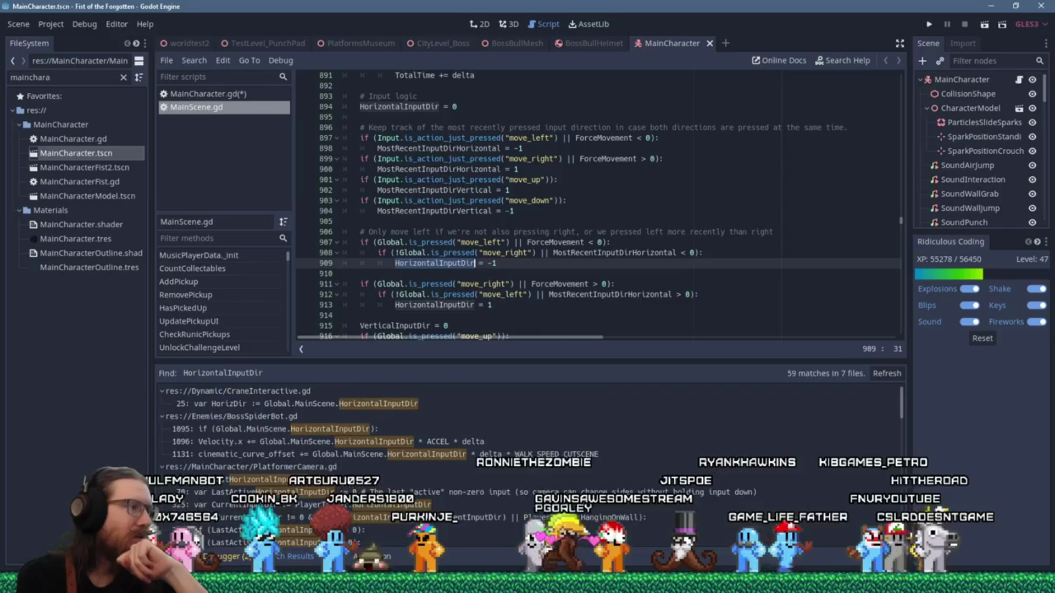
scroll(515, 455, "down", 5)
scroll(515, 455, "down", 5)
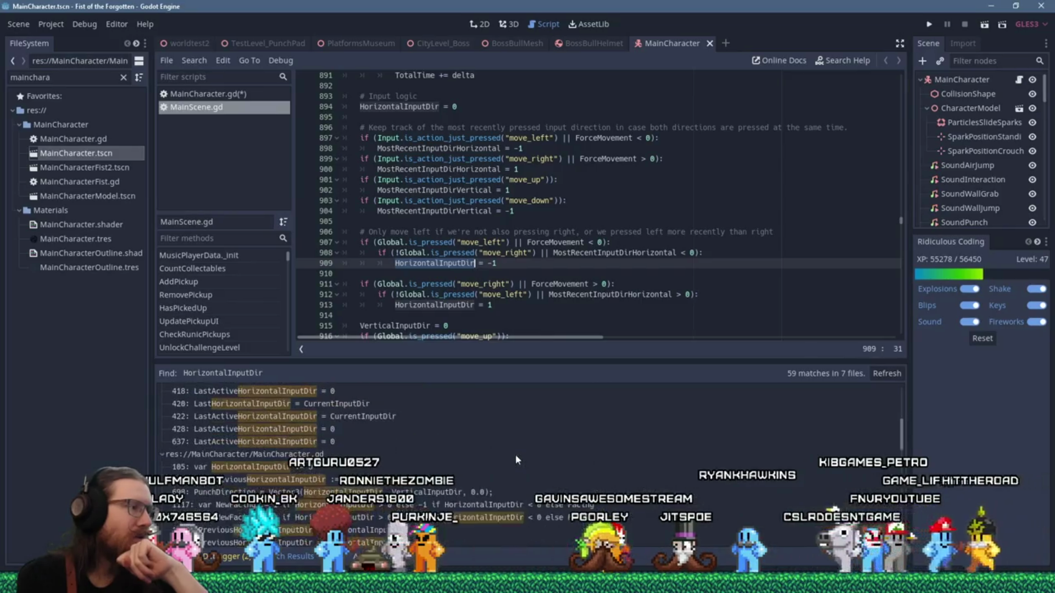
scroll(516, 454, "down", 3)
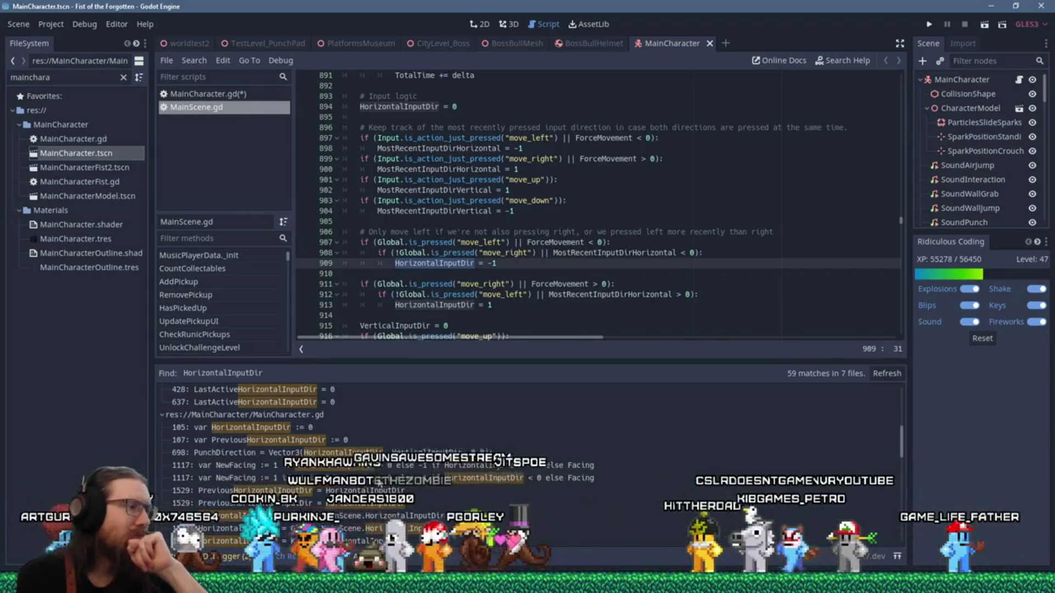
scroll(433, 505, "down", 3)
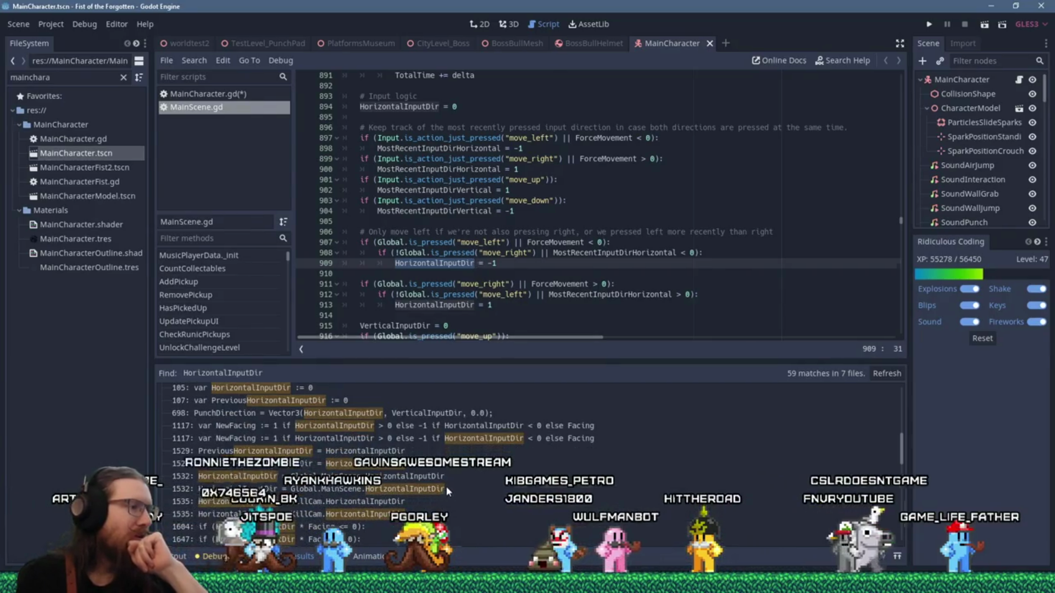
double_click(445, 486)
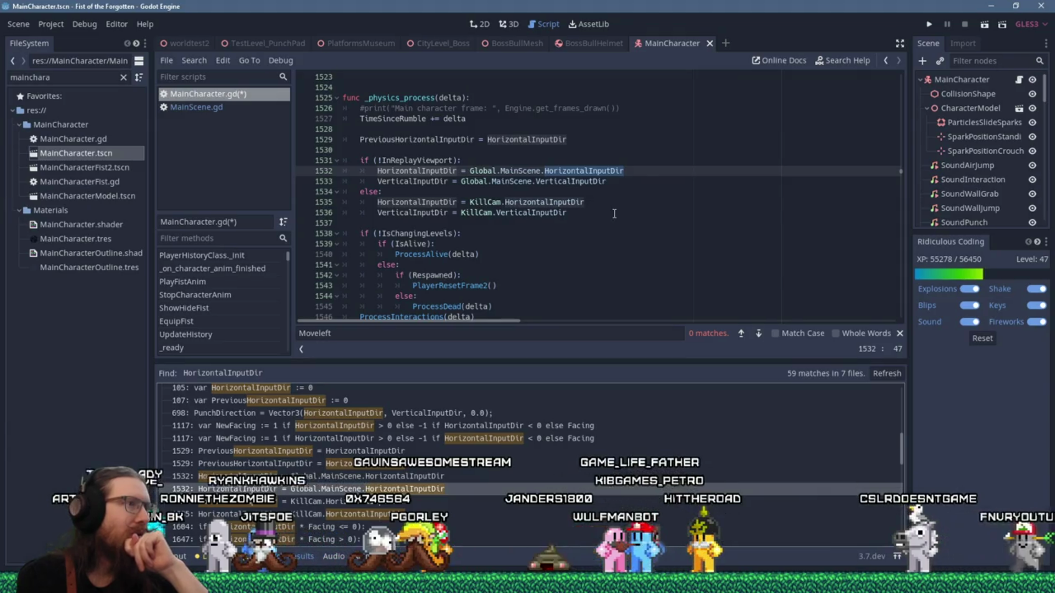
Copy lines 1530–1534 of _physics_process into a new Notepad window and return to the script.
left_click_drag(650, 188, 343, 148)
key("ctrl+c")
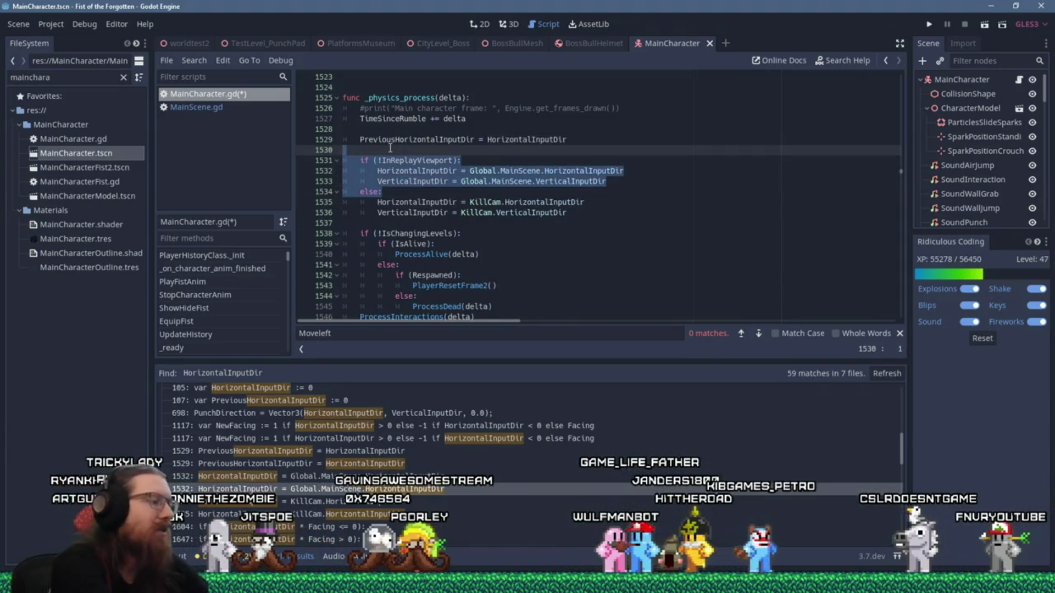
key("super+r")
type("no")
key("Return")
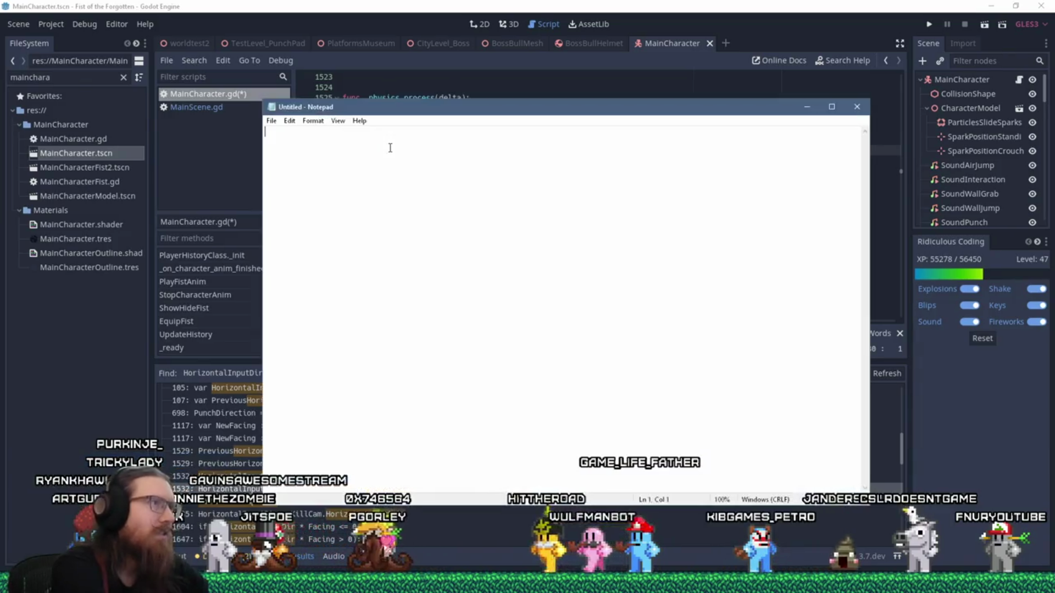
key("ctrl+v")
left_click(586, 4)
left_click(608, 234)
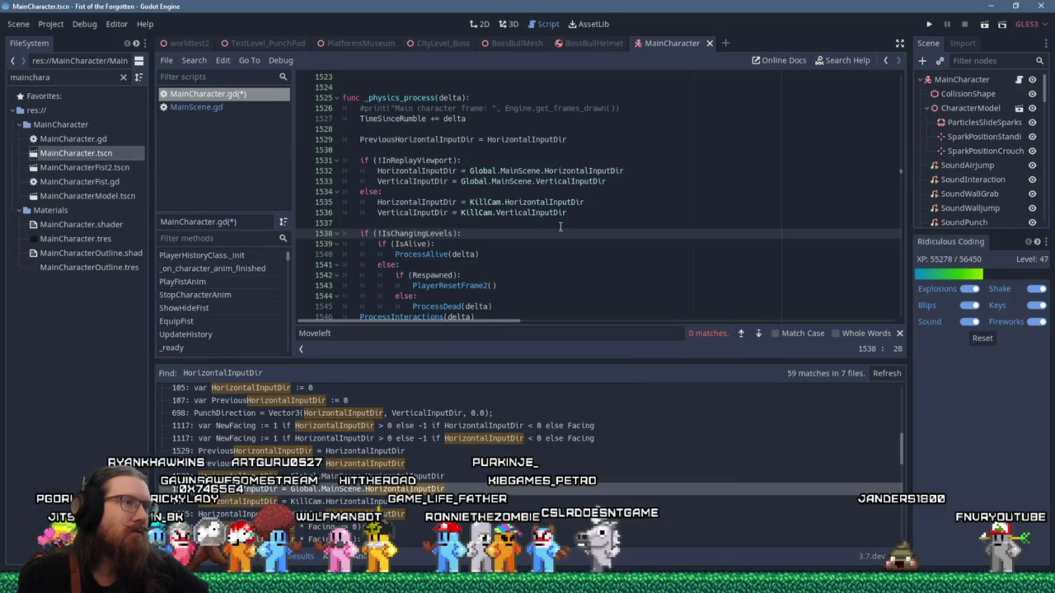
scroll(573, 242, "down", 2)
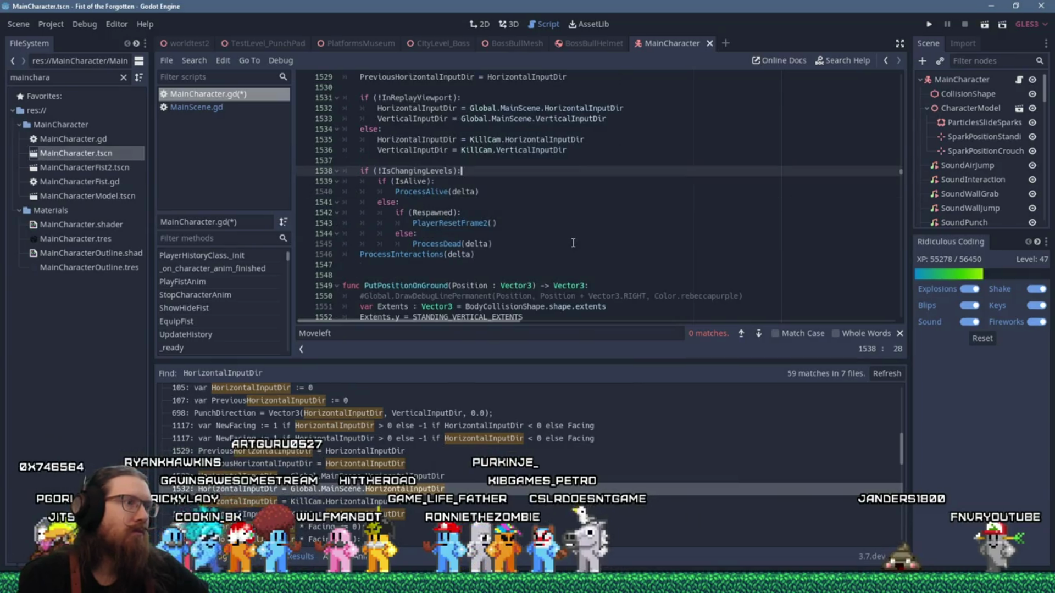
scroll(572, 243, "down", 3)
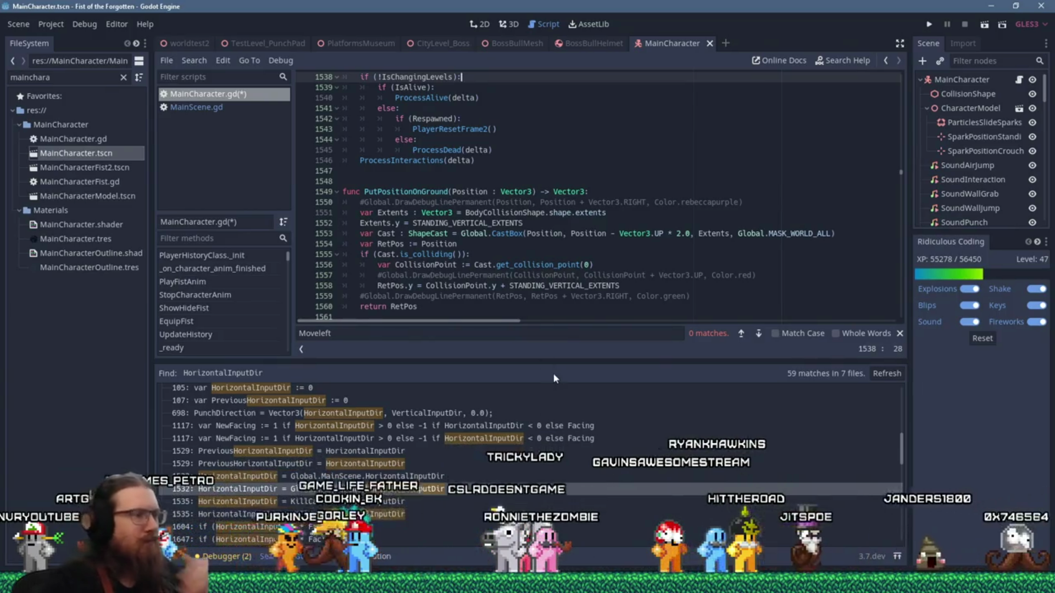
scroll(521, 446, "down", 1)
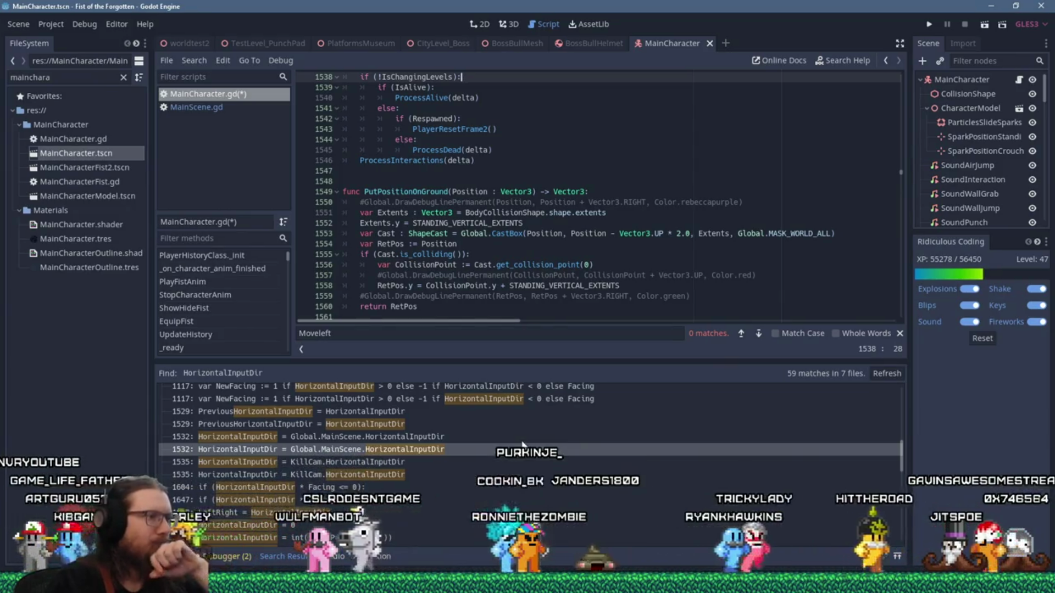
scroll(521, 445, "up", 3)
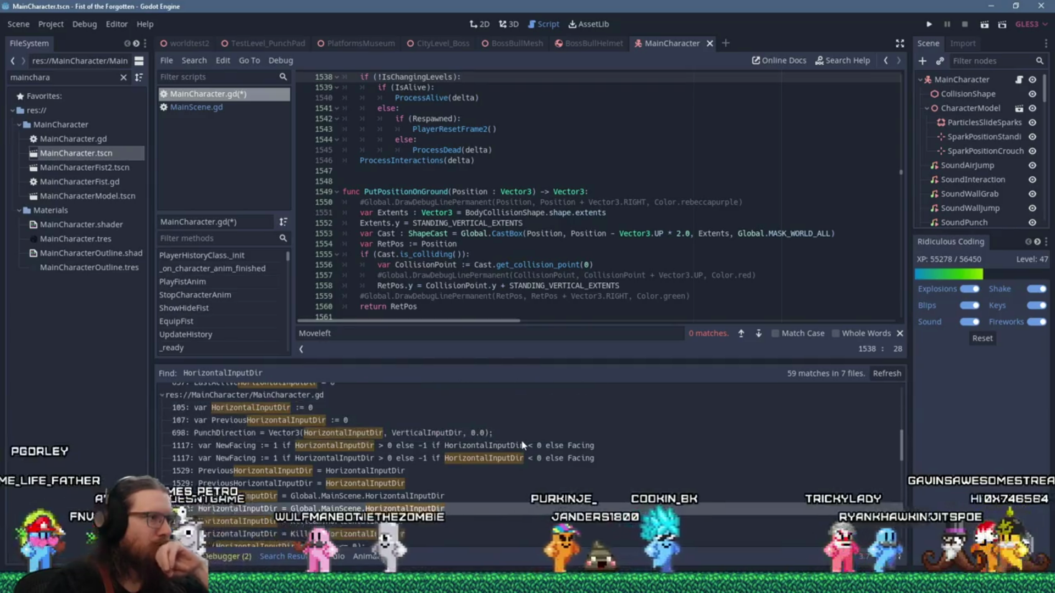
scroll(521, 445, "up", 3)
scroll(522, 446, "down", 3)
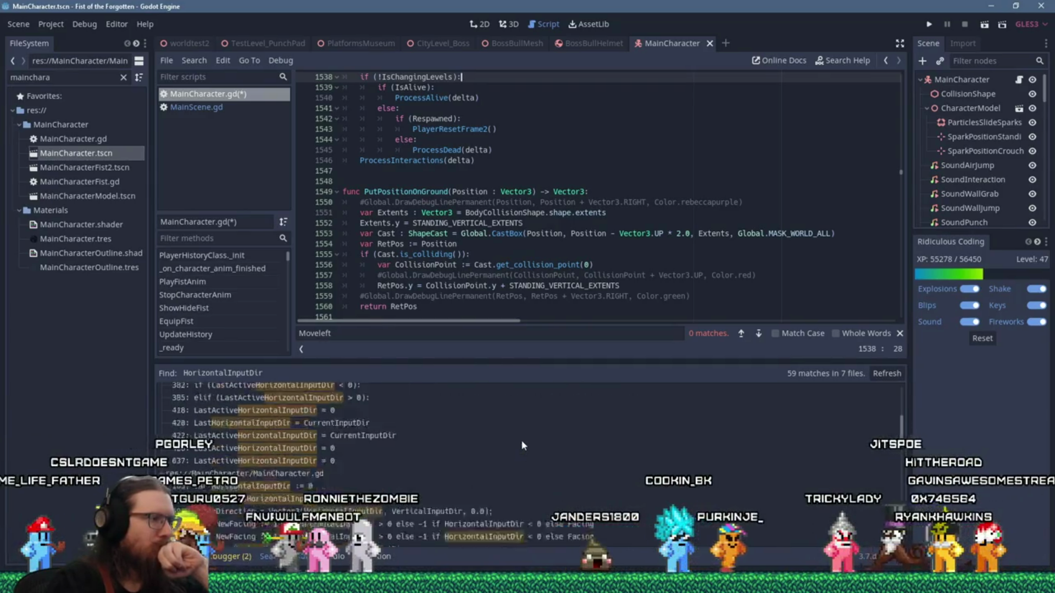
scroll(521, 445, "down", 3)
scroll(522, 445, "down", 2)
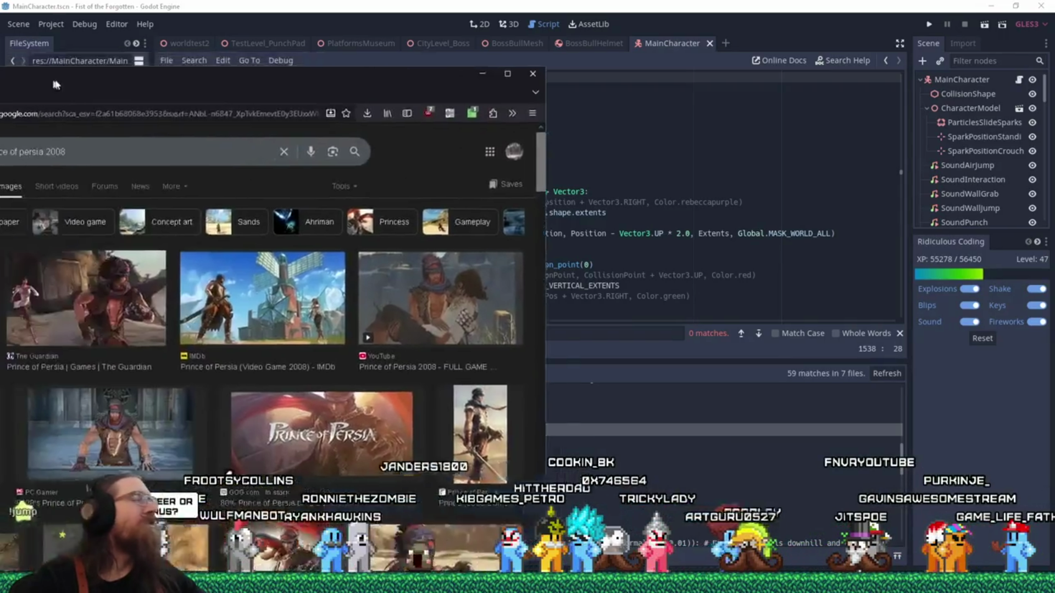
left_click_drag(248, 50, 471, 9)
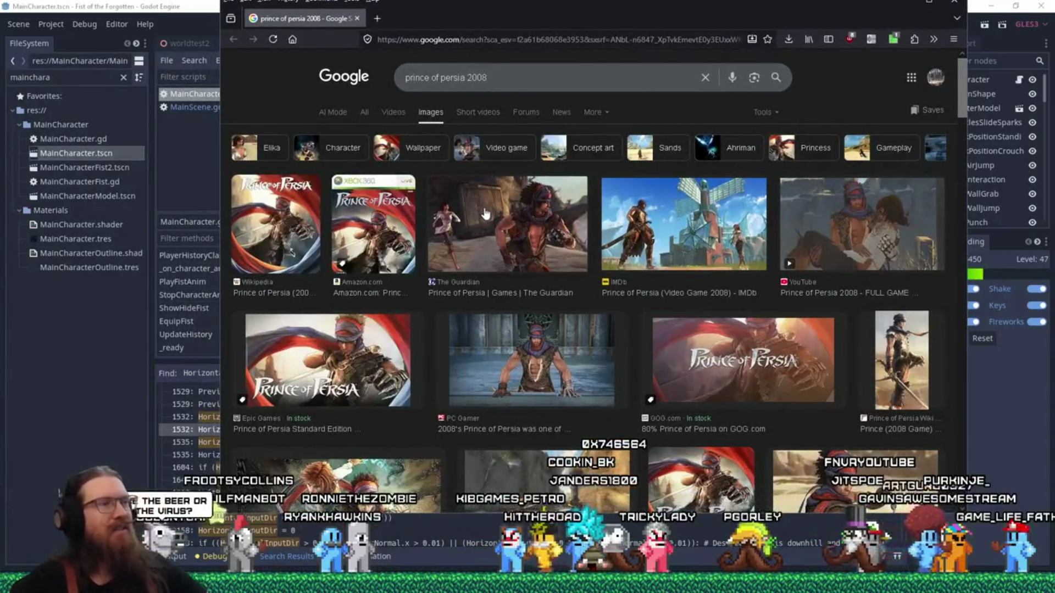
Preview The Guardian's Prince of Persia image, view its review, then close the review tab.
left_click(485, 213)
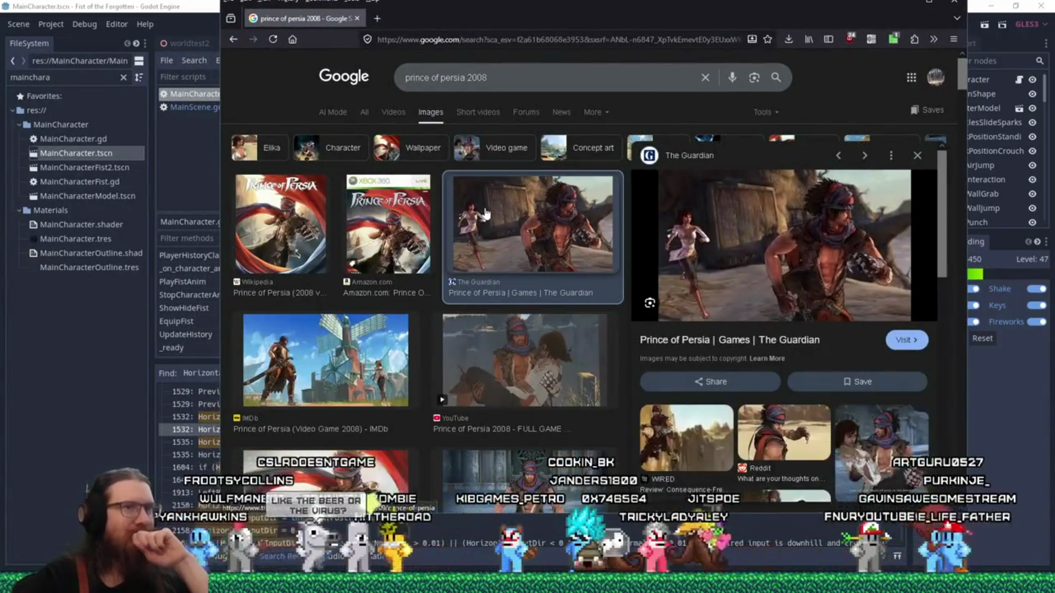
left_click(743, 262)
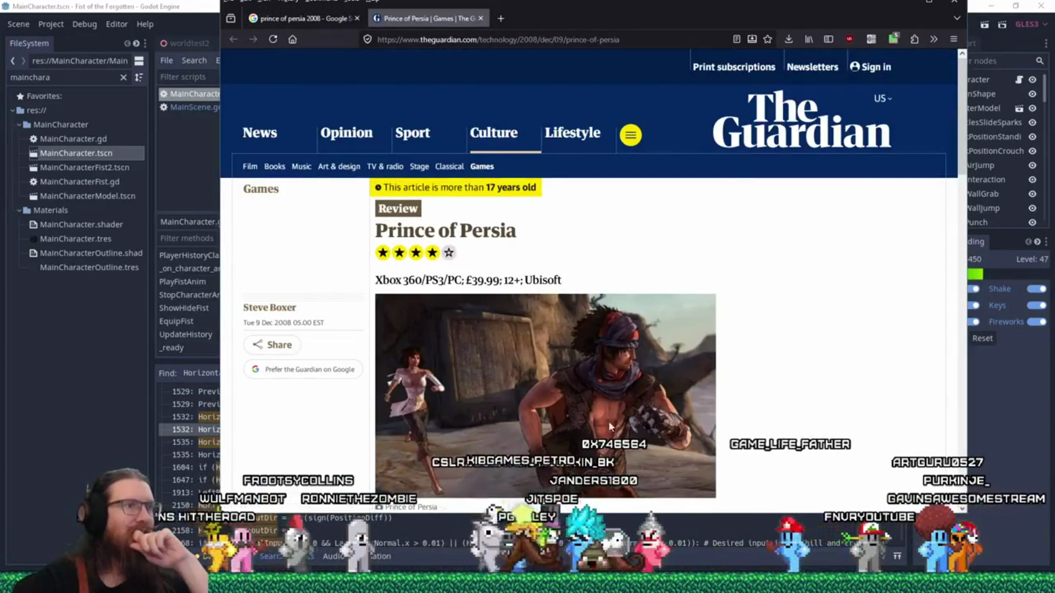
scroll(608, 404, "down", 2)
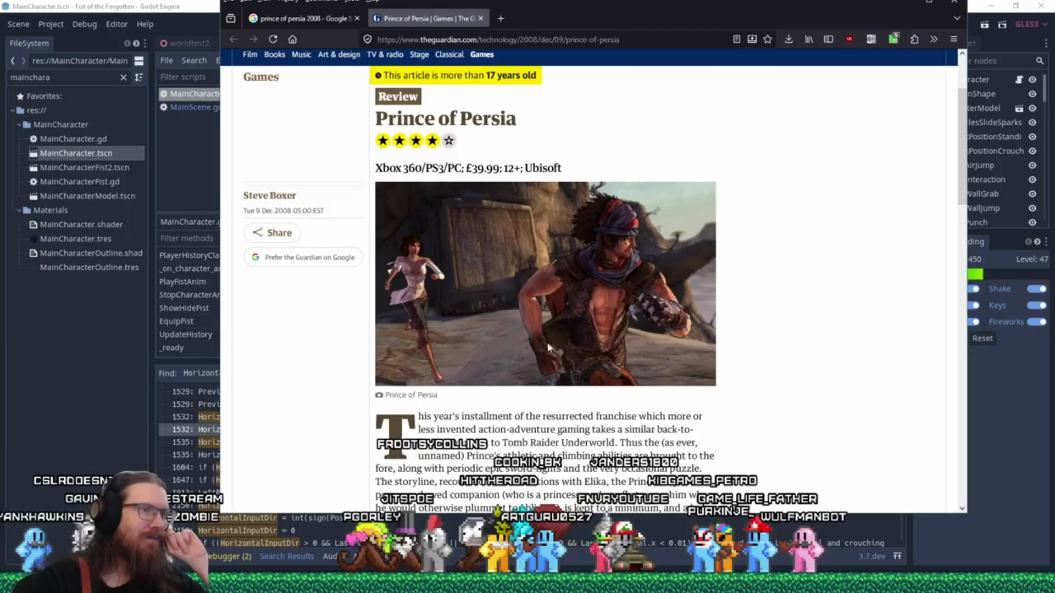
middle_click(423, 22)
scroll(525, 298, "down", 2)
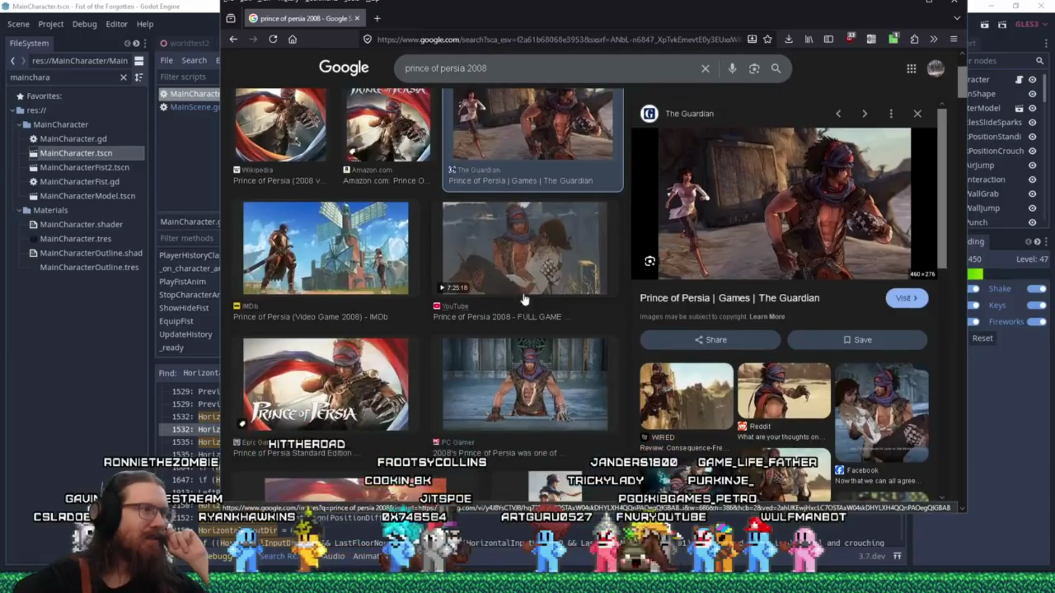
View the IMDb page and the PC Gamer article, opening its image in its own tab.
left_click(344, 236)
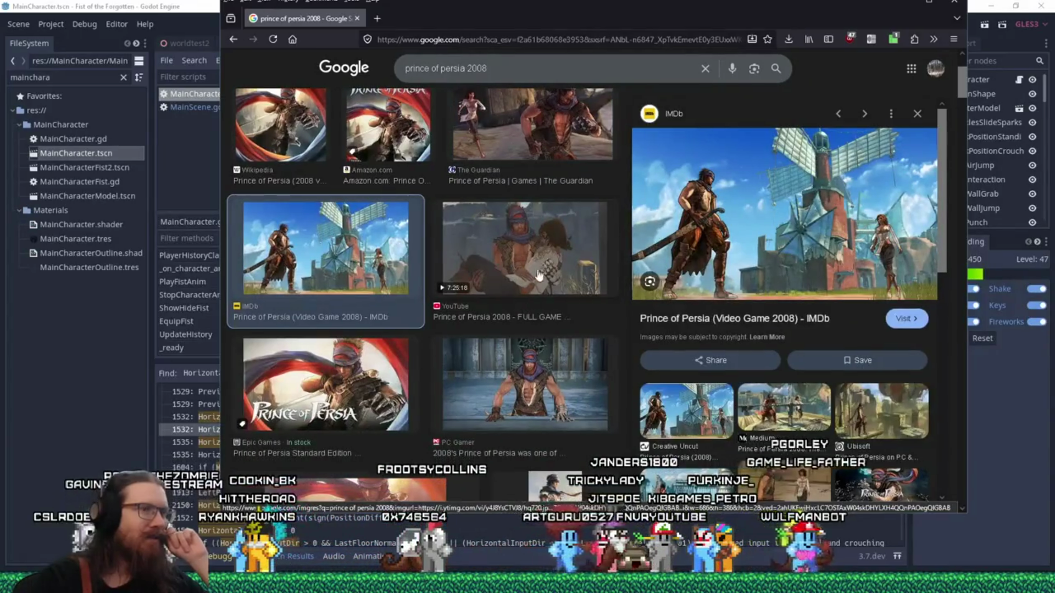
left_click(762, 210)
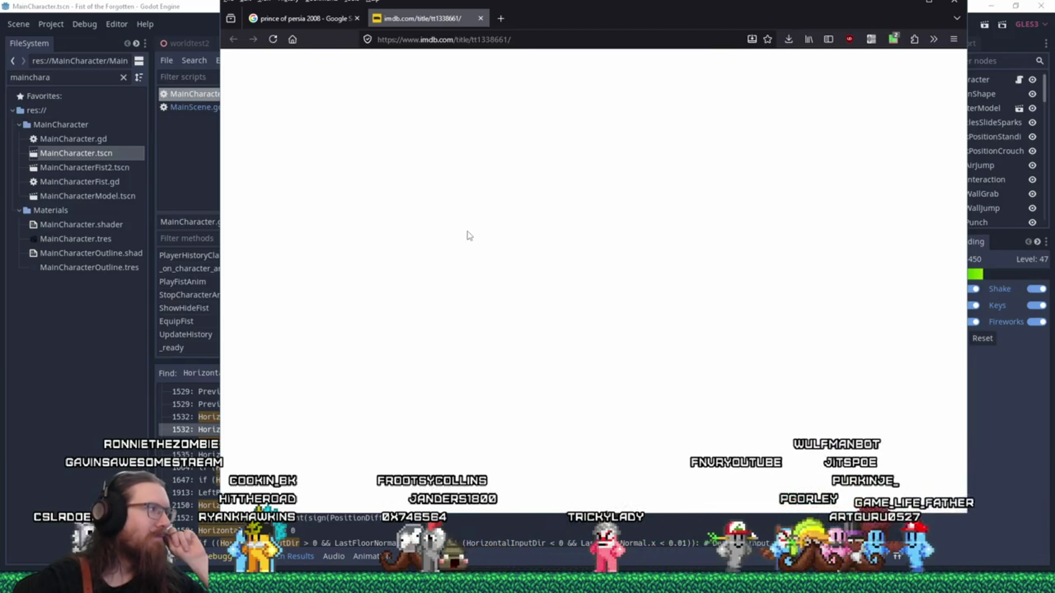
left_click(326, 18)
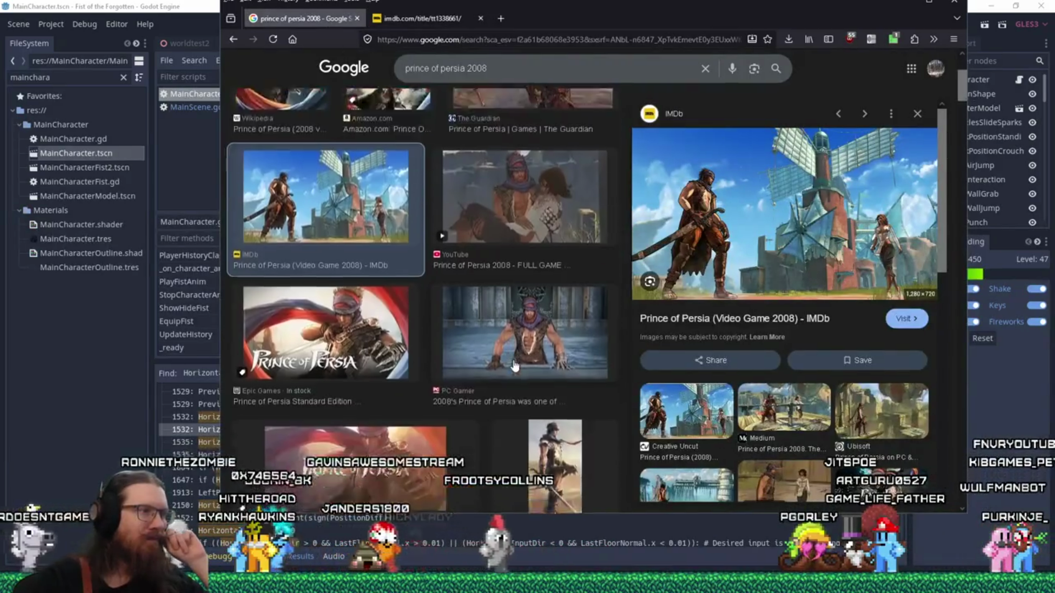
scroll(513, 366, "down", 1)
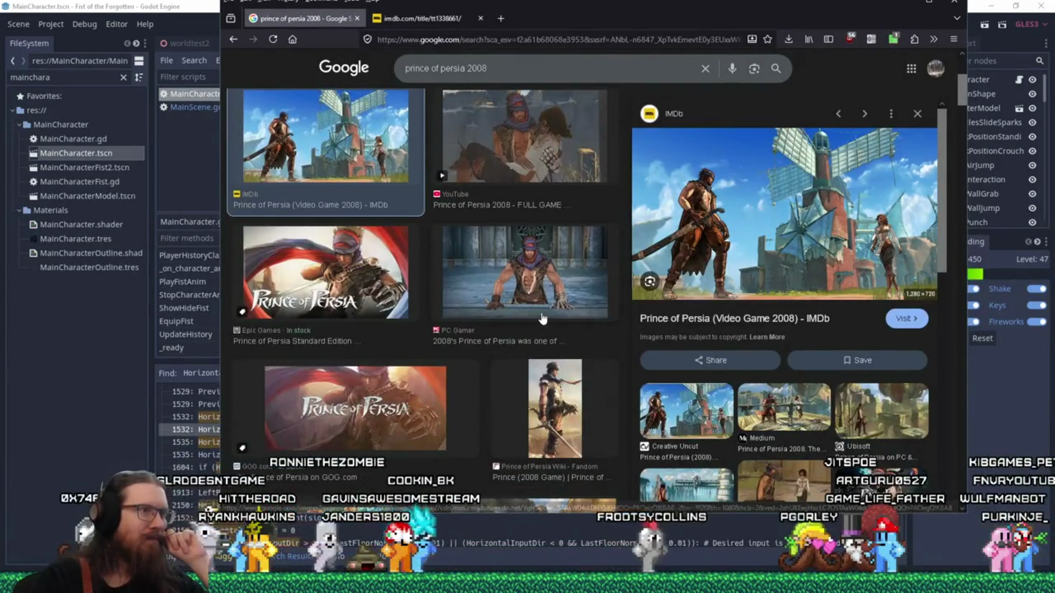
left_click(525, 281)
left_click(783, 206)
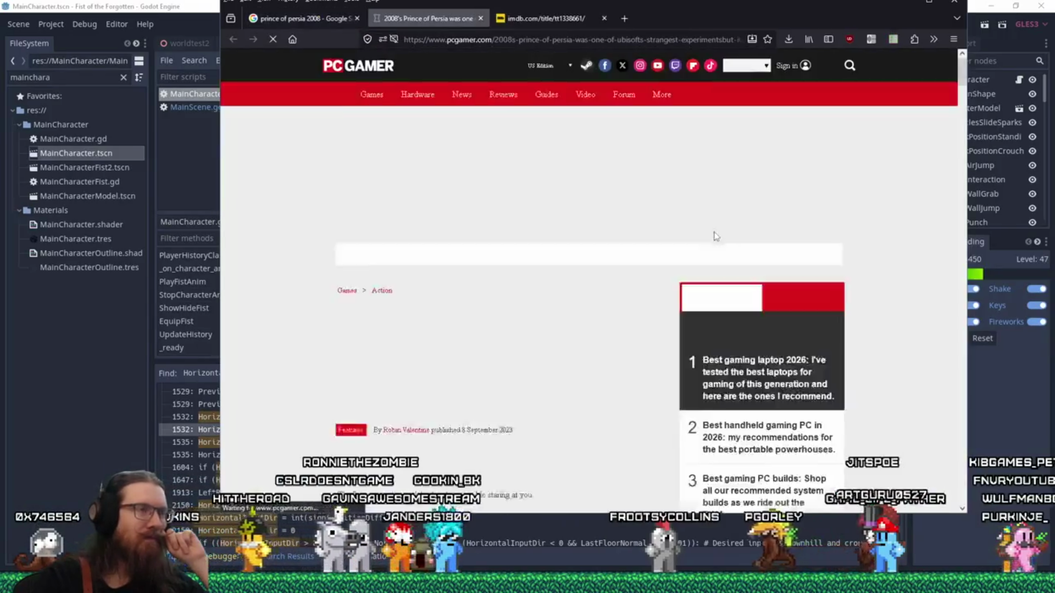
scroll(577, 288, "down", 4)
right_click(553, 279)
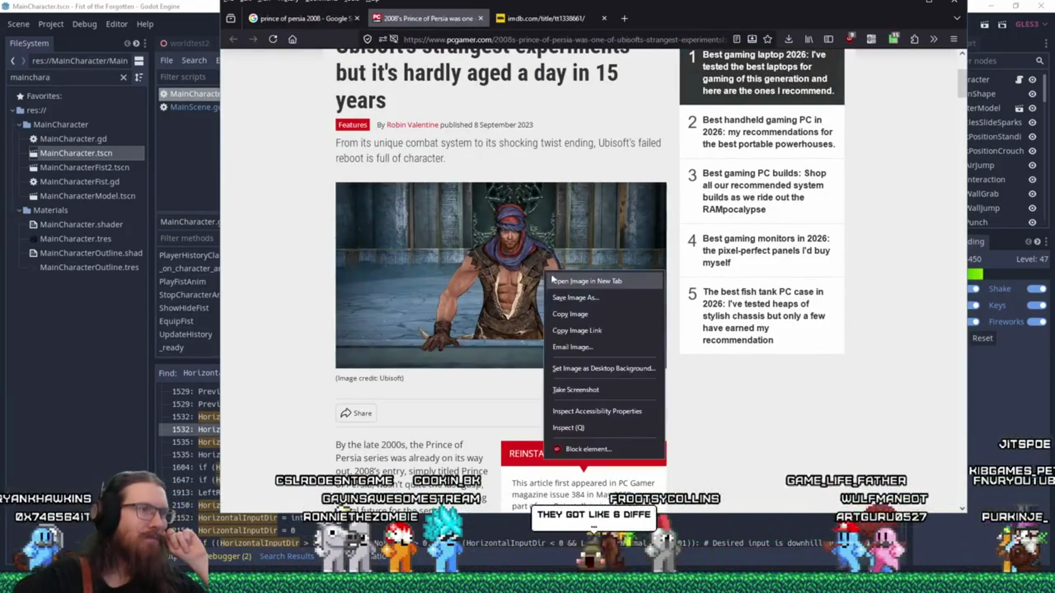
left_click(585, 281)
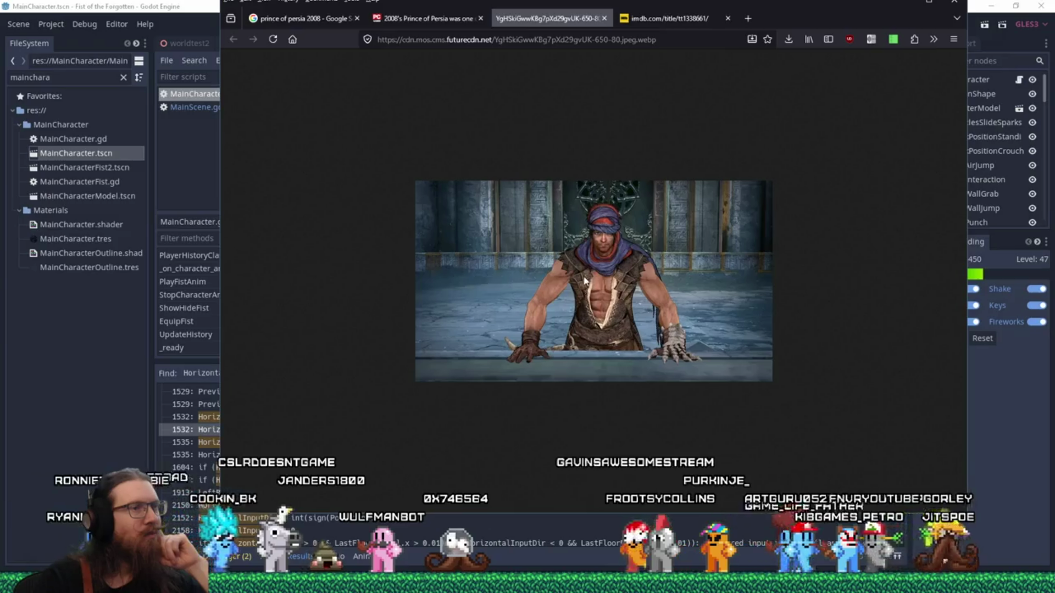
Close the extra tabs and open the Digital Trends Prince of Persia article from the image results.
middle_click(575, 19)
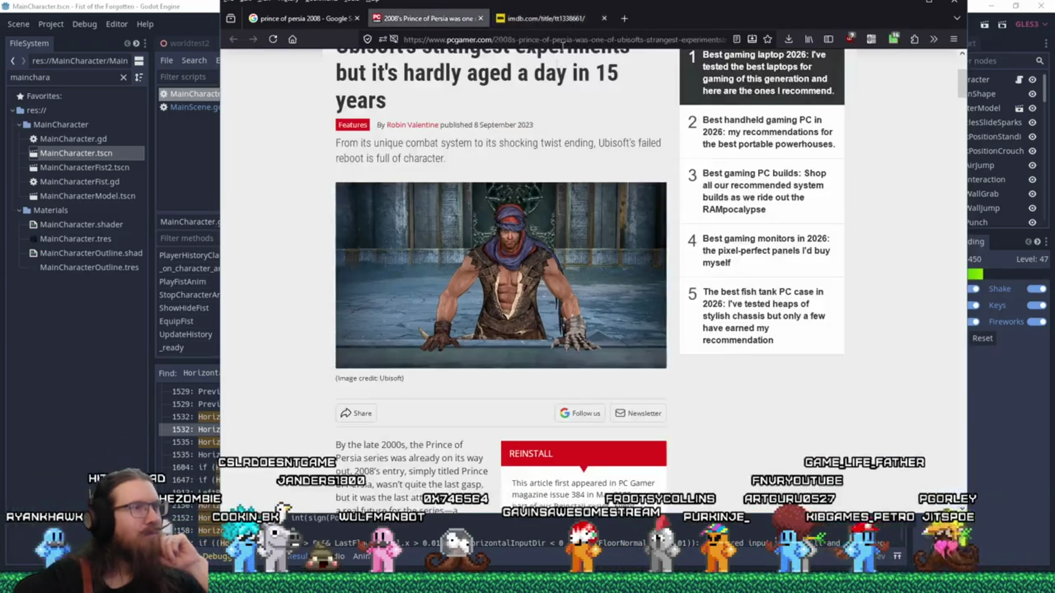
middle_click(440, 19)
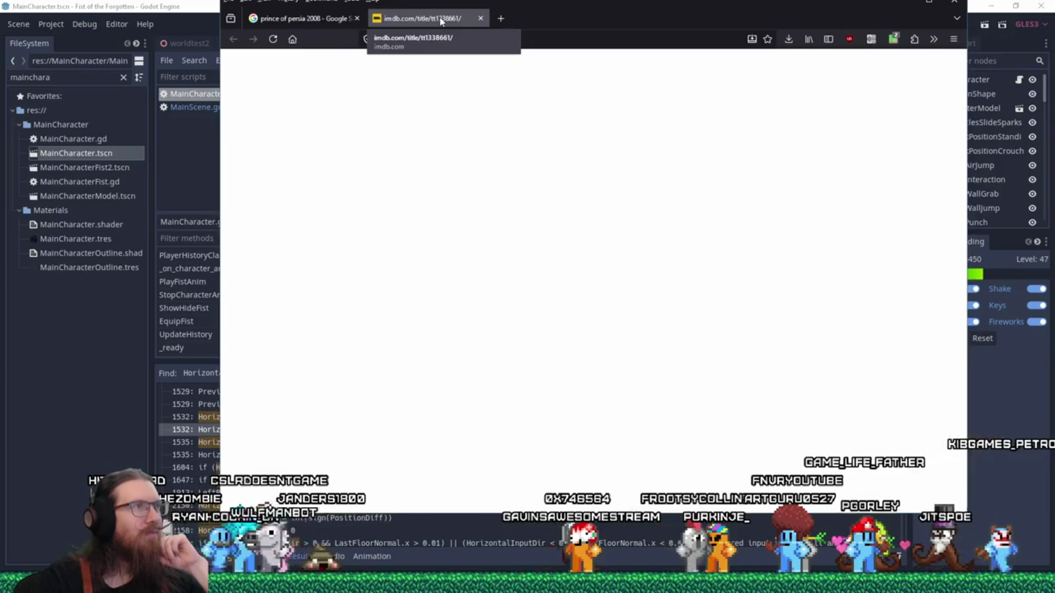
middle_click(440, 19)
scroll(443, 300, "down", 3)
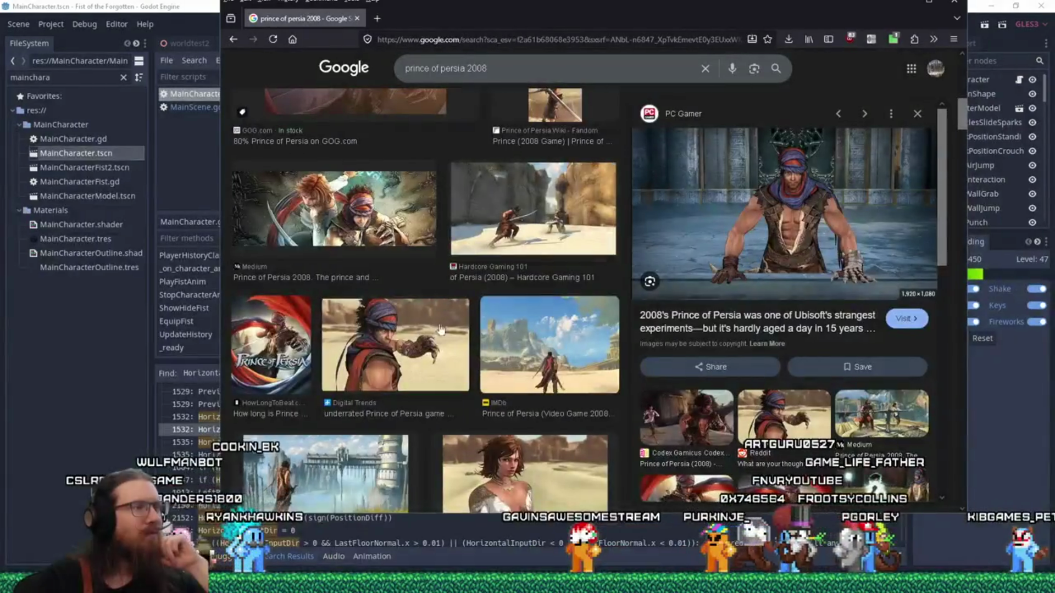
left_click(395, 346)
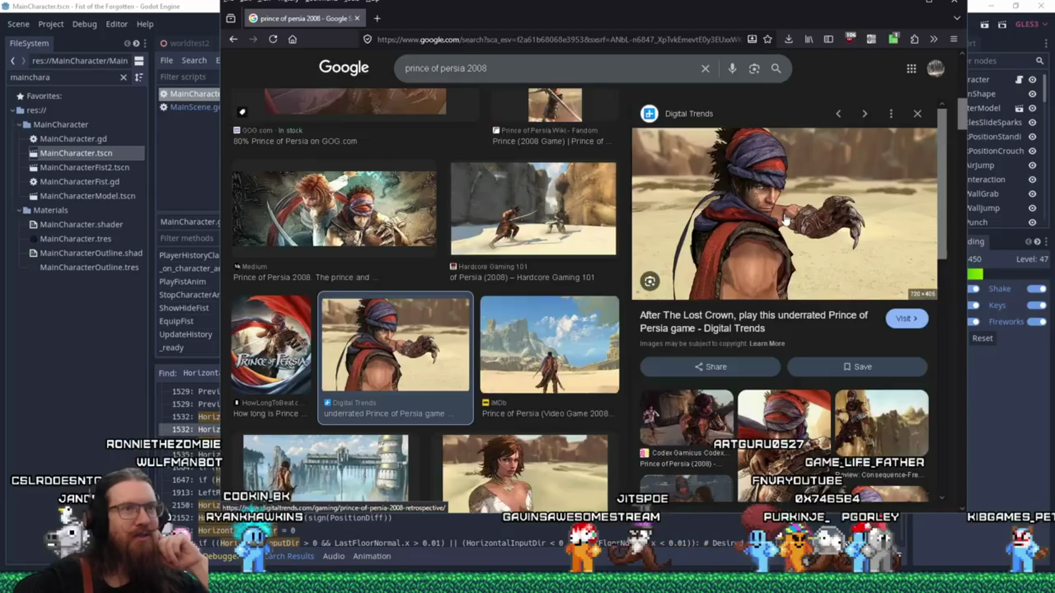
left_click(785, 218)
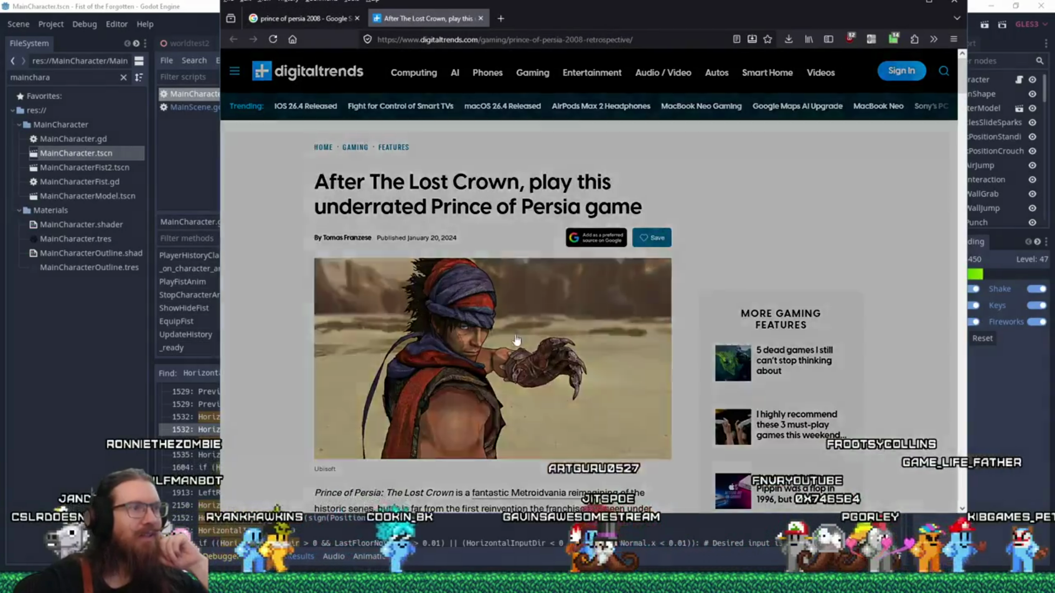
left_click(516, 340)
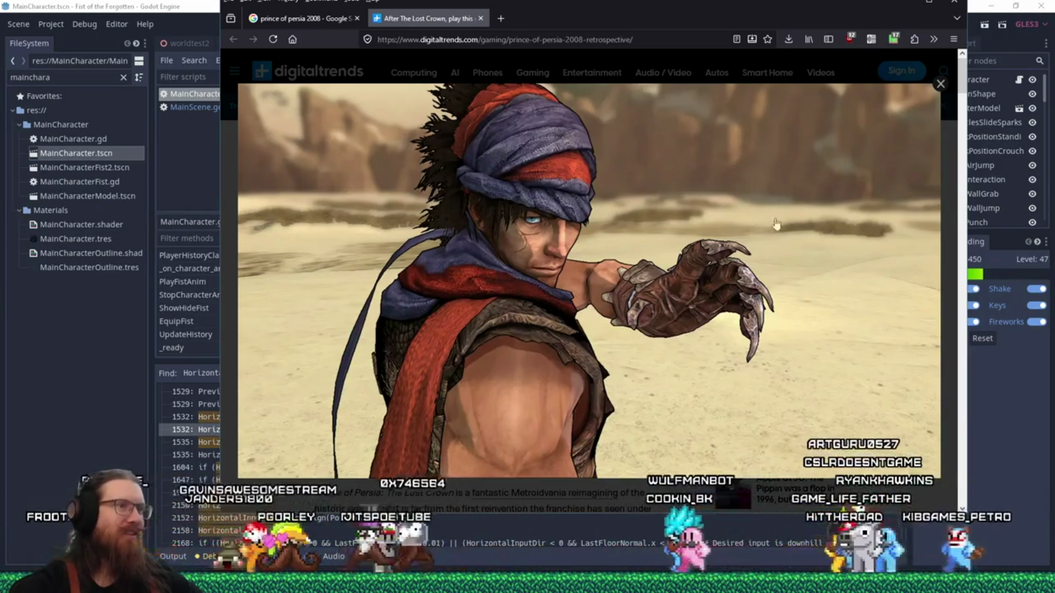
left_click(941, 87)
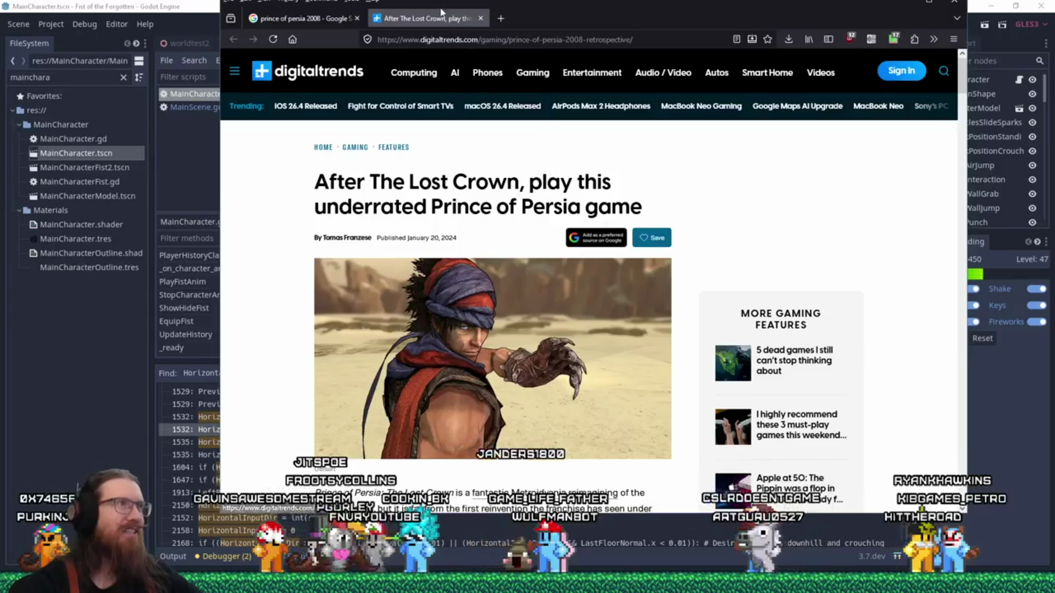
key("ctrl+w")
Return to Godot, dismiss the old search bar and start an in-file search in the processing code.
key("alt+Tab")
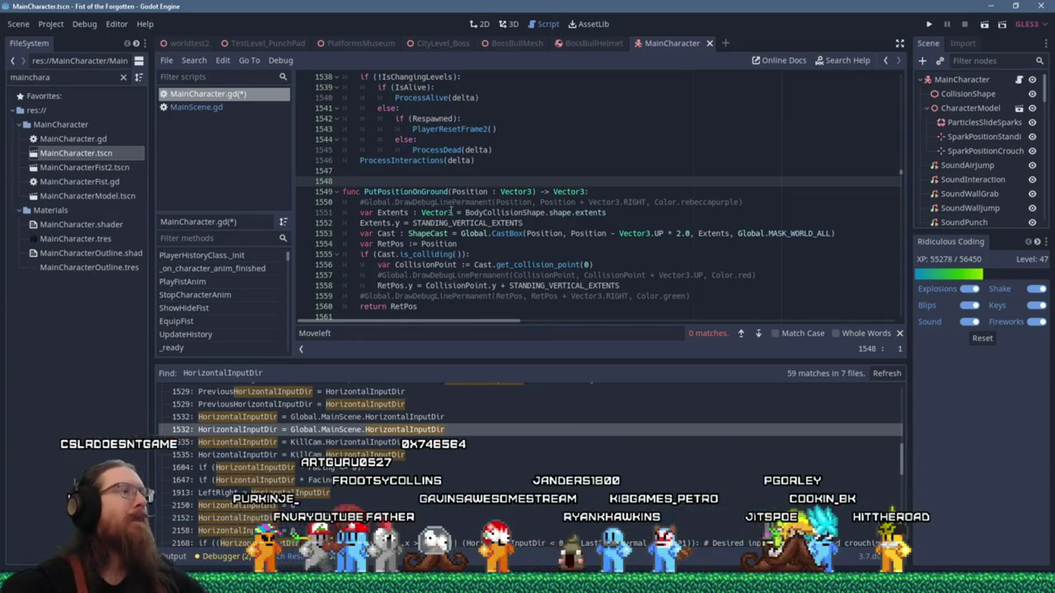
scroll(493, 195, "down", 3)
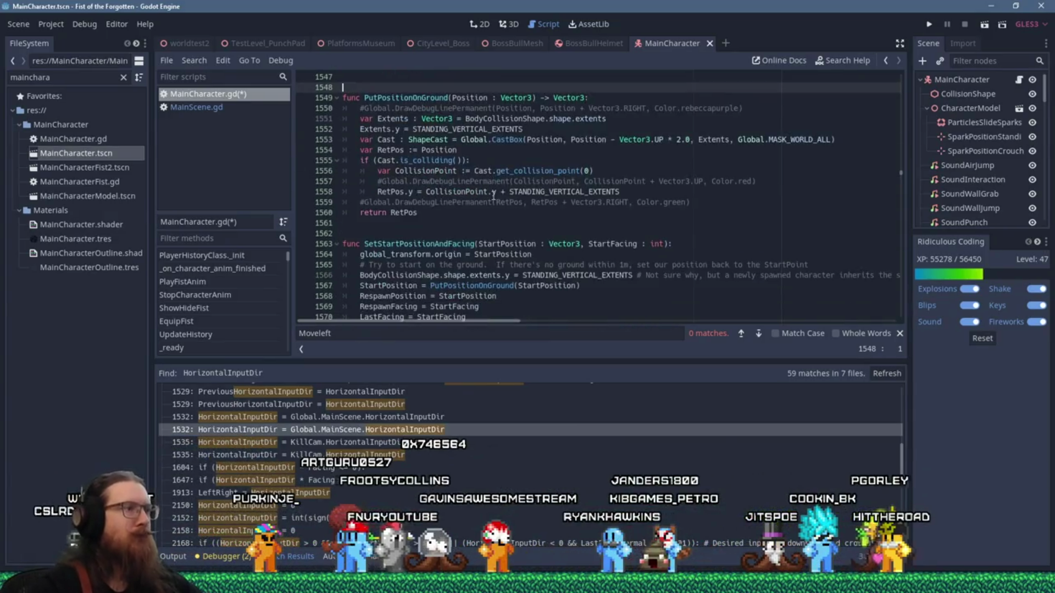
left_click(901, 333)
scroll(495, 206, "up", 3)
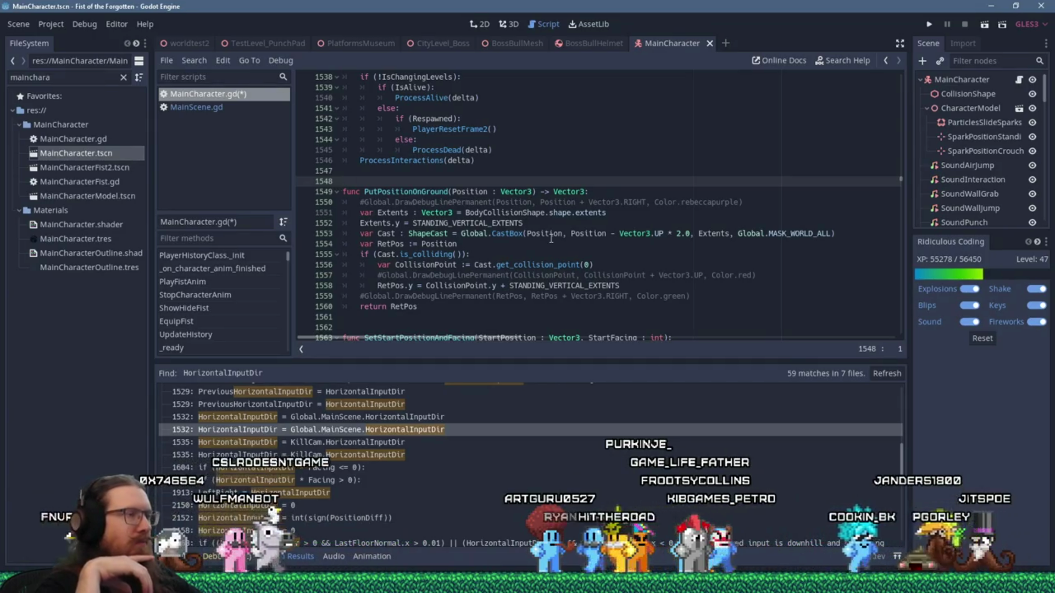
scroll(551, 239, "up", 4)
scroll(550, 239, "up", 4)
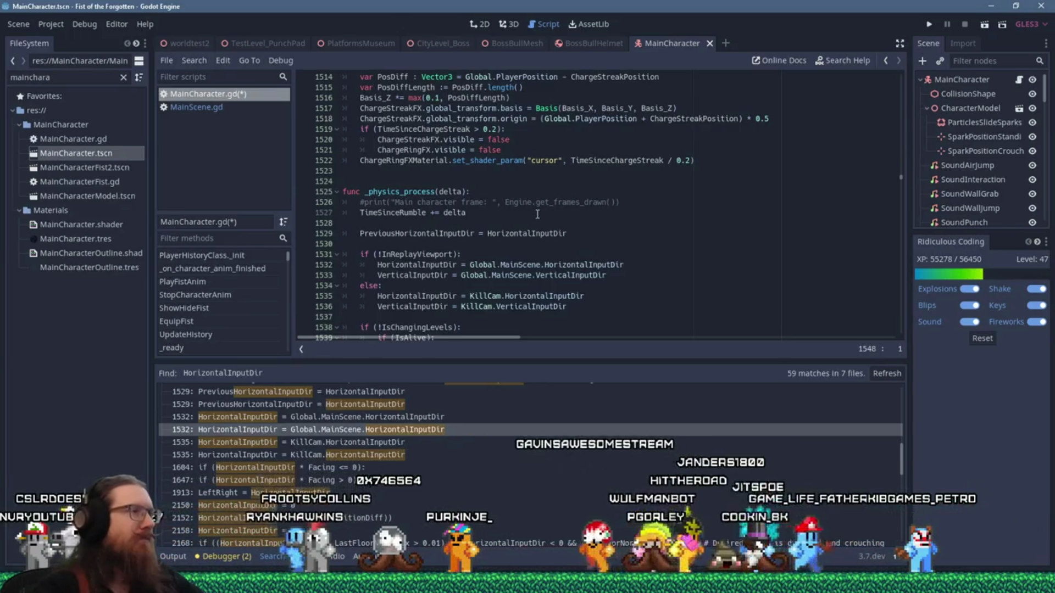
scroll(536, 214, "down", 5)
scroll(536, 215, "down", 5)
scroll(536, 214, "down", 4)
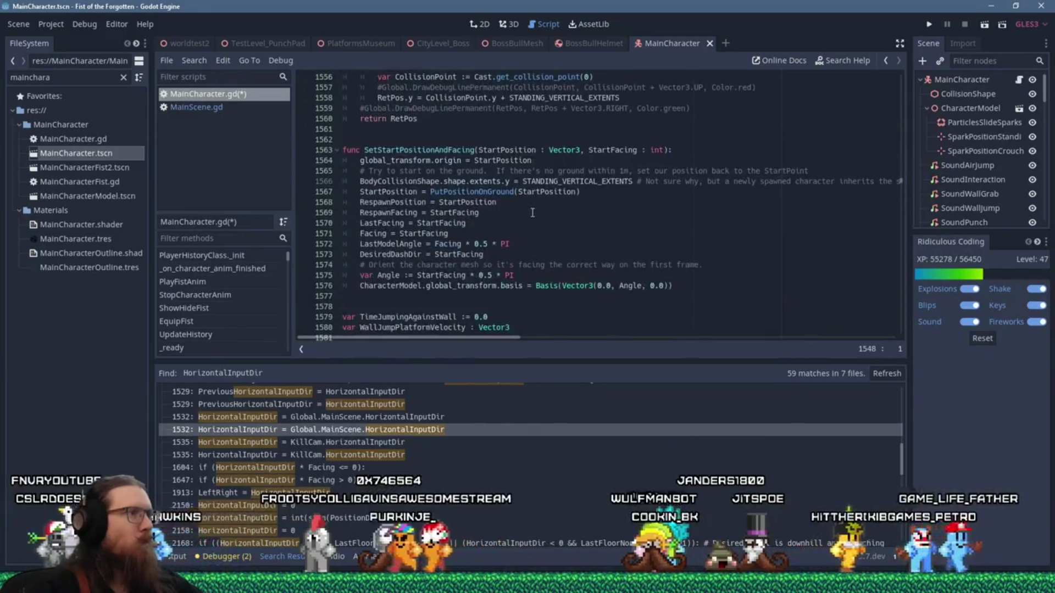
scroll(533, 213, "down", 4)
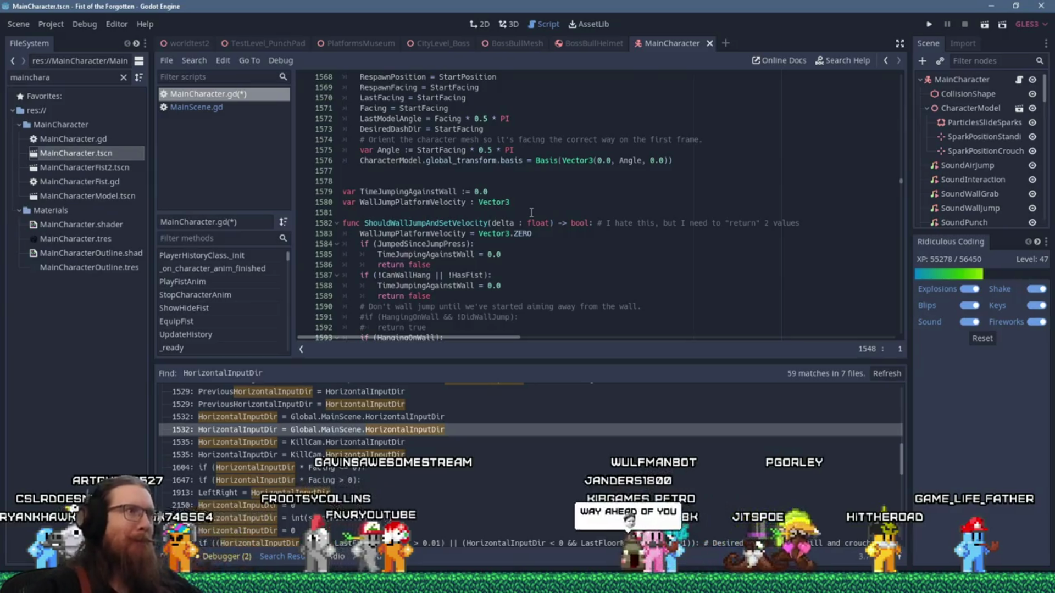
scroll(533, 213, "up", 5)
scroll(540, 211, "up", 4)
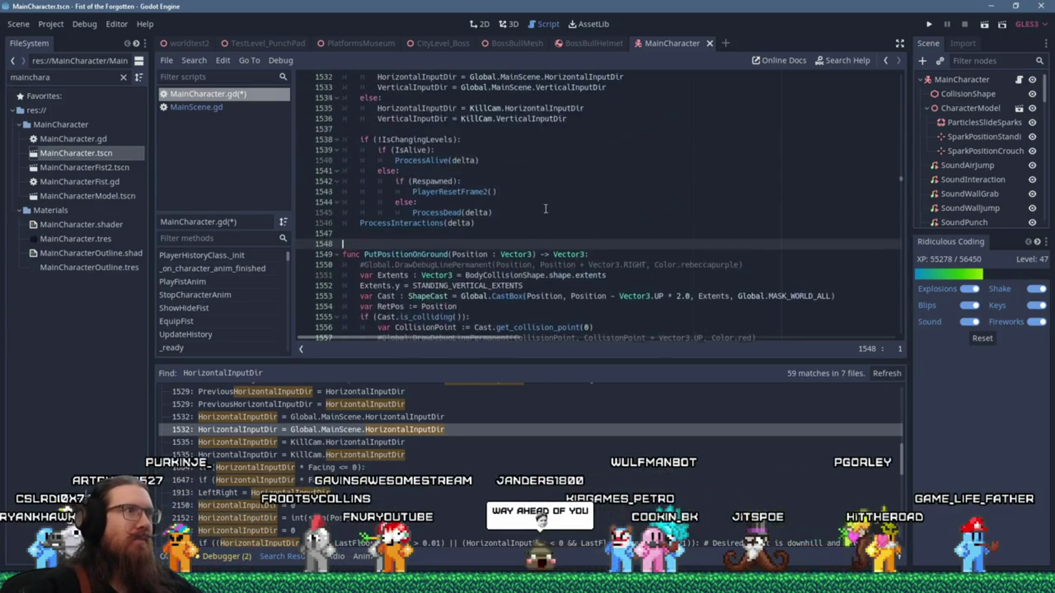
left_click(599, 173)
key("ctrl+f")
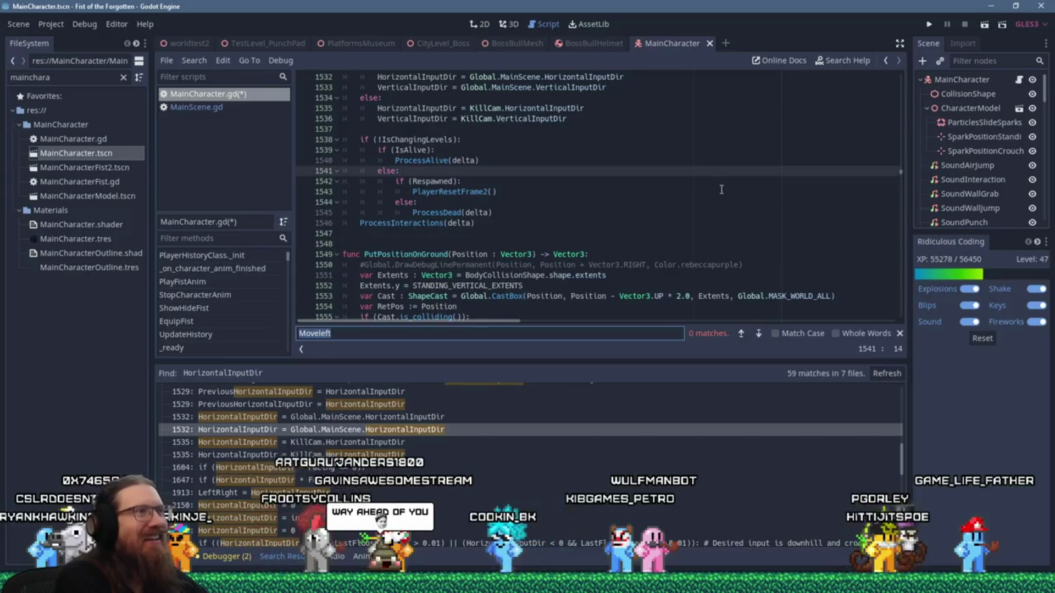
type("accel")
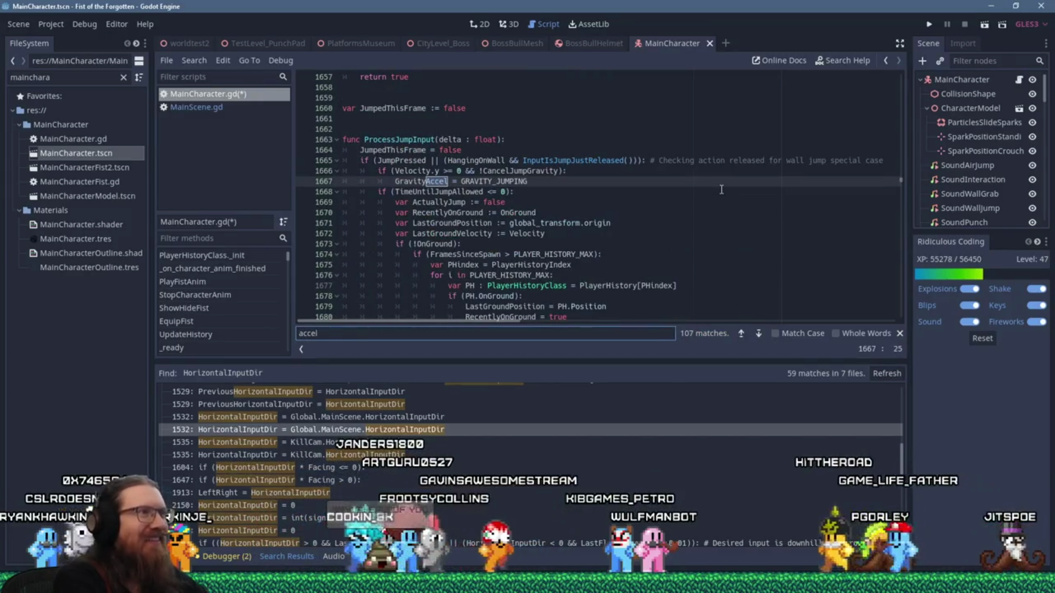
scroll(721, 190, "down", 4)
scroll(720, 214, "down", 5)
scroll(717, 238, "down", 3)
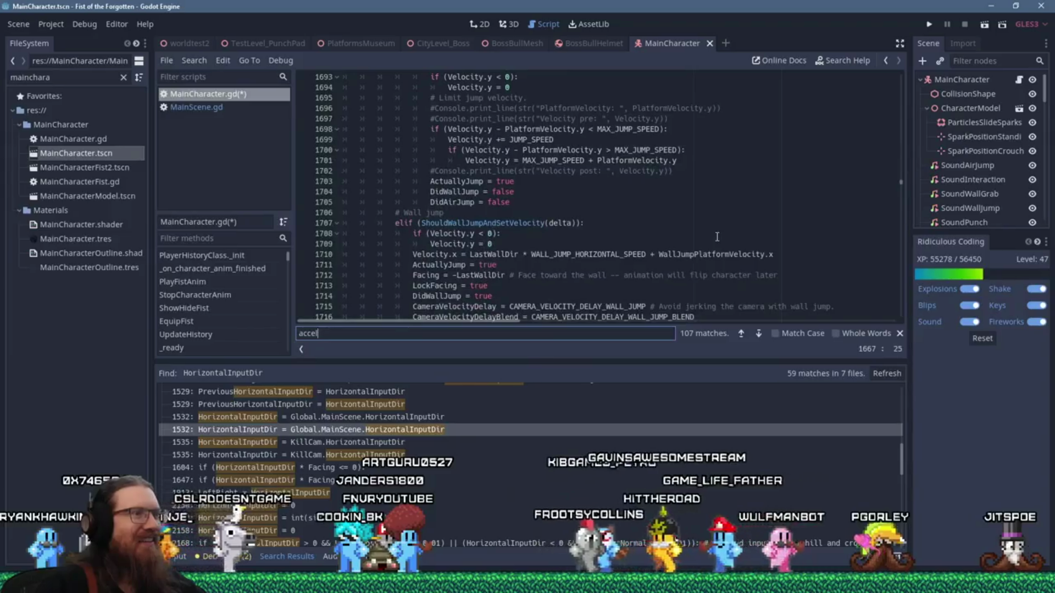
scroll(717, 237, "down", 4)
scroll(718, 238, "down", 3)
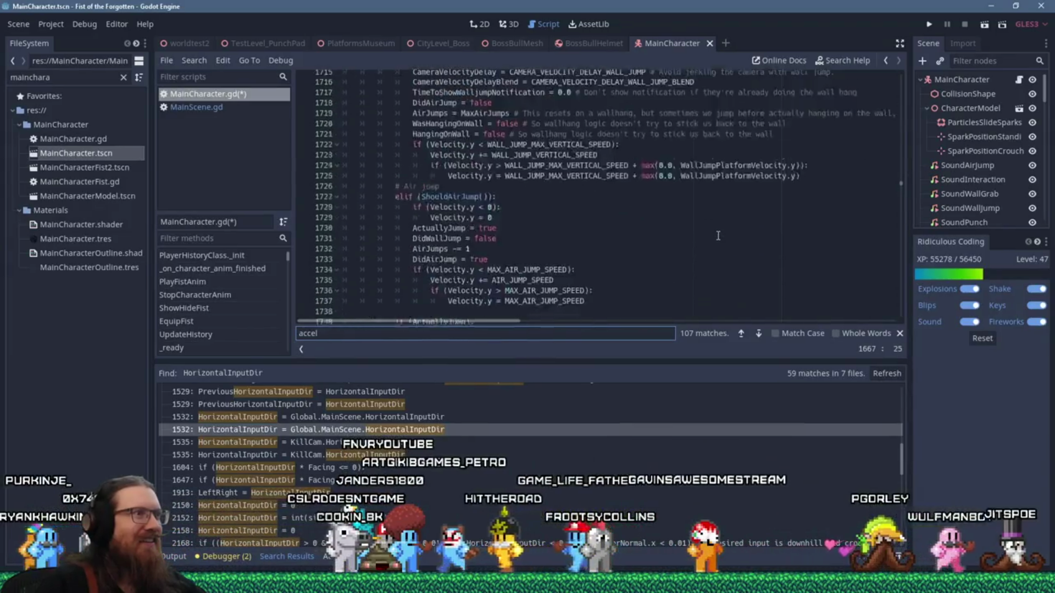
scroll(719, 237, "up", 8)
scroll(718, 237, "up", 6)
scroll(718, 237, "up", 6)
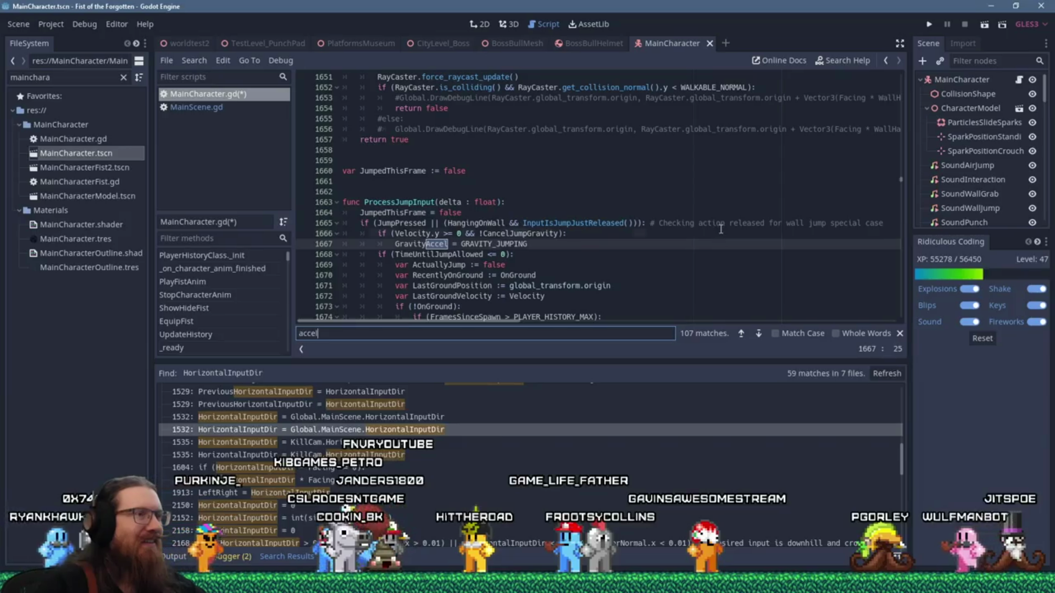
Set the caret at lines 1666 and 1664, then start a new in-file search for horizo.
left_click(721, 229)
left_click(721, 213)
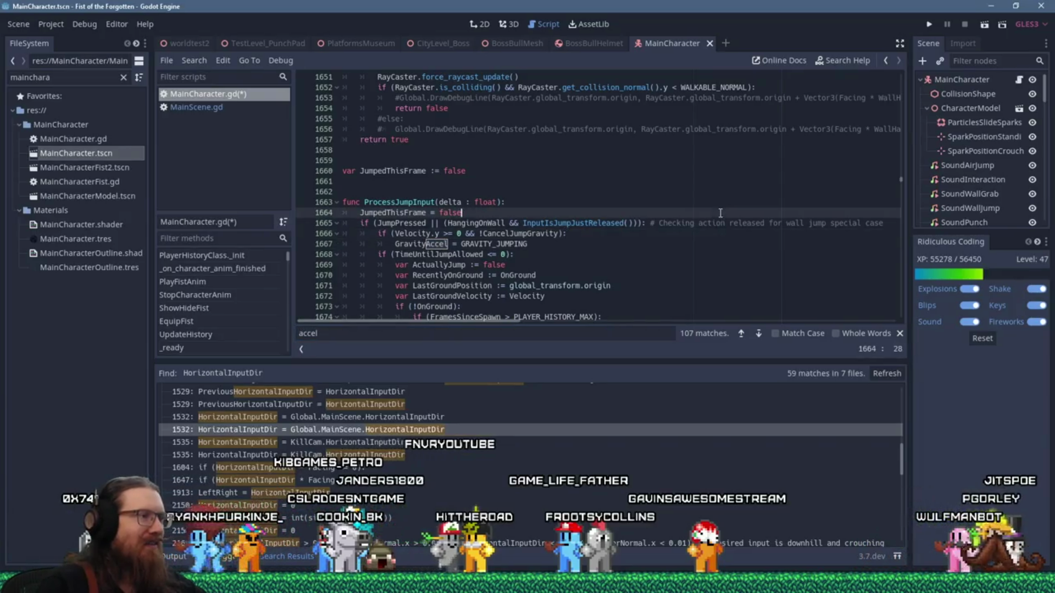
key("ctrl+f")
type("horizo")
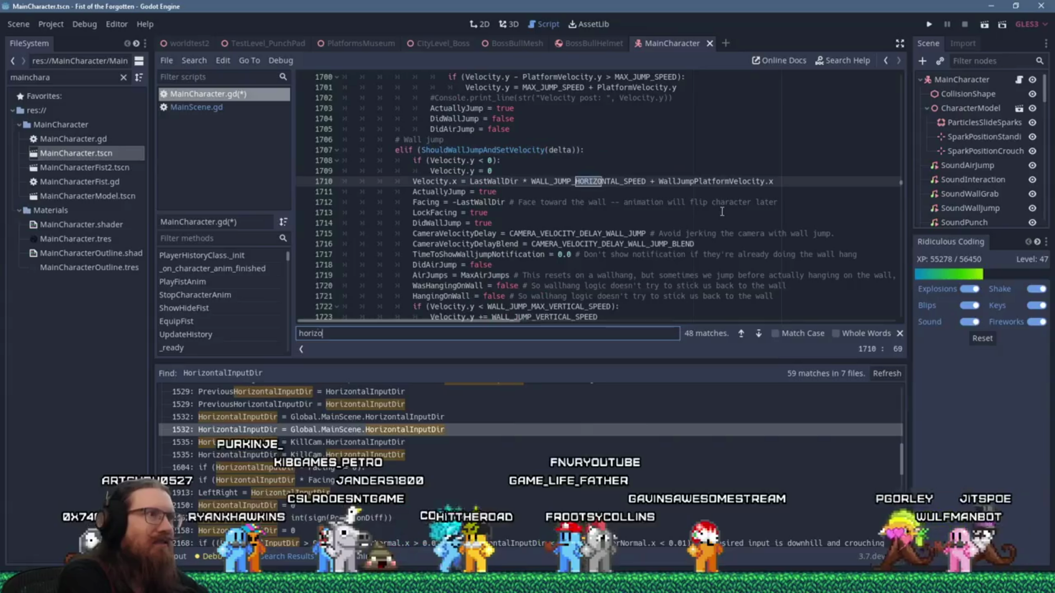
type("ntalinputdir")
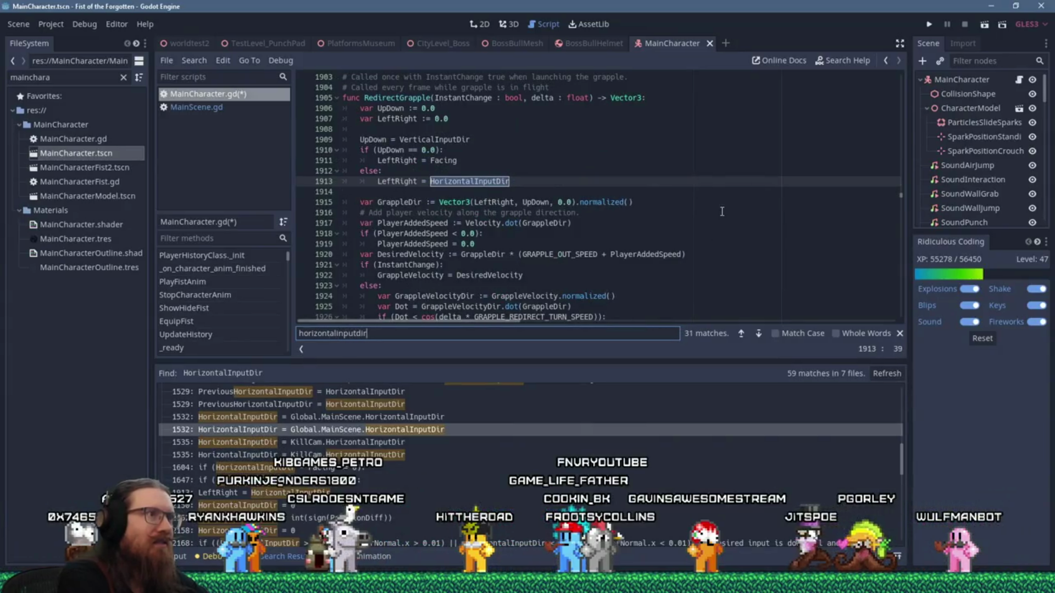
key("Return")
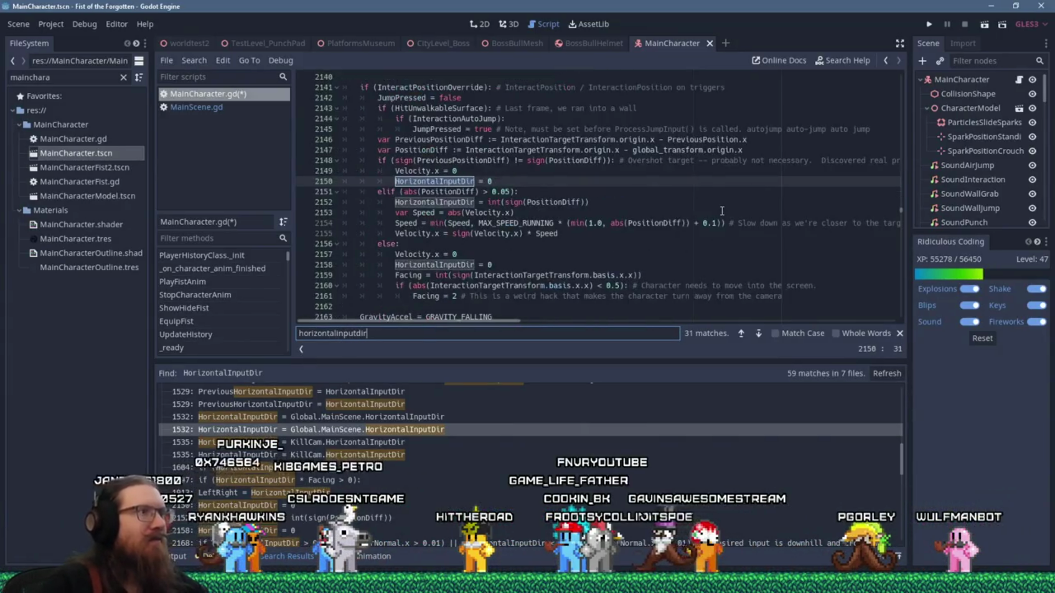
key("Return")
scroll(722, 212, "down", 5)
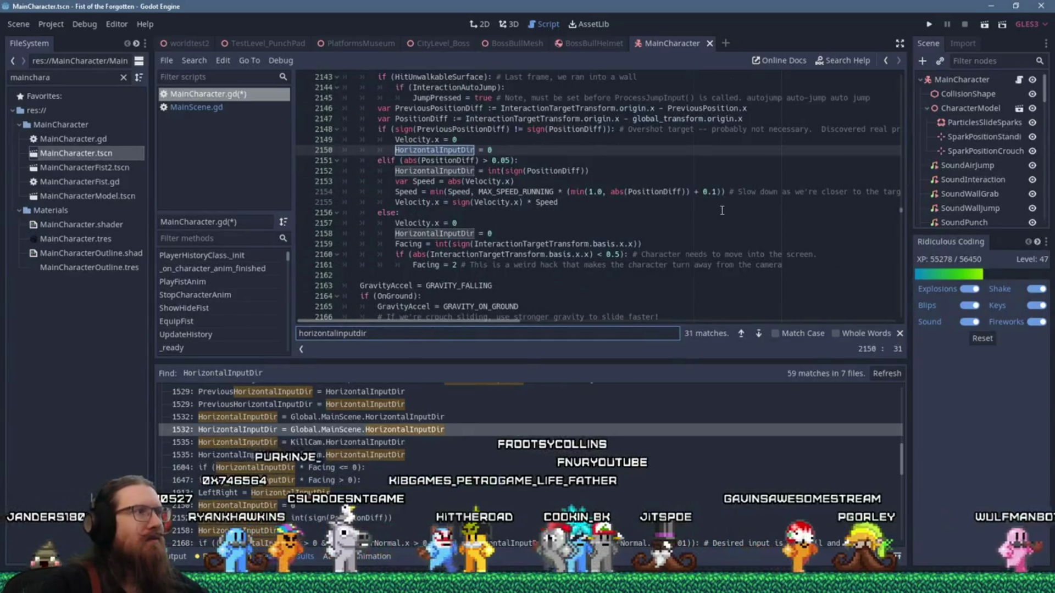
scroll(454, 234, "up", 4)
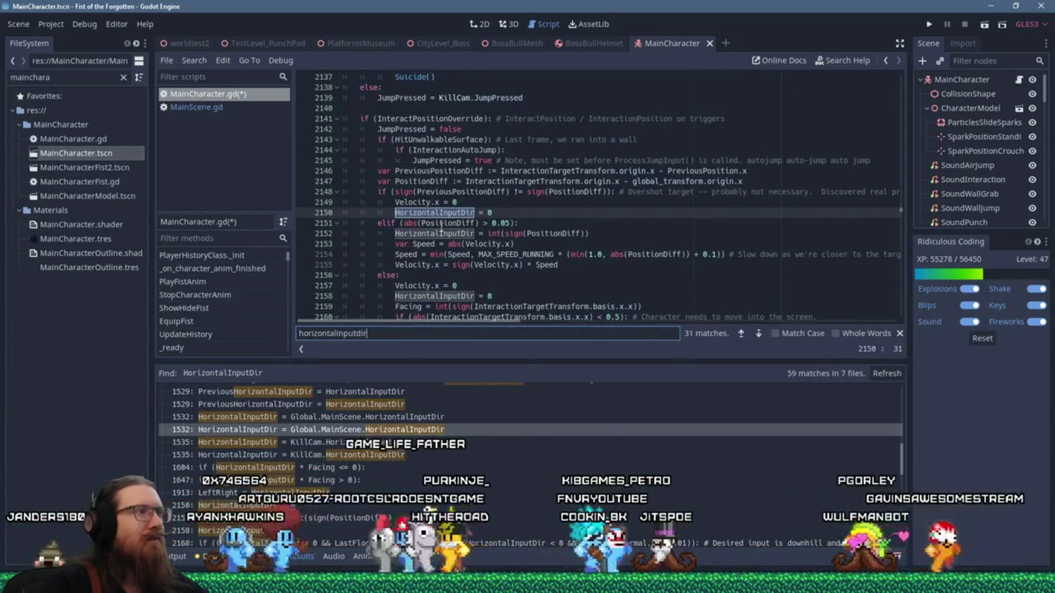
scroll(441, 230, "up", 2)
scroll(441, 229, "up", 3)
scroll(462, 223, "down", 3)
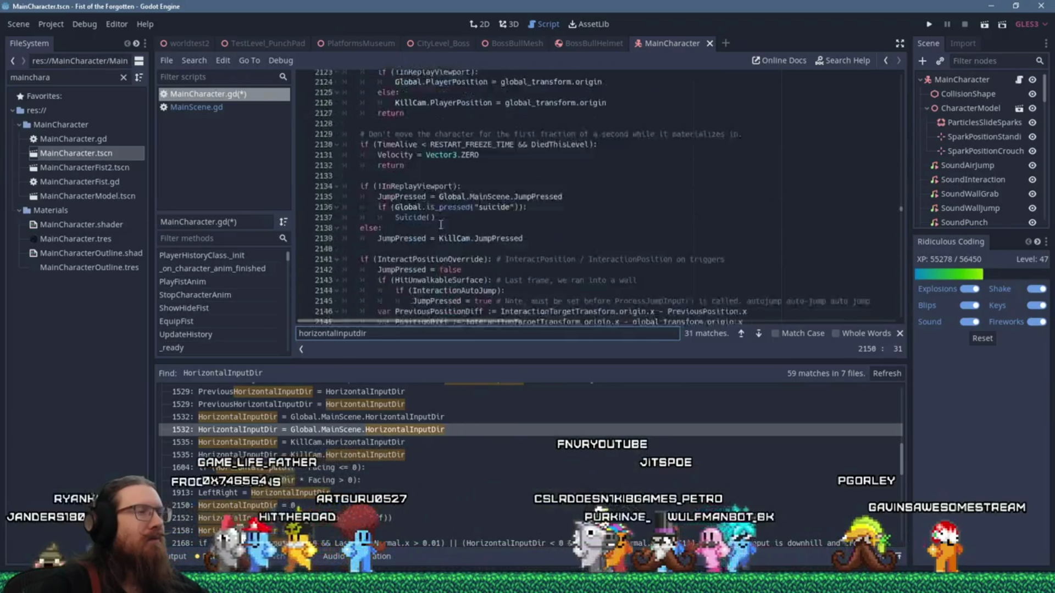
scroll(495, 213, "down", 5)
key("F3")
key("F3")
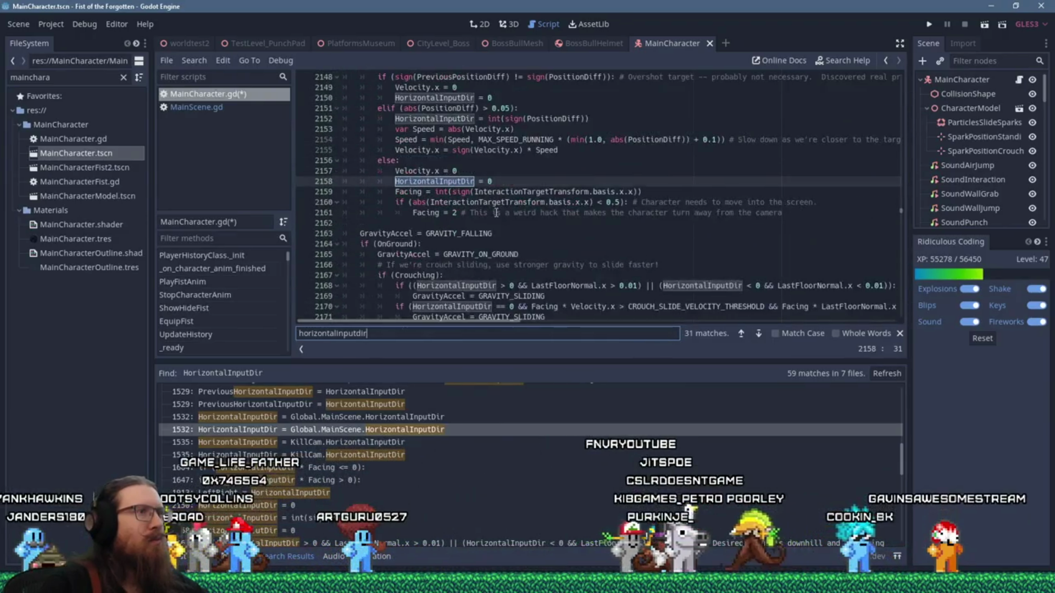
key("F3")
key("F3")
key("F3")
key("F3")
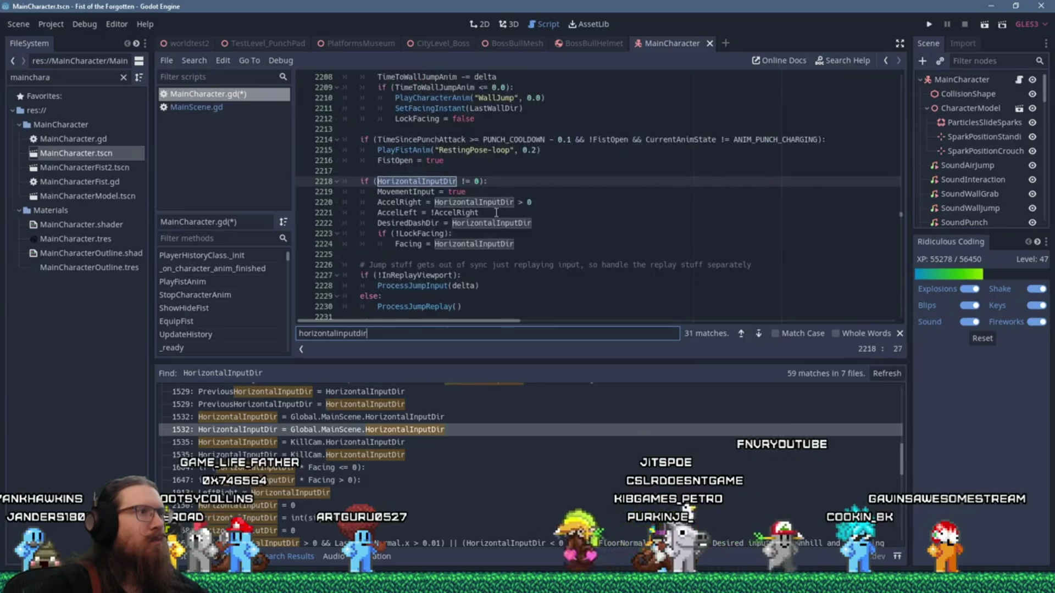
key("F3")
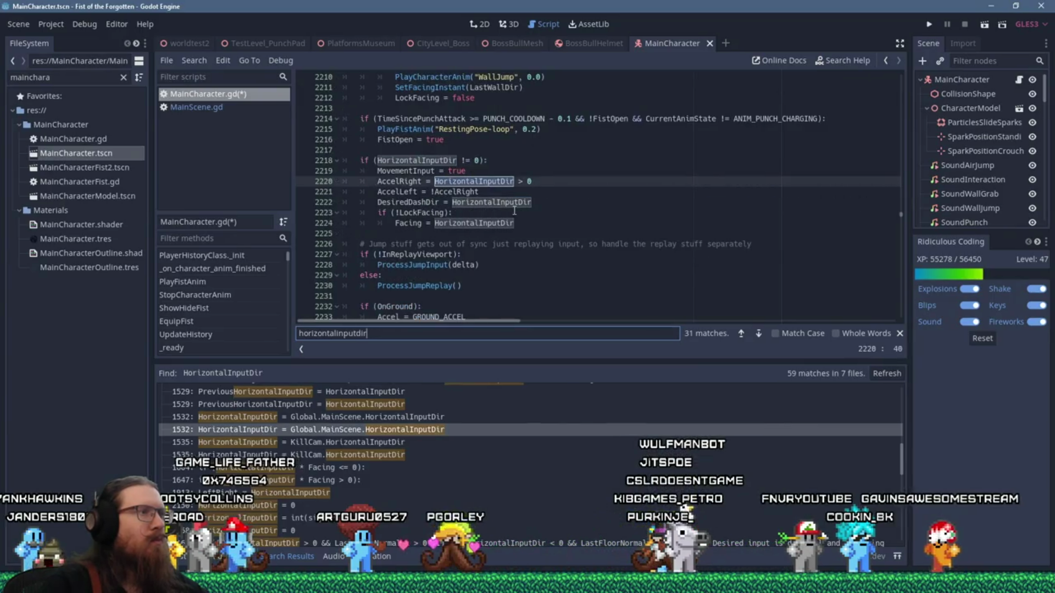
scroll(515, 213, "down", 1)
key("F3")
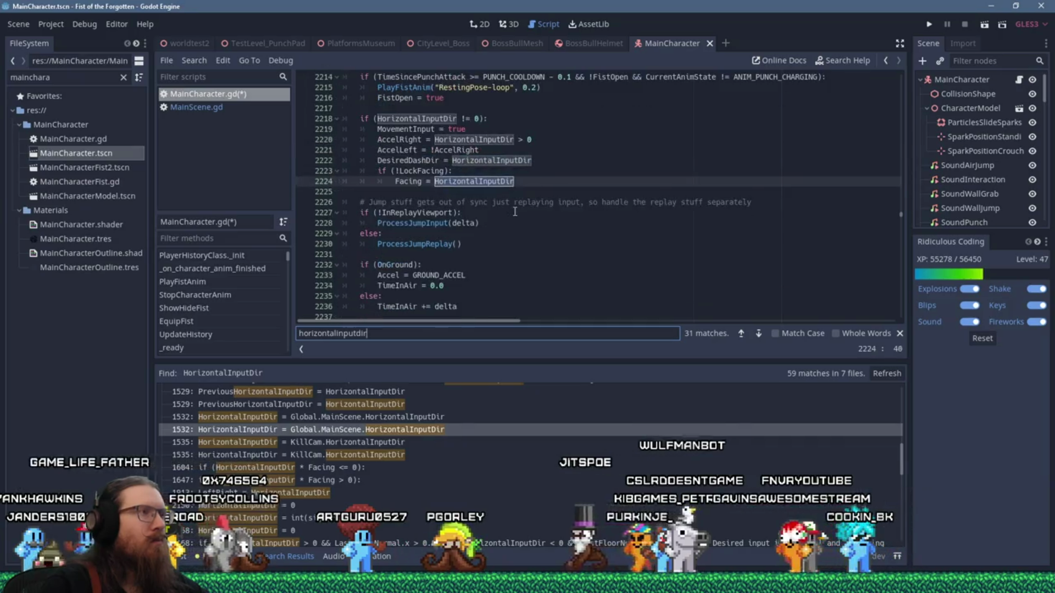
key("F3")
scroll(515, 213, "up", 3)
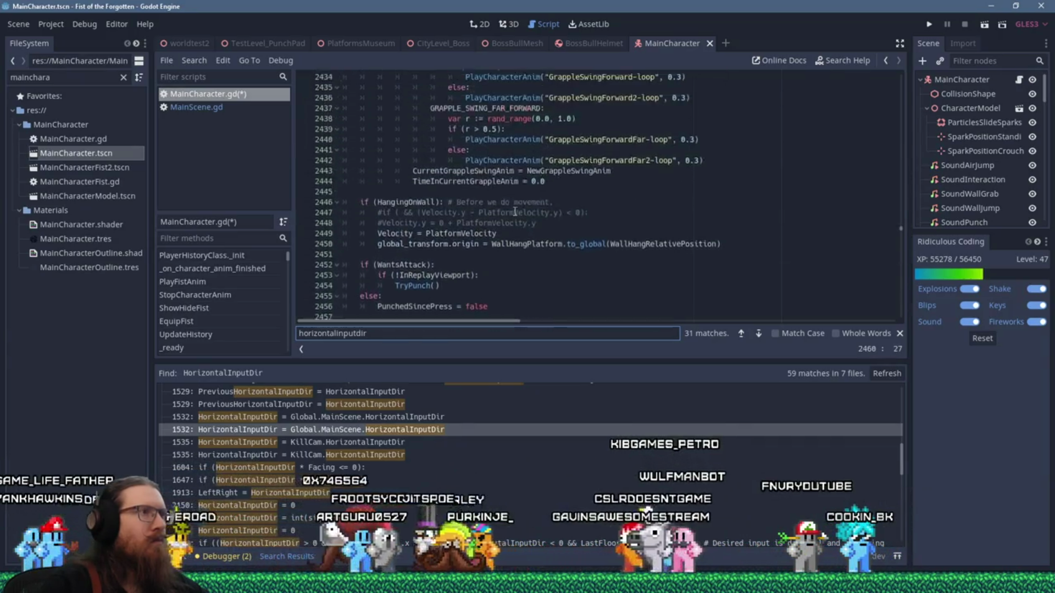
scroll(515, 213, "down", 3)
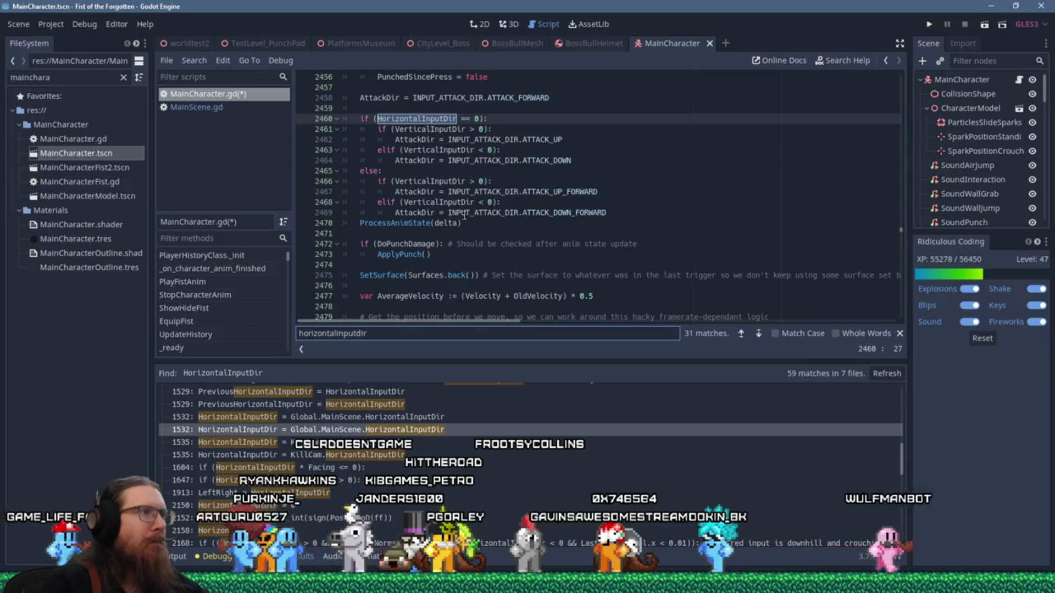
left_click(641, 214)
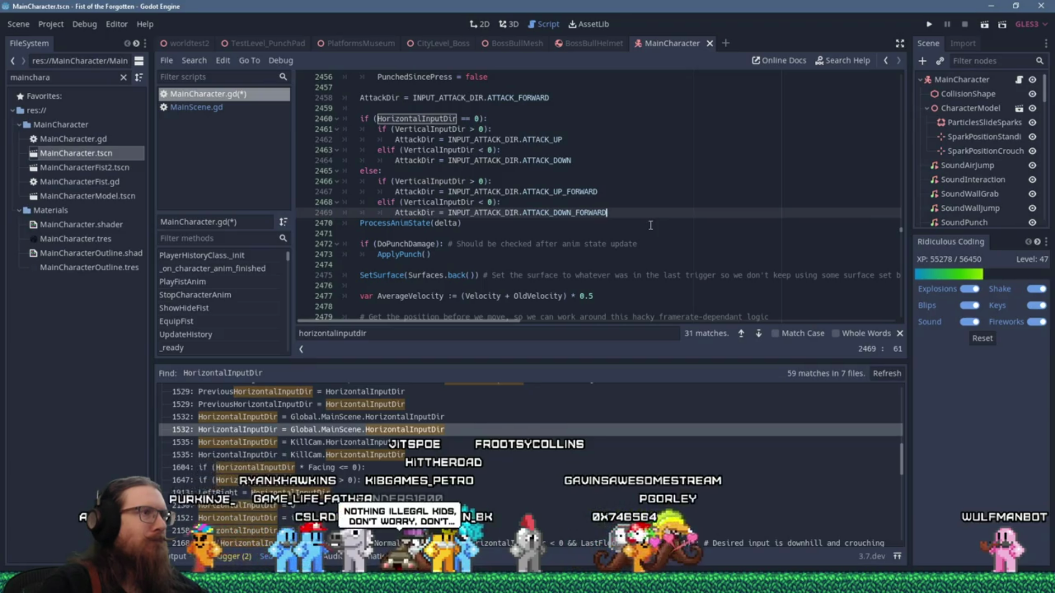
key("F3")
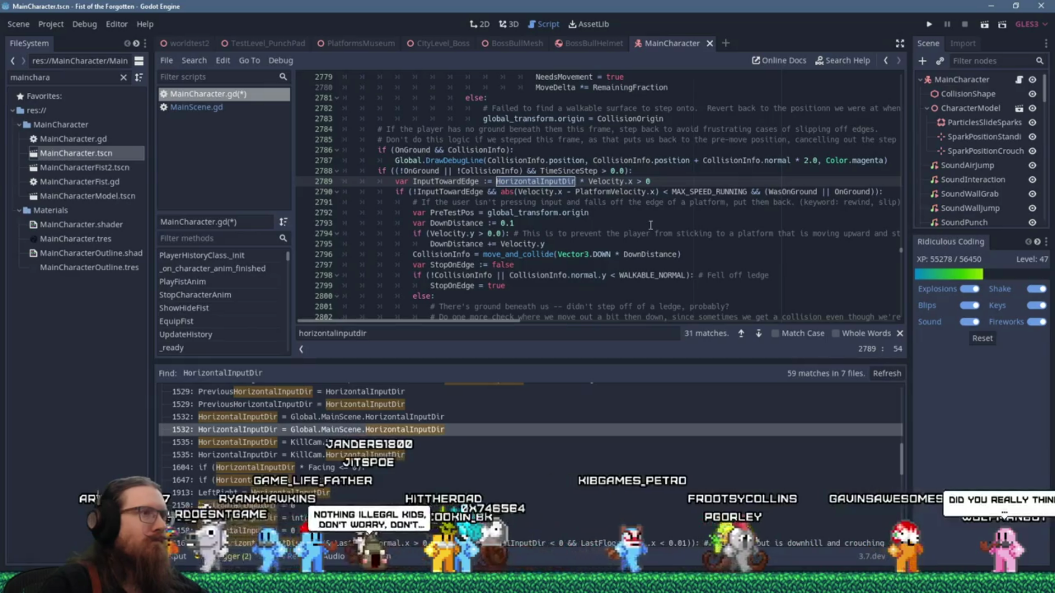
key("F3")
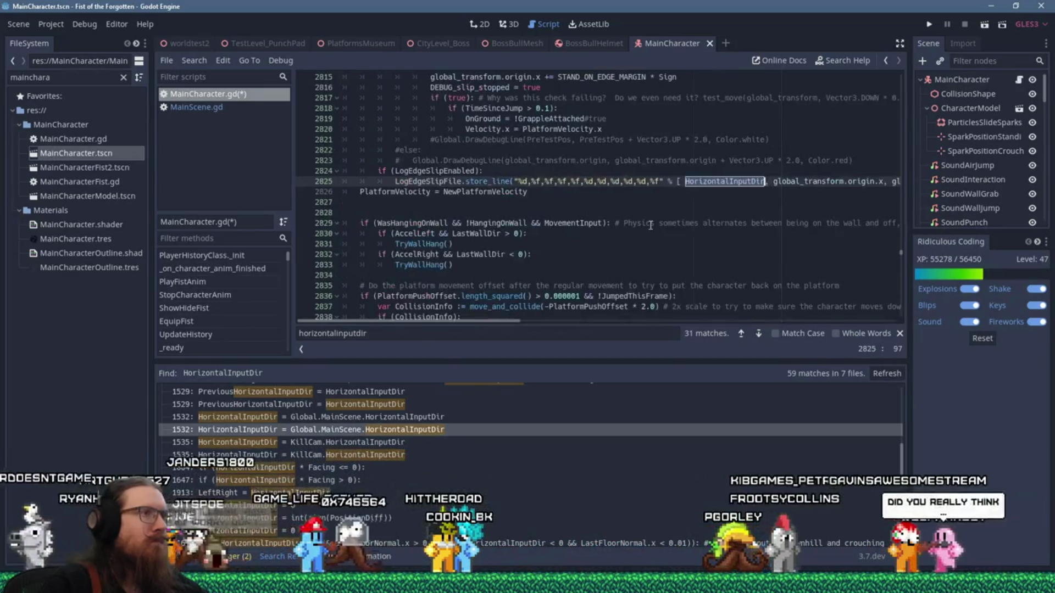
key("F3")
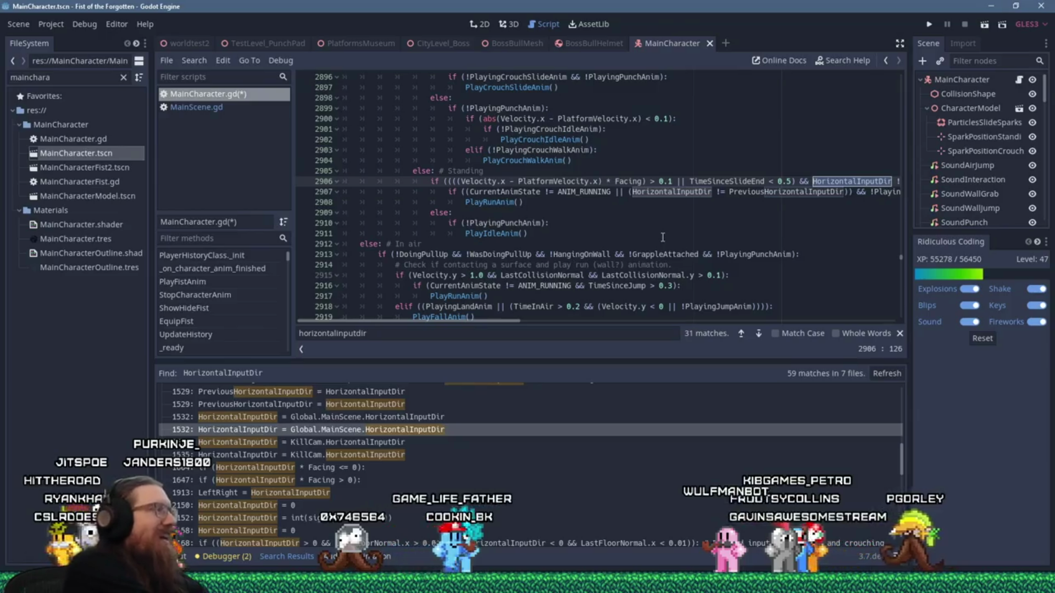
key("F3")
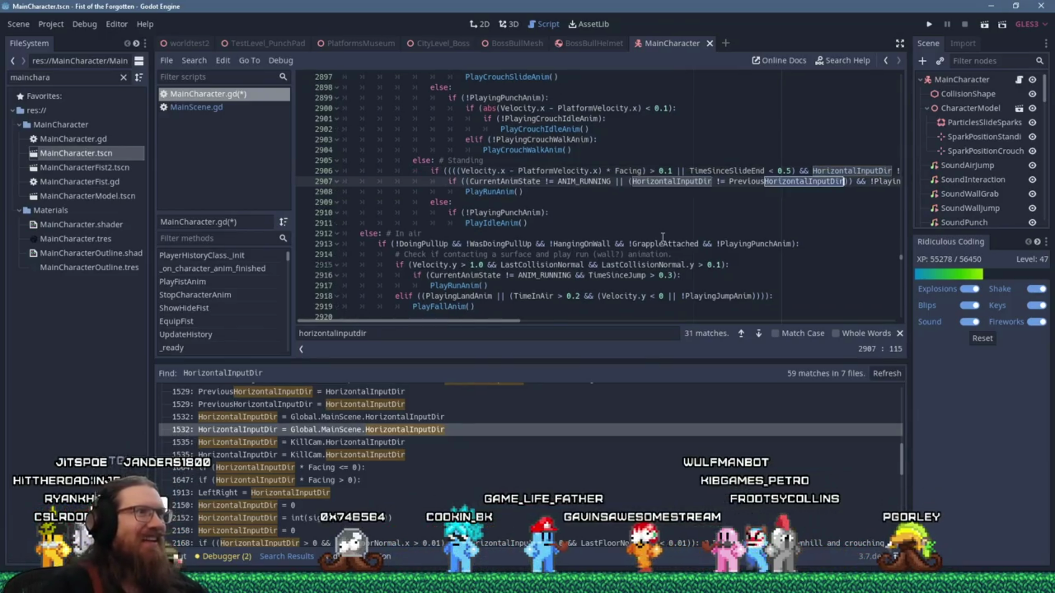
key("F3")
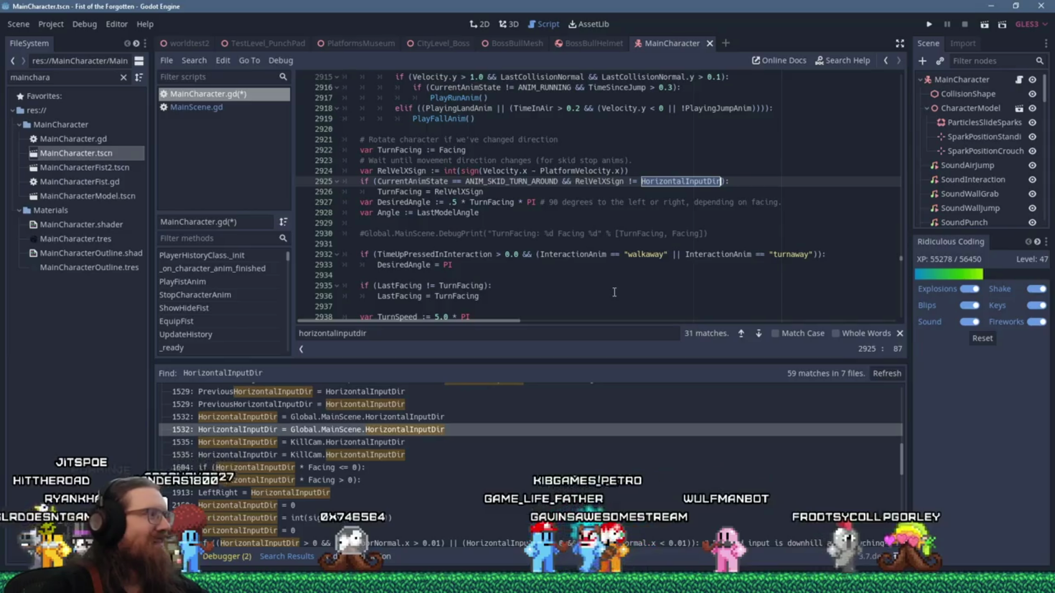
scroll(633, 266, "down", 4)
scroll(613, 293, "down", 4)
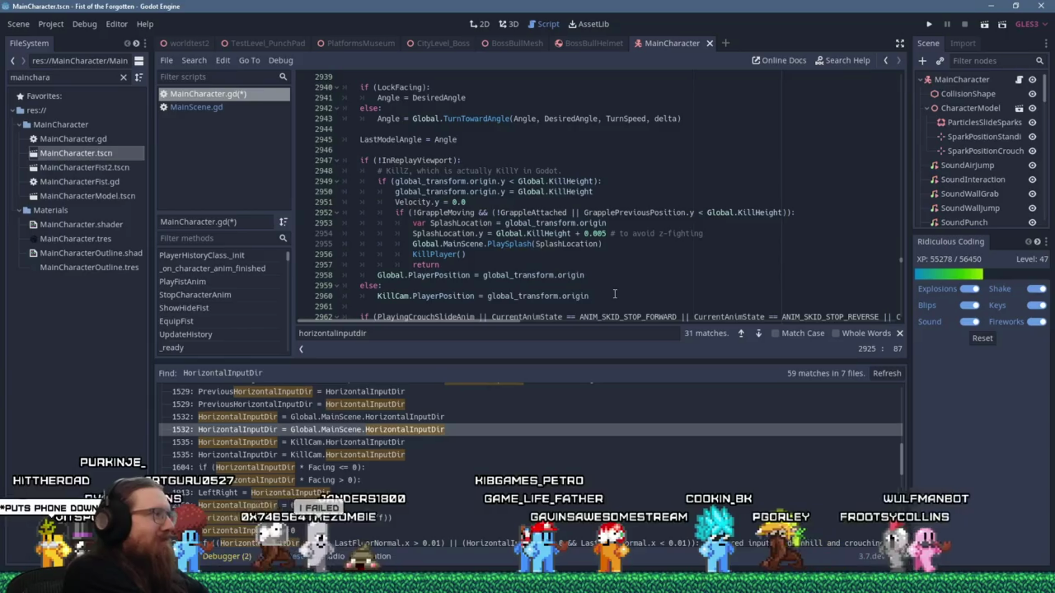
key("F3")
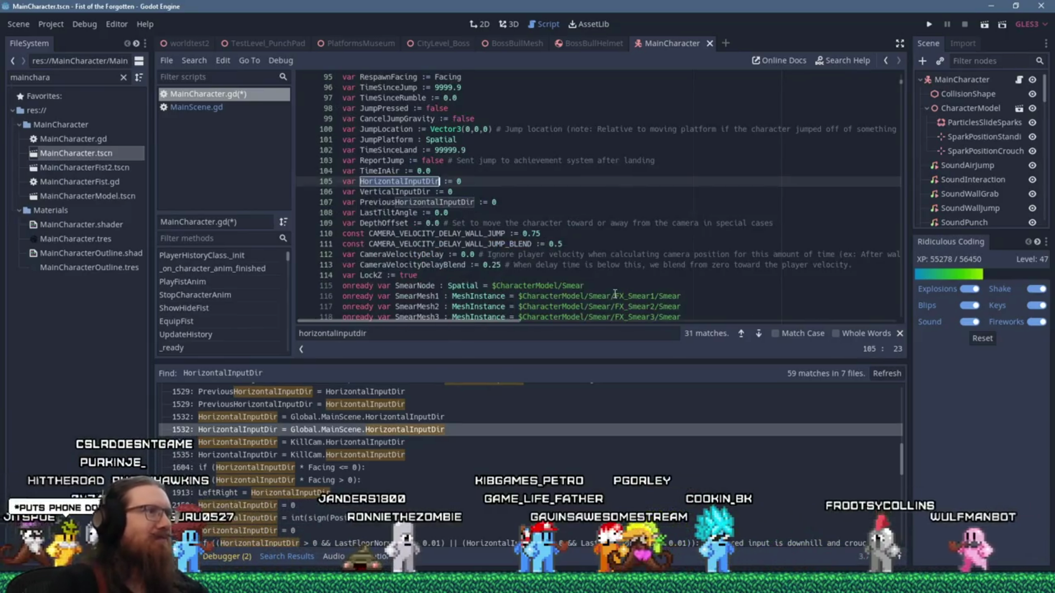
key("shift+F3")
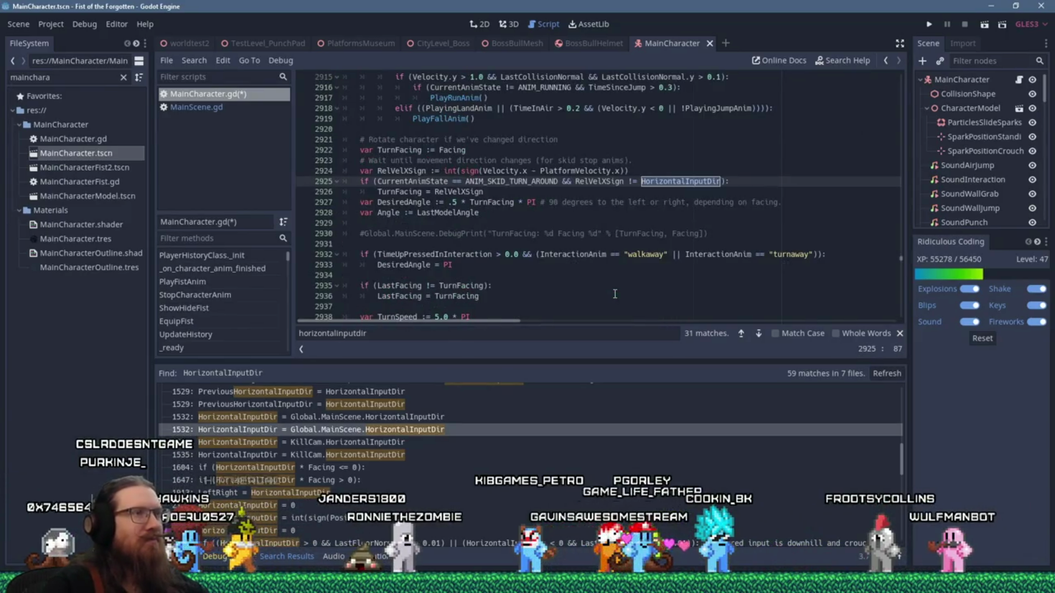
scroll(615, 295, "up", 8)
scroll(602, 285, "up", 8)
scroll(598, 280, "up", 6)
scroll(595, 275, "up", 4)
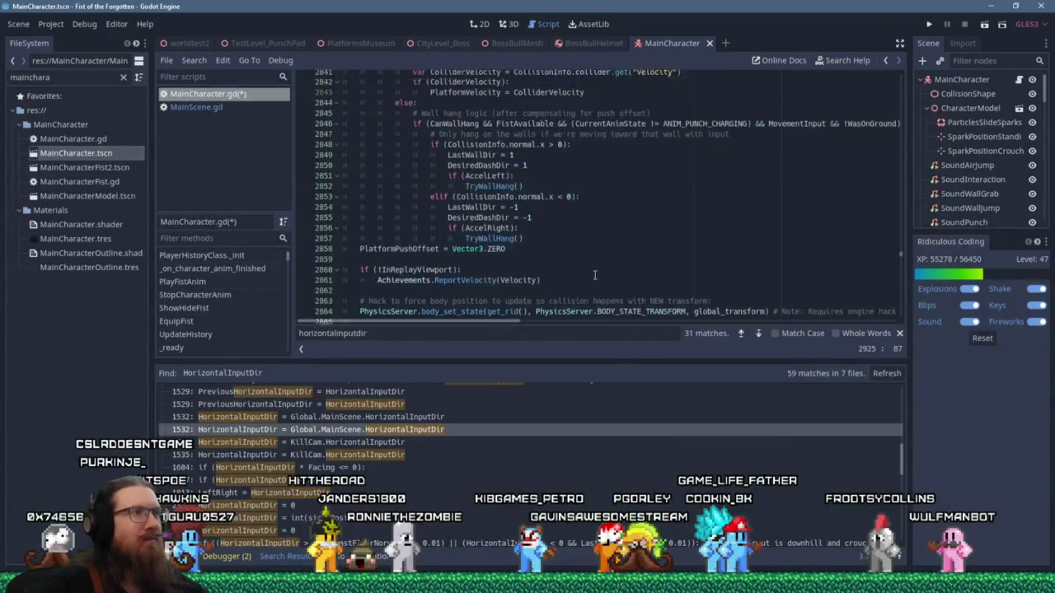
scroll(594, 275, "up", 4)
scroll(594, 274, "up", 3)
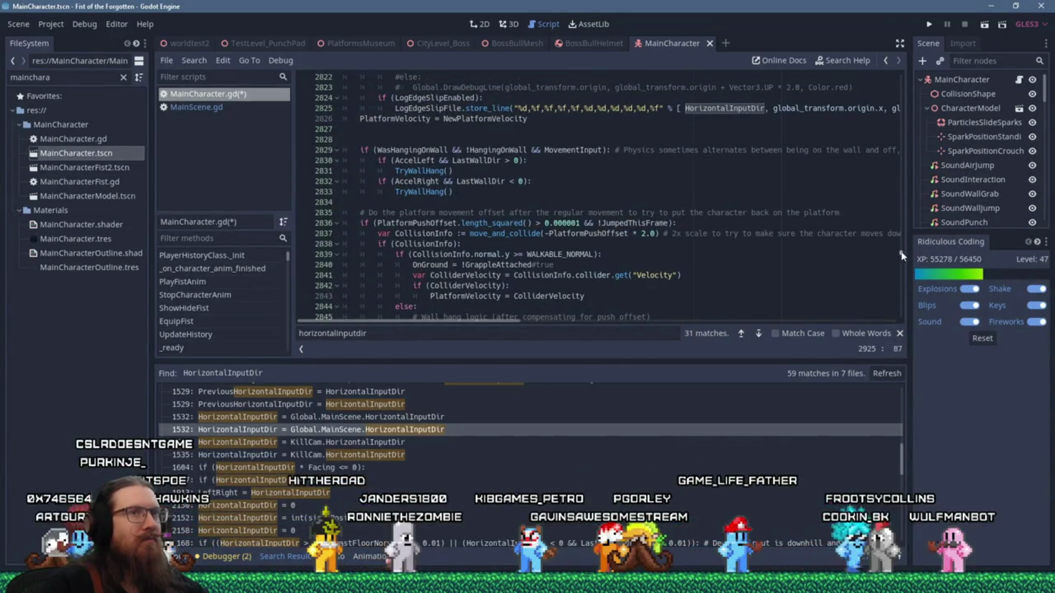
left_click_drag(900, 254, 894, 77)
left_click(815, 102)
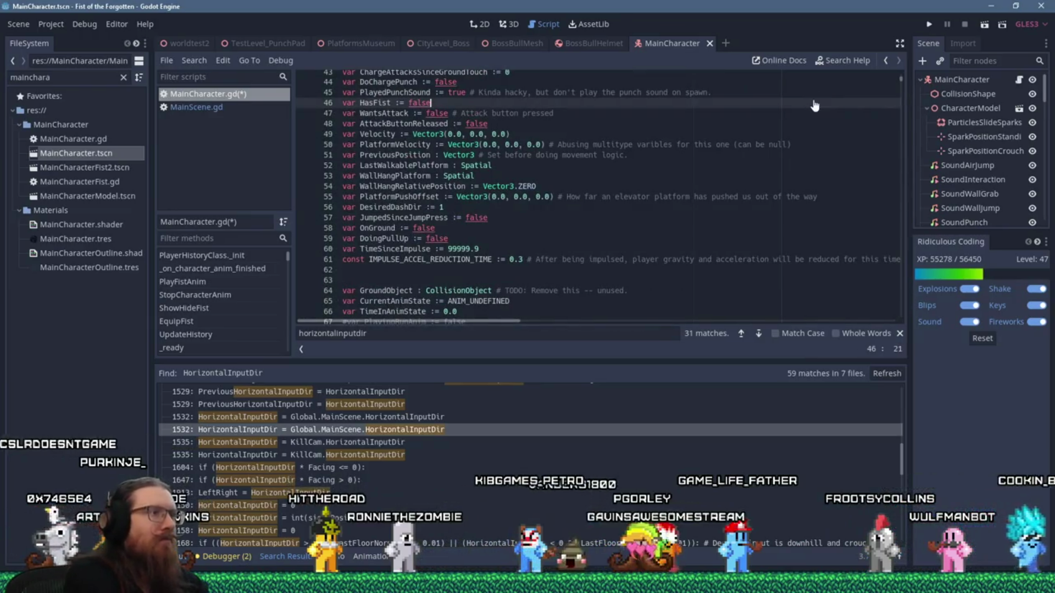
Search MainCharacter.gd for ground_accel, landing on the OnGround acceleration check at line 2232.
key("ctrl+f")
type("groundaccel")
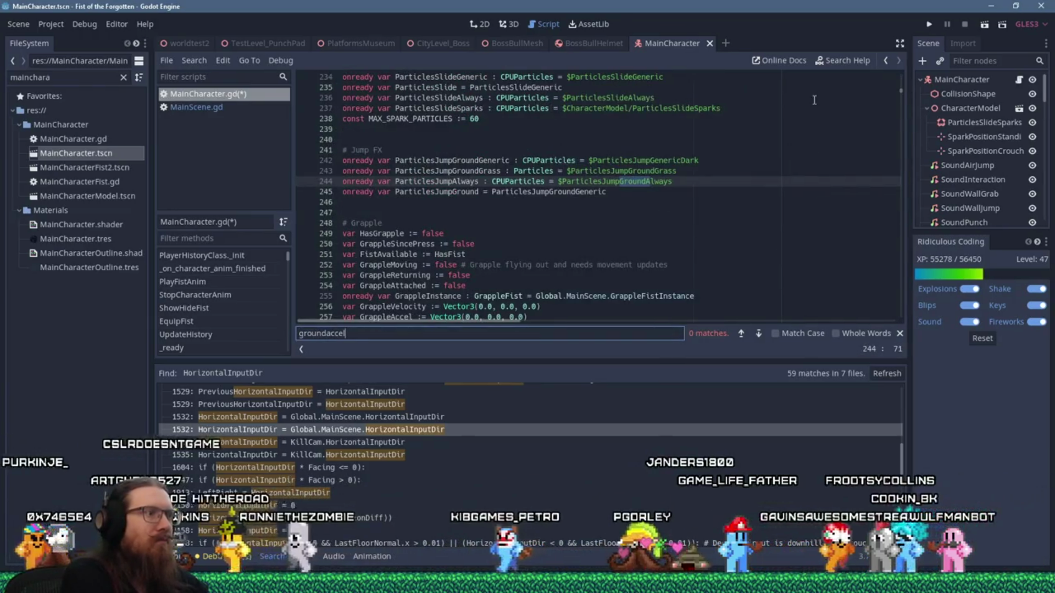
key("BackSpace")
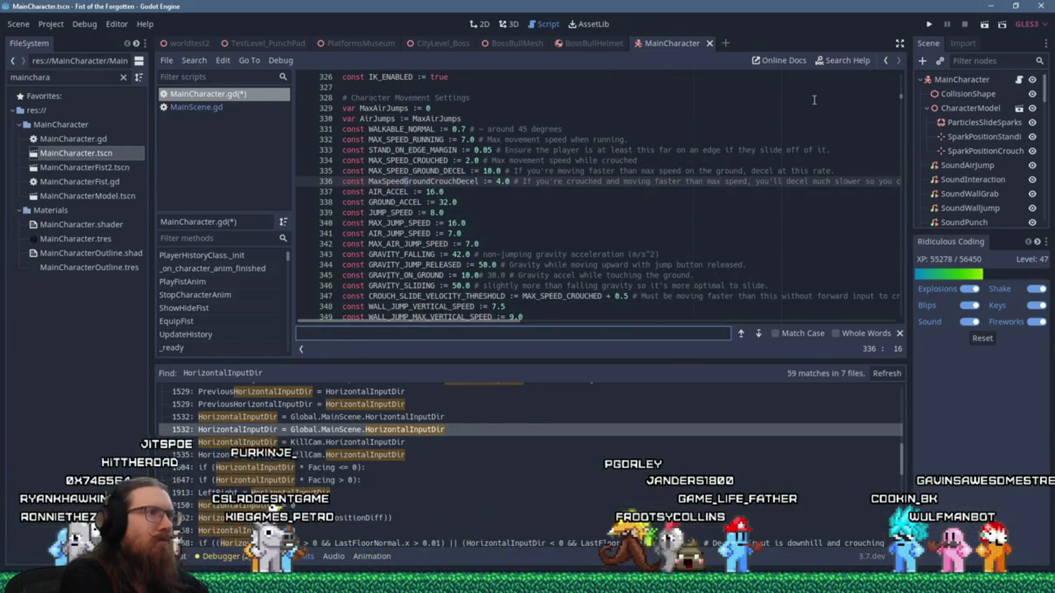
type("ground_acce")
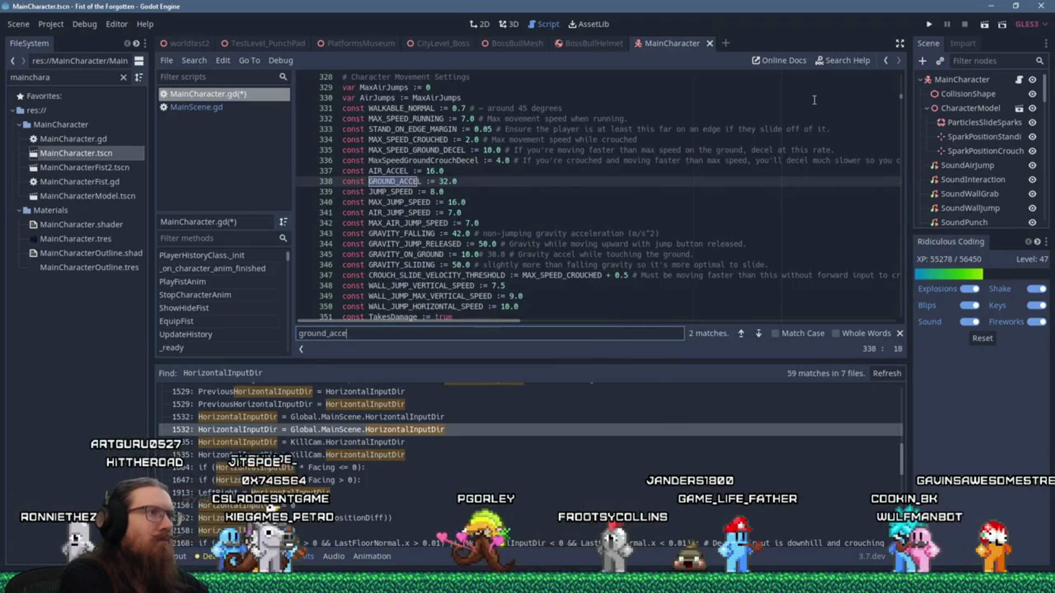
type("l")
key("Return")
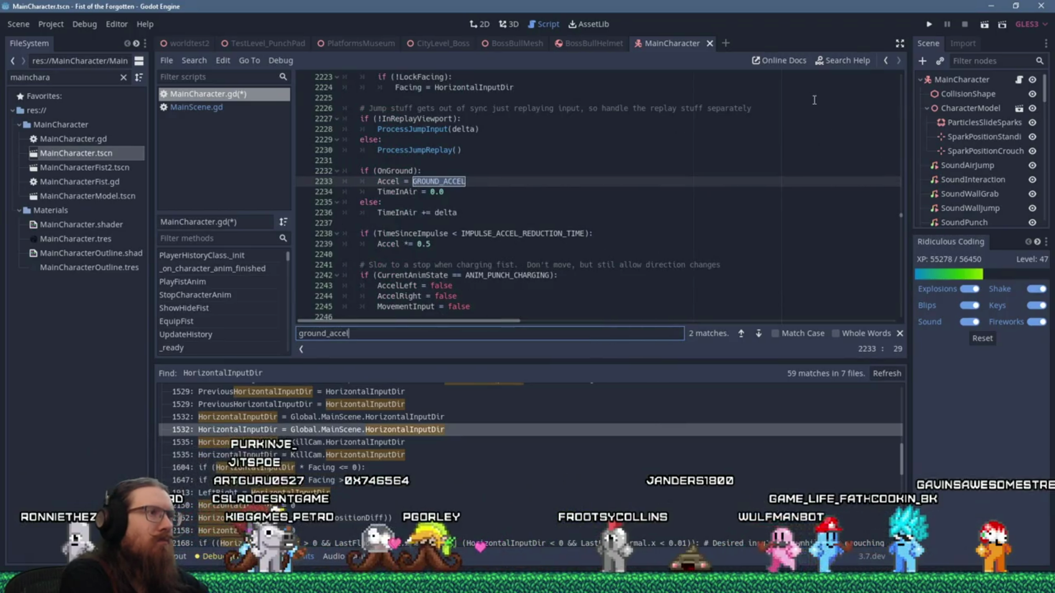
Add ' || NoClipMode' to the OnGround condition, then remove it again, leaving the check unchanged.
left_click(498, 173)
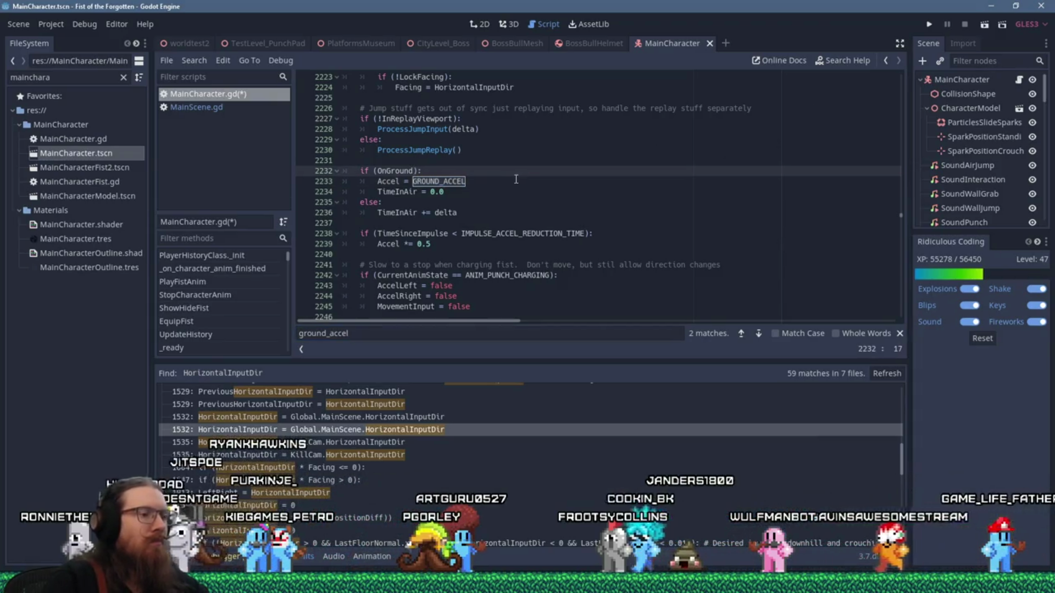
type("|| N")
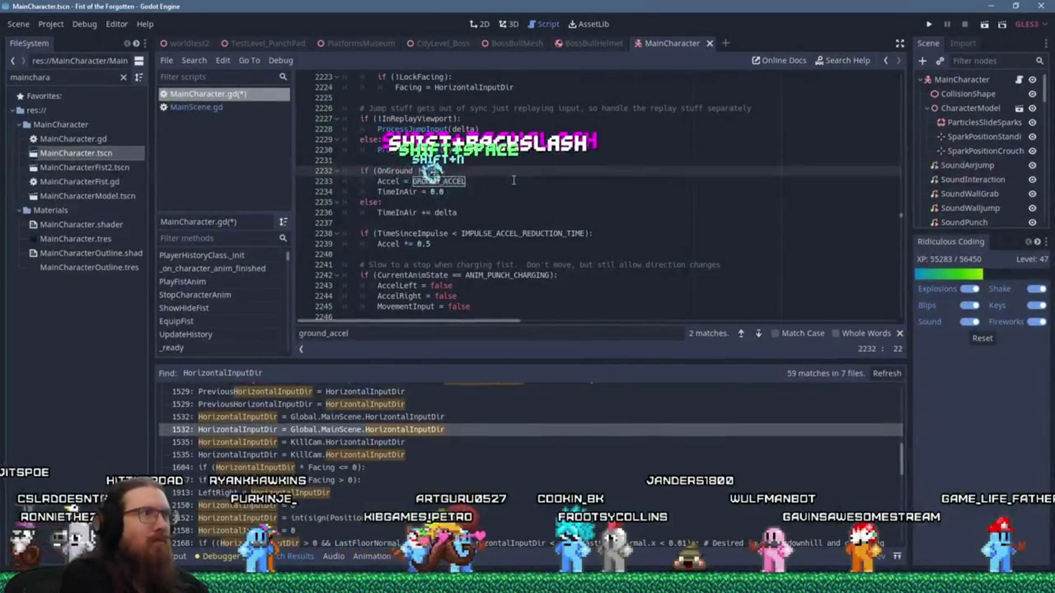
type("oClipMode")
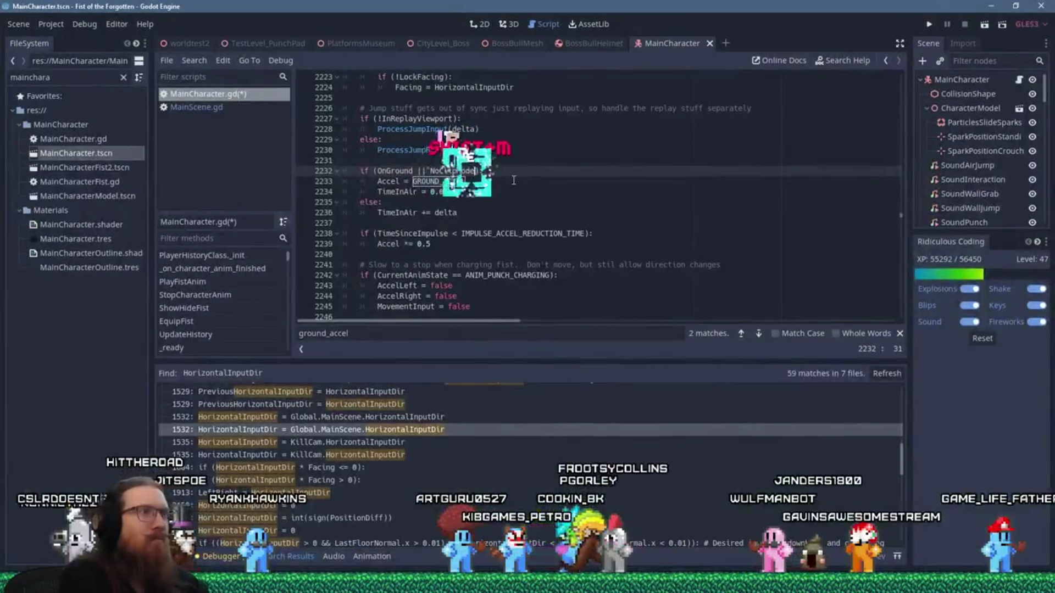
left_click(525, 202)
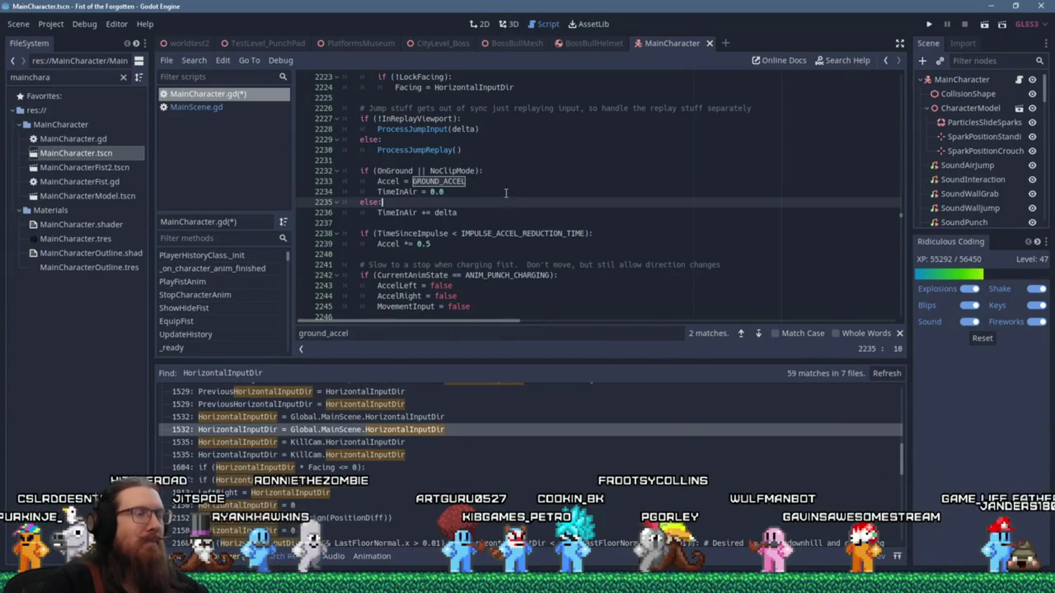
left_click(415, 170)
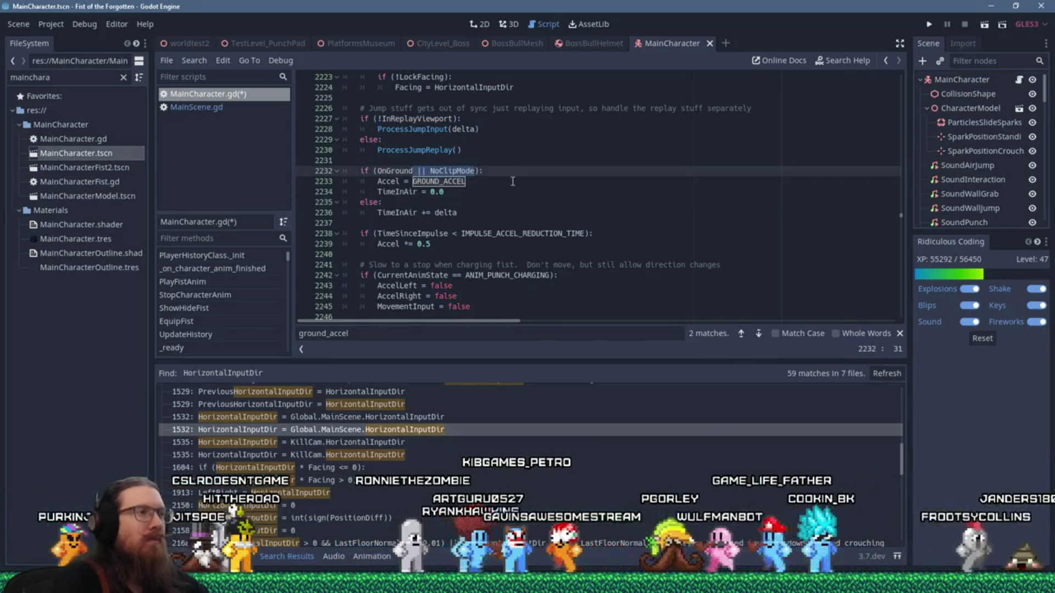
key("Delete")
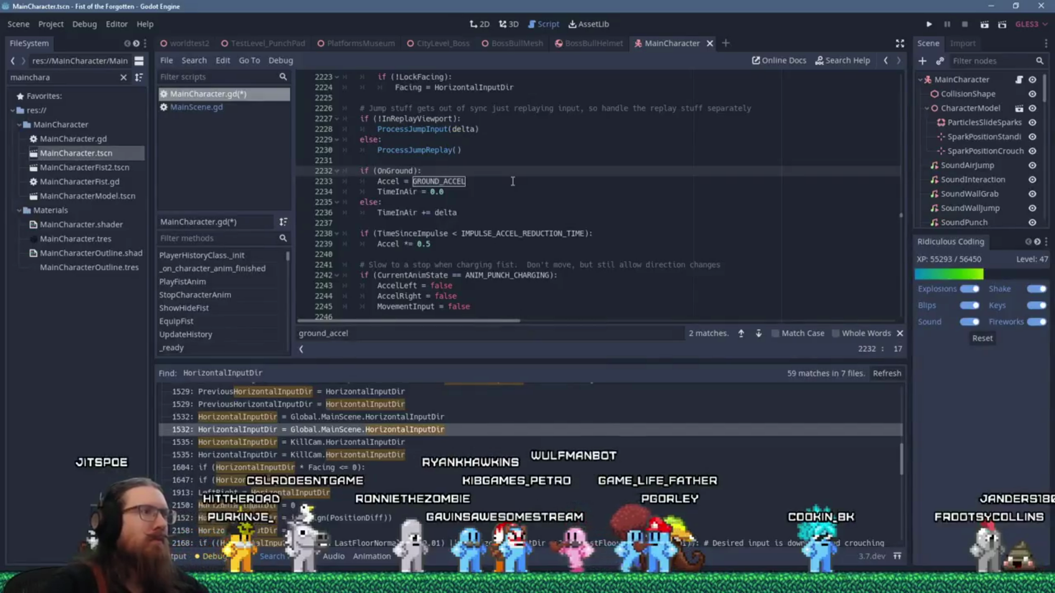
scroll(513, 182, "down", 2)
left_click(513, 191)
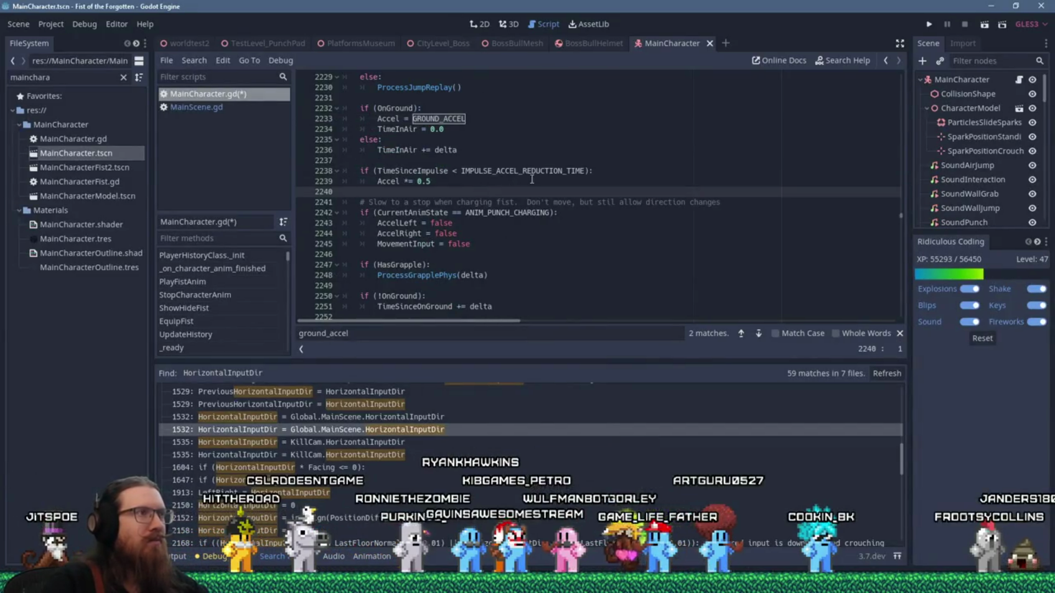
scroll(531, 180, "down", 2)
scroll(531, 180, "down", 2)
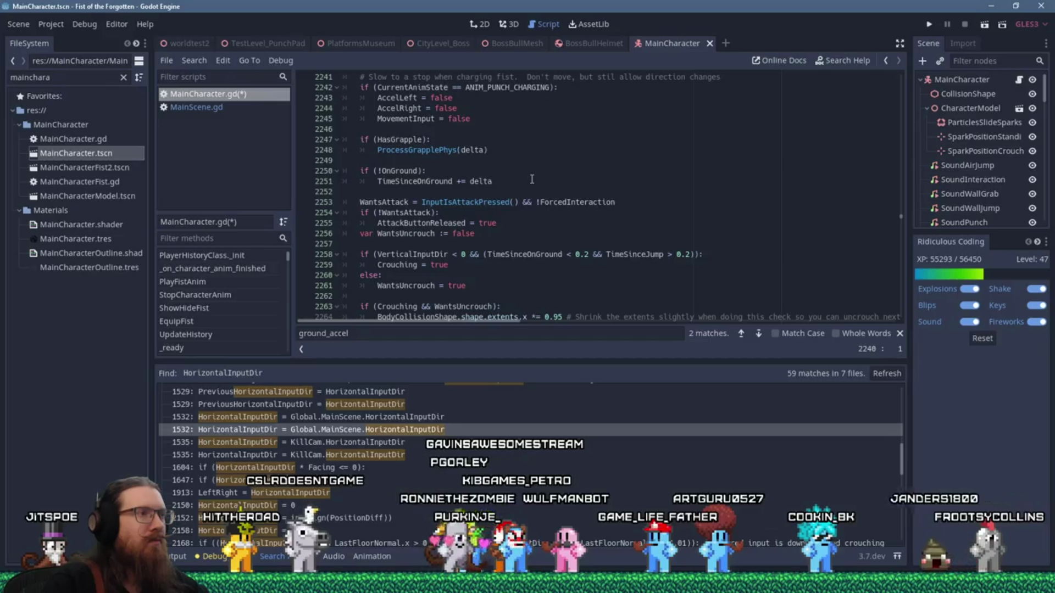
scroll(532, 180, "down", 5)
scroll(532, 180, "down", 5)
scroll(532, 179, "down", 3)
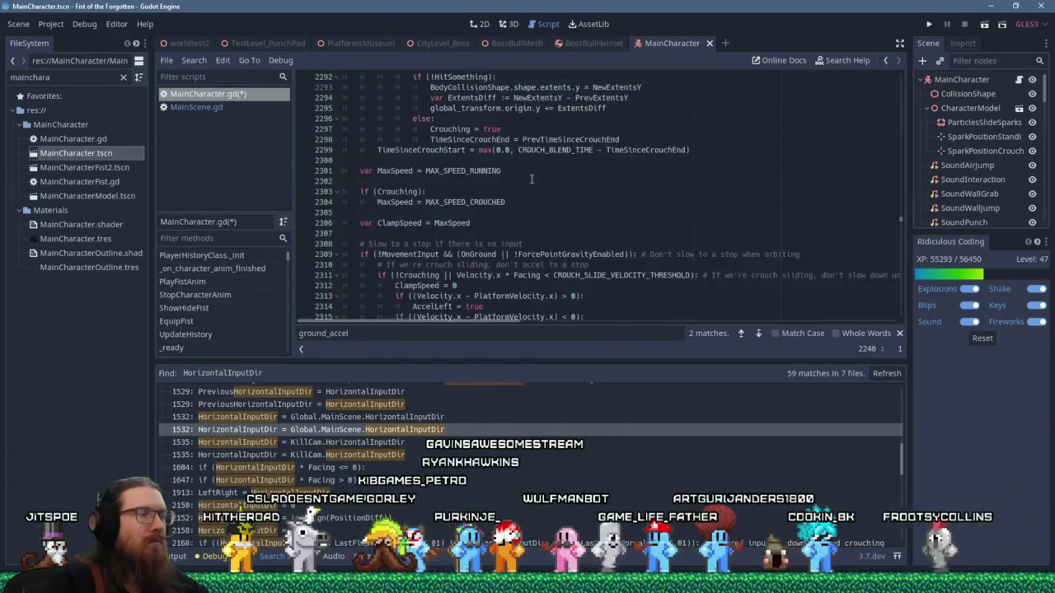
scroll(531, 180, "down", 3)
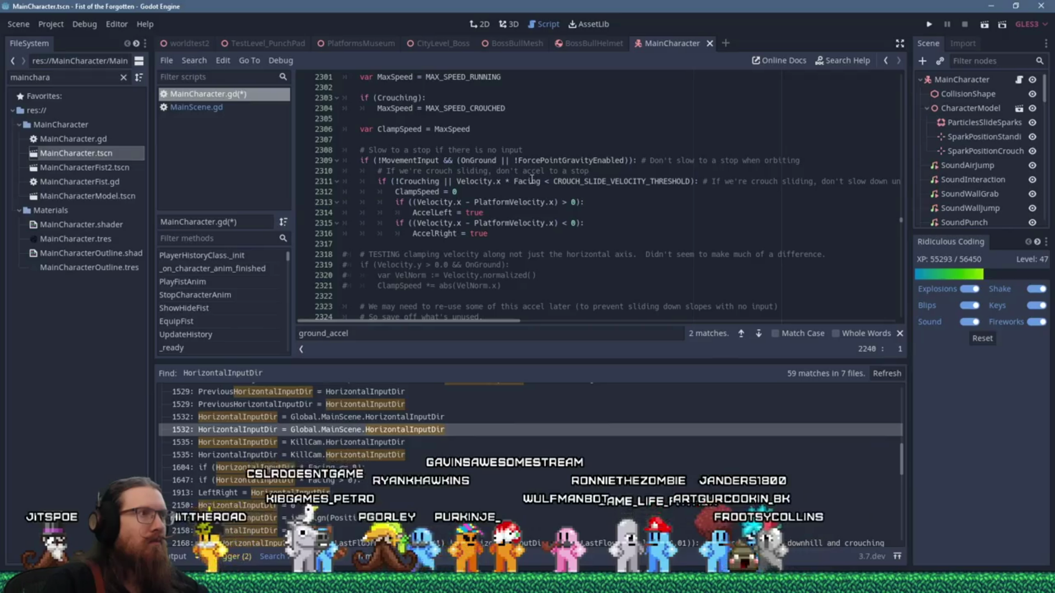
scroll(532, 179, "down", 3)
scroll(532, 180, "down", 3)
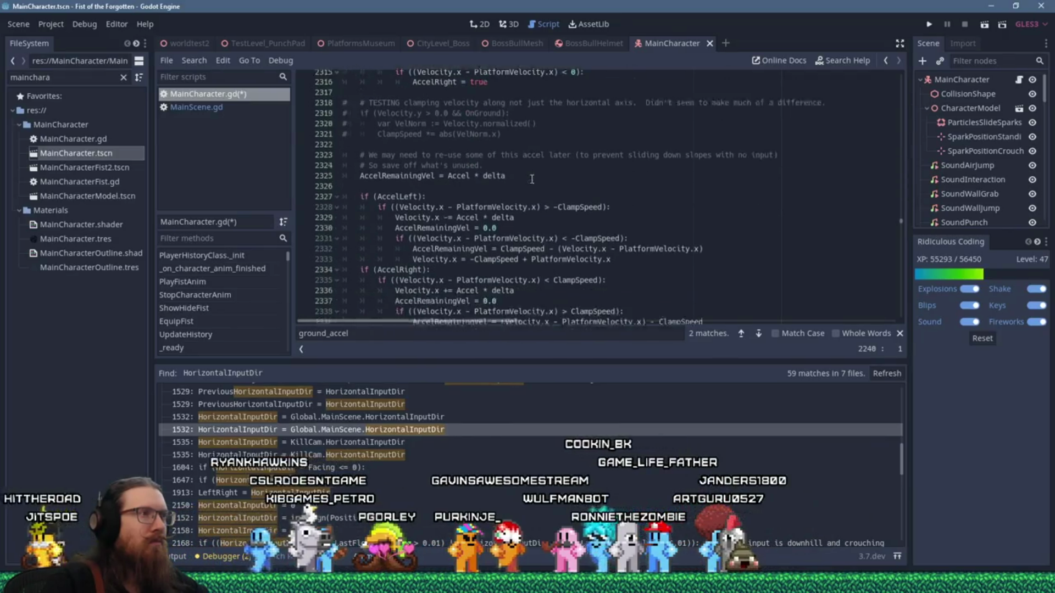
scroll(531, 179, "down", 3)
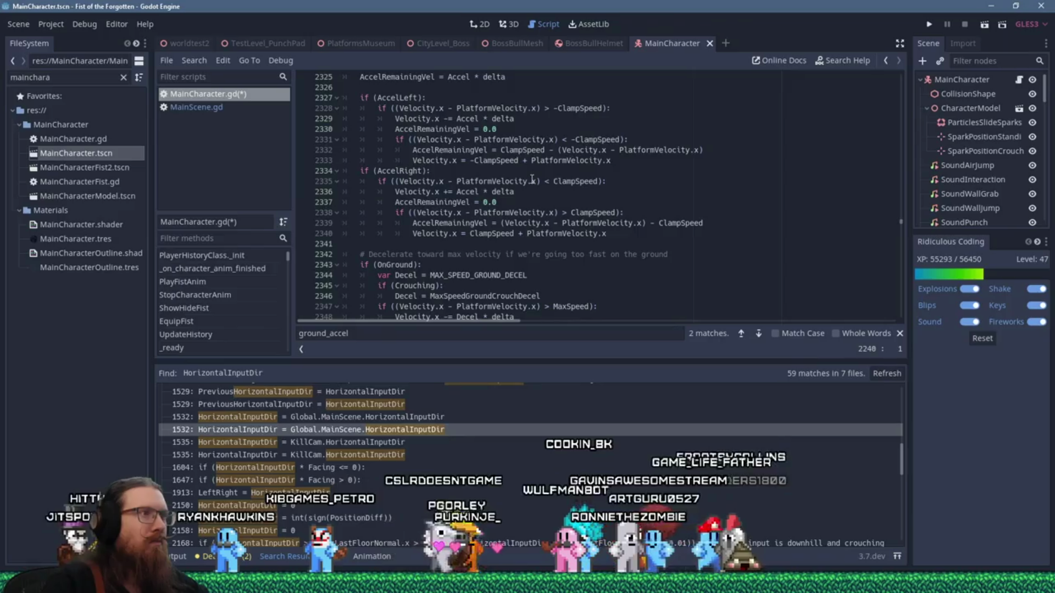
scroll(532, 180, "up", 2)
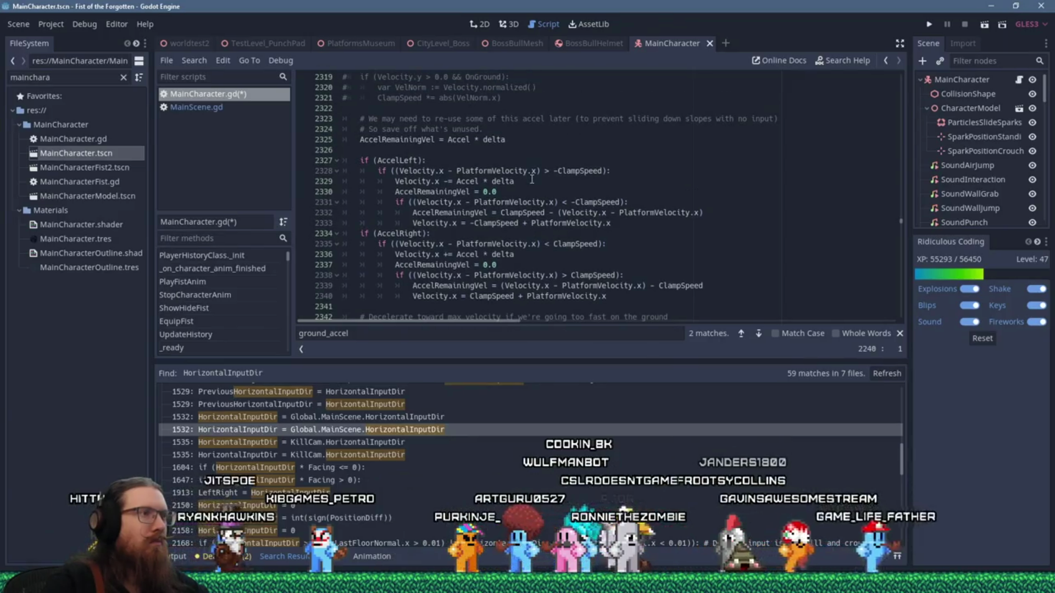
left_click(421, 306)
scroll(495, 280, "down", 2)
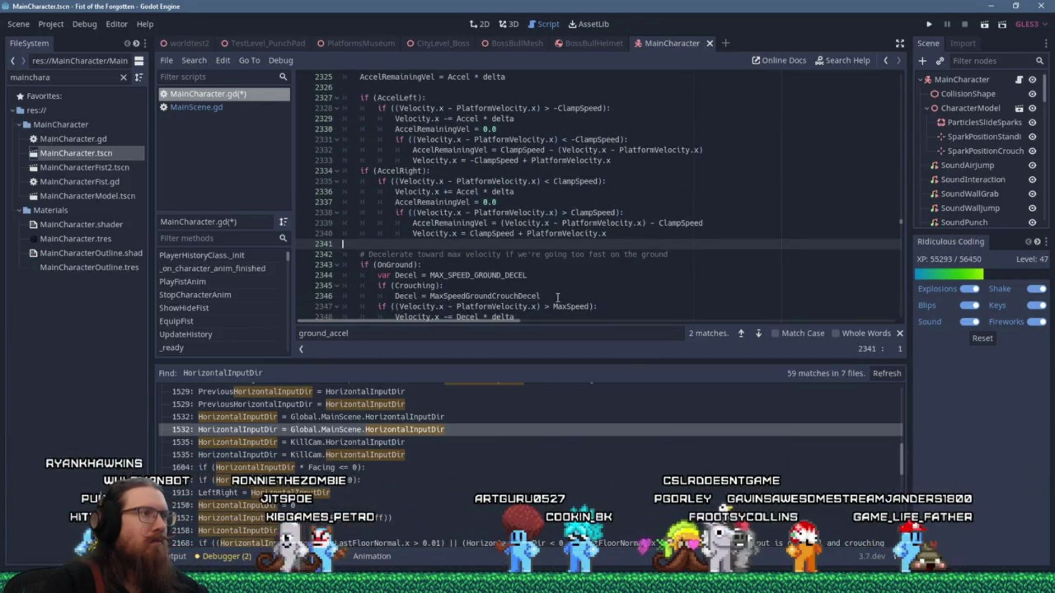
type("if (No")
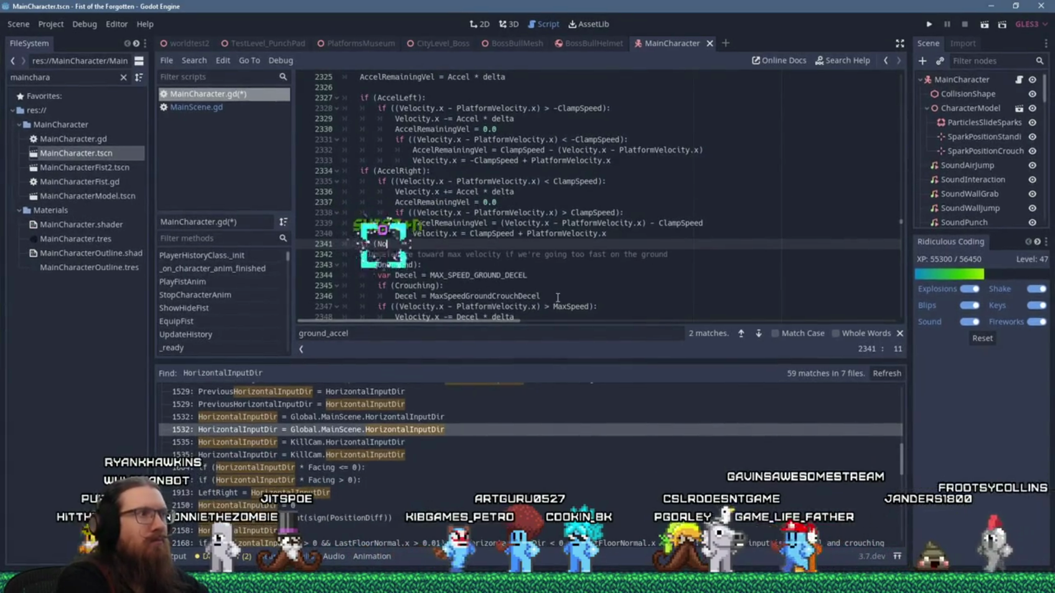
type("clip")
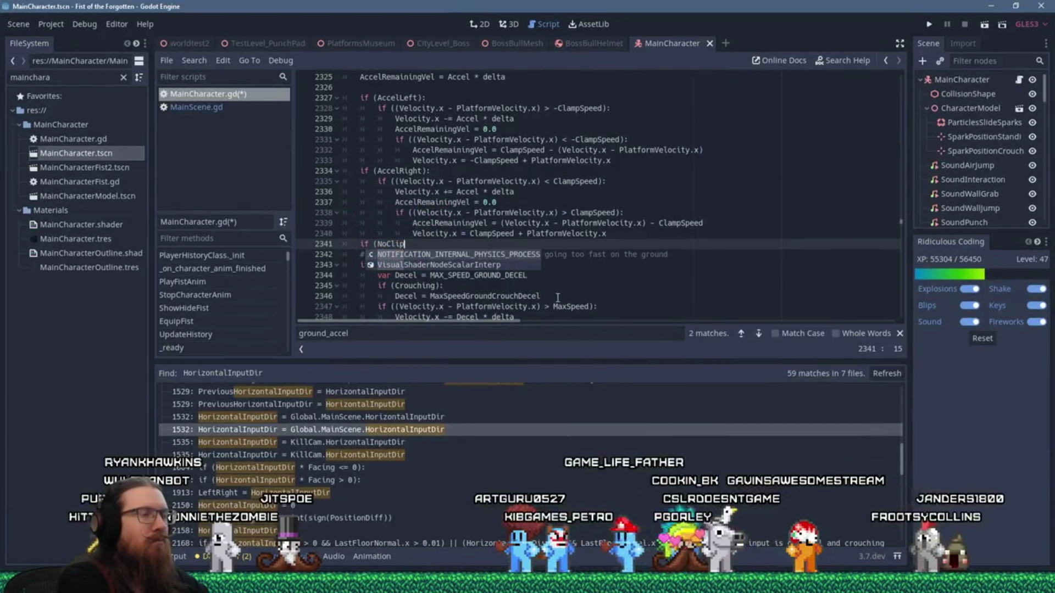
type("Mode):")
Write 'if (NoClipMode):' at line 2341 with an unfinished 'Velocity.y =' line in its body.
key("Return")
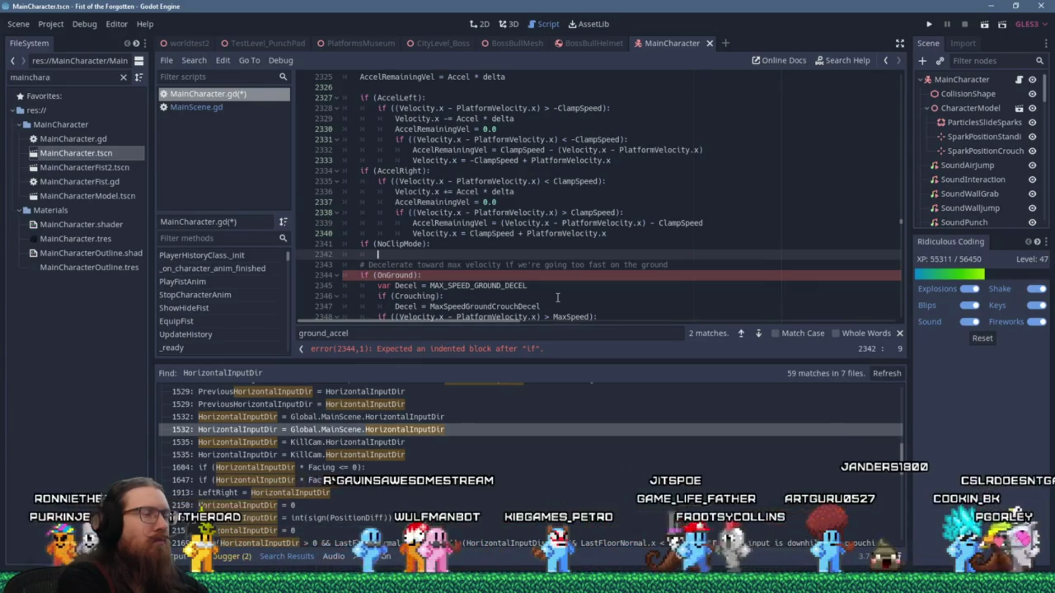
type("Velocity.y")
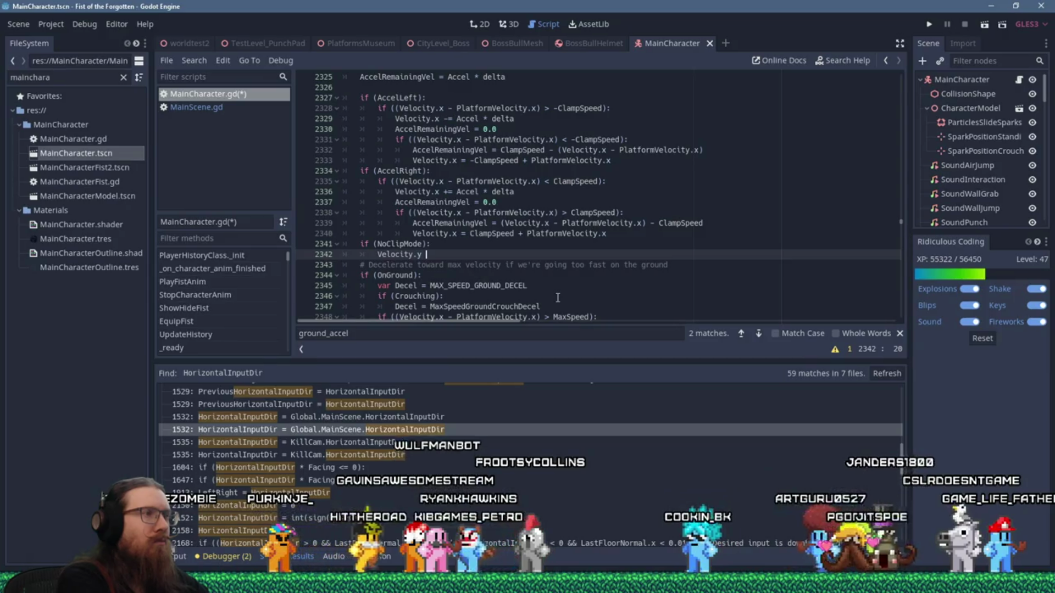
type("+=")
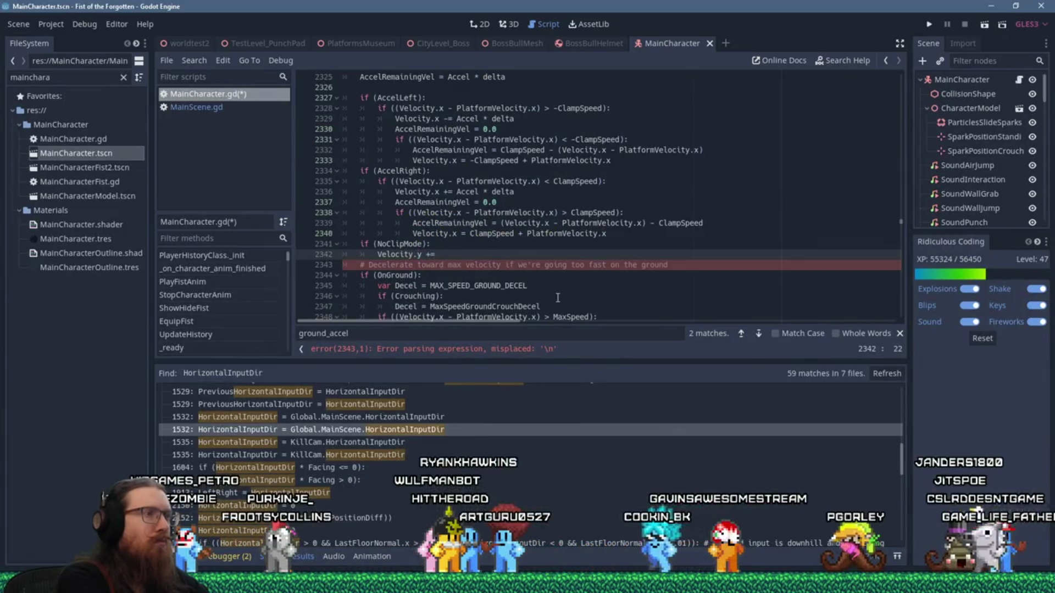
key("BackSpace")
key("BackSpace")
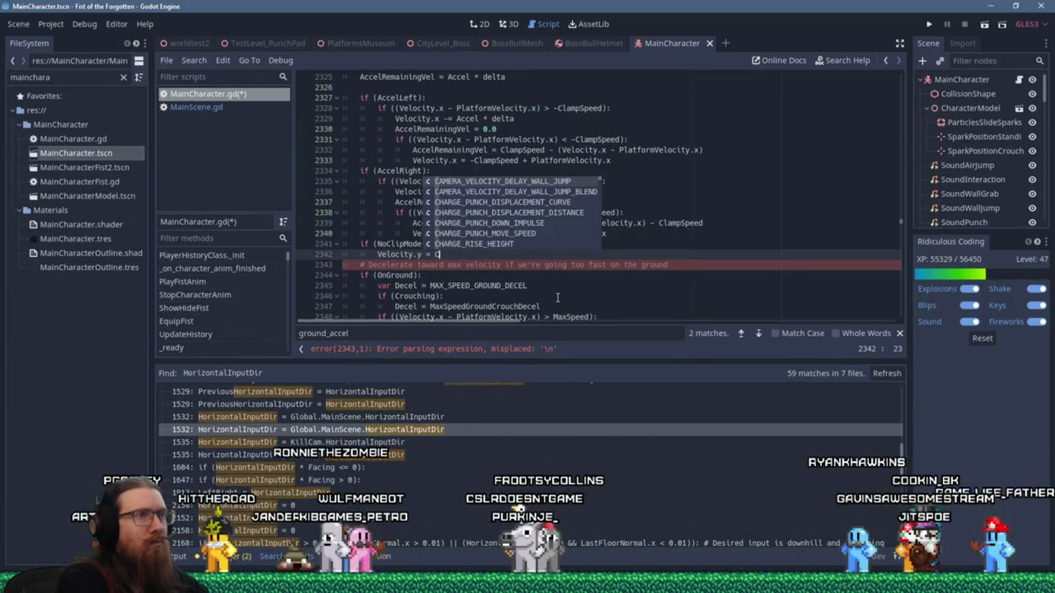
key("BackSpace")
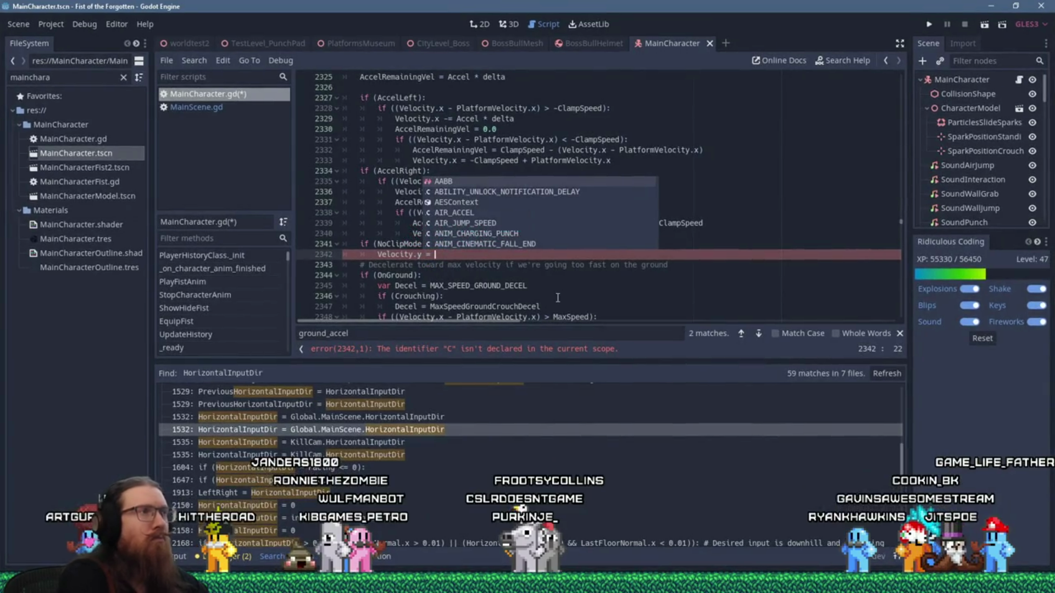
left_click(577, 160)
scroll(511, 206, "up", 6)
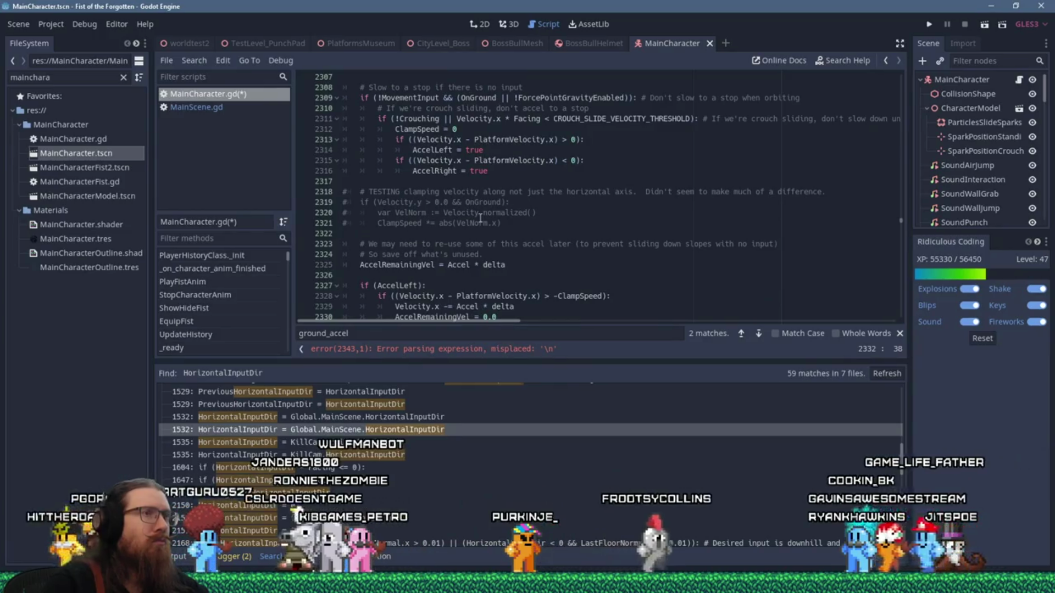
scroll(471, 213, "up", 3)
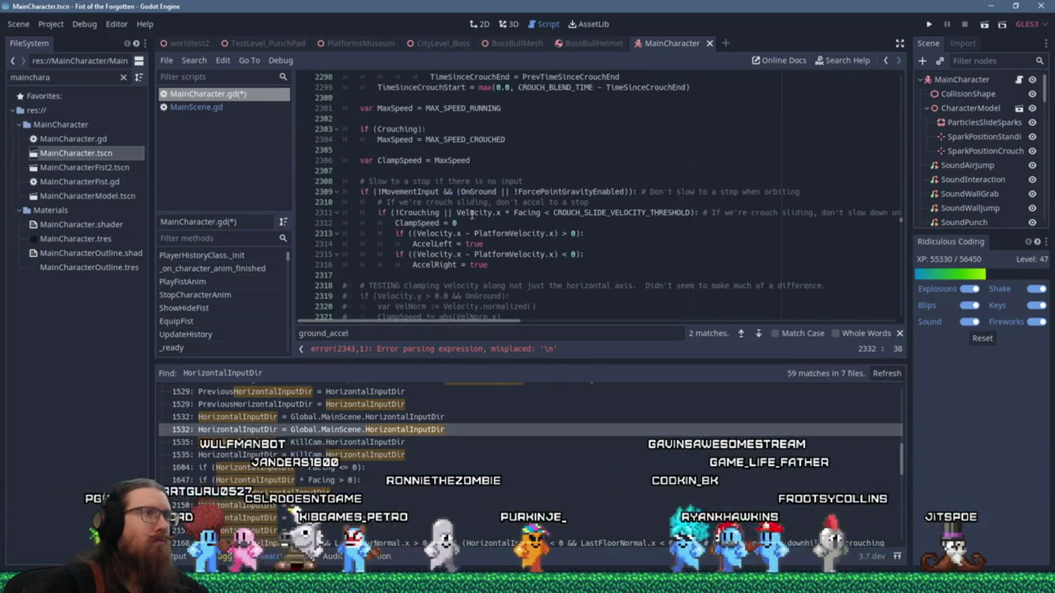
Copy MAX_SPEED_RUNNING from line 2301 and extend line 2342 to 'Velocity.y = MAX_SPEED_RUNNING * ('.
double_click(471, 107)
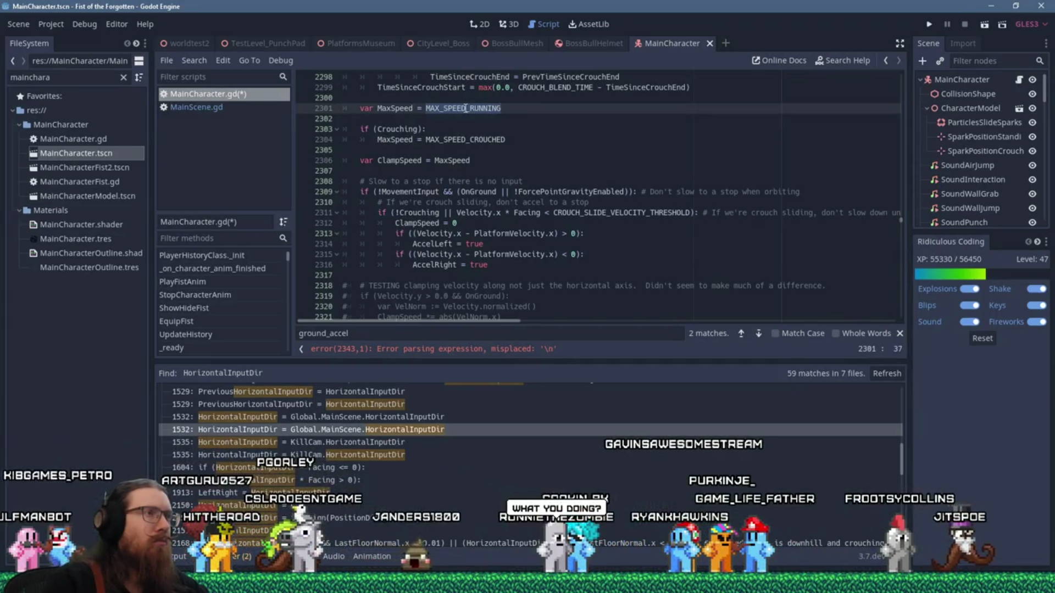
right_click(466, 108)
left_click(484, 168)
scroll(495, 206, "down", 10)
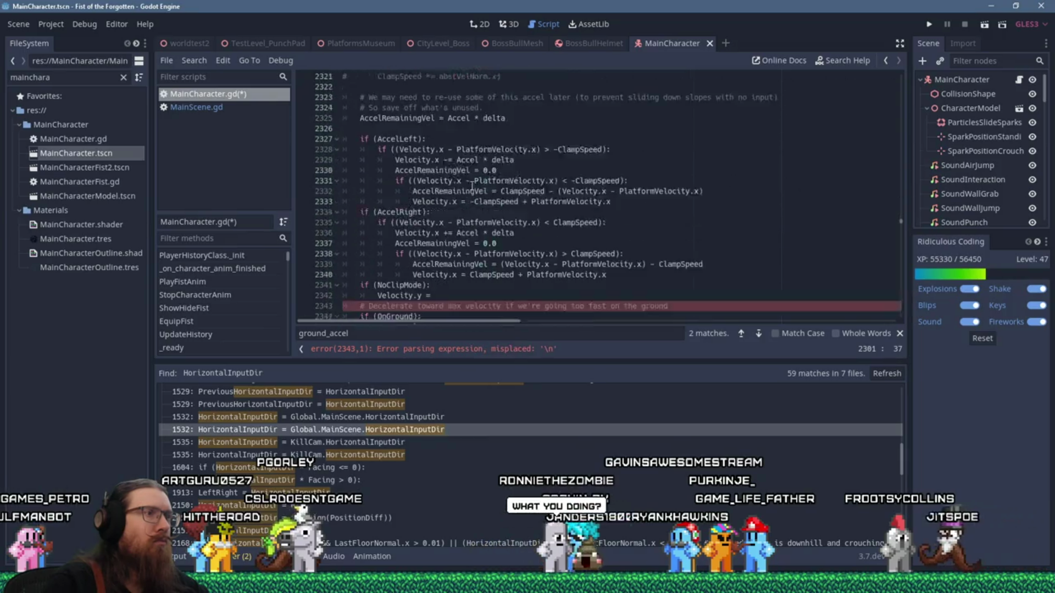
left_click(479, 234)
left_click(523, 221)
type("MAX_SPEED_RUNNING * (")
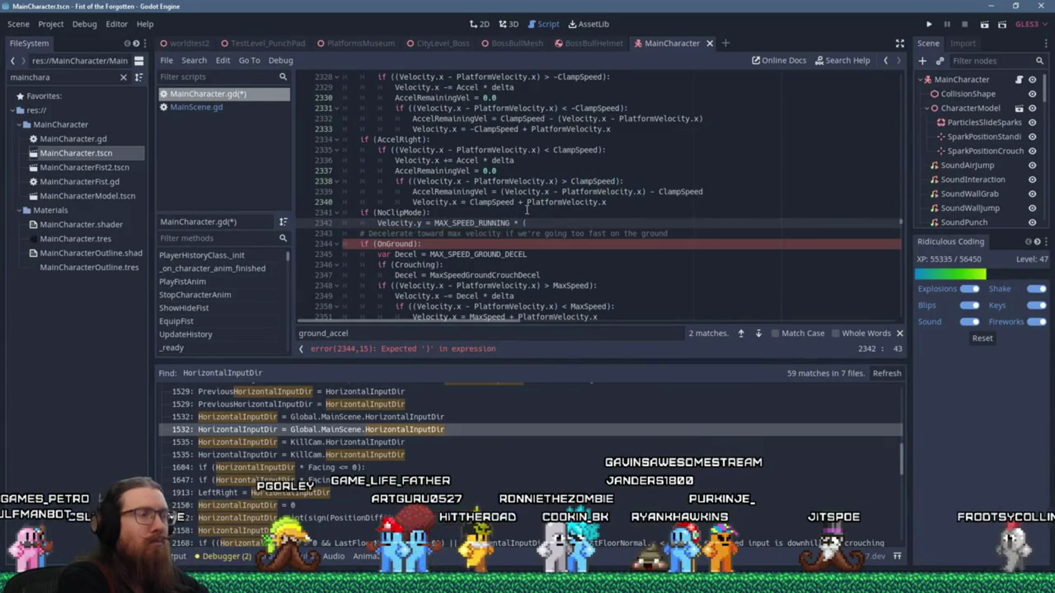
type("Input")
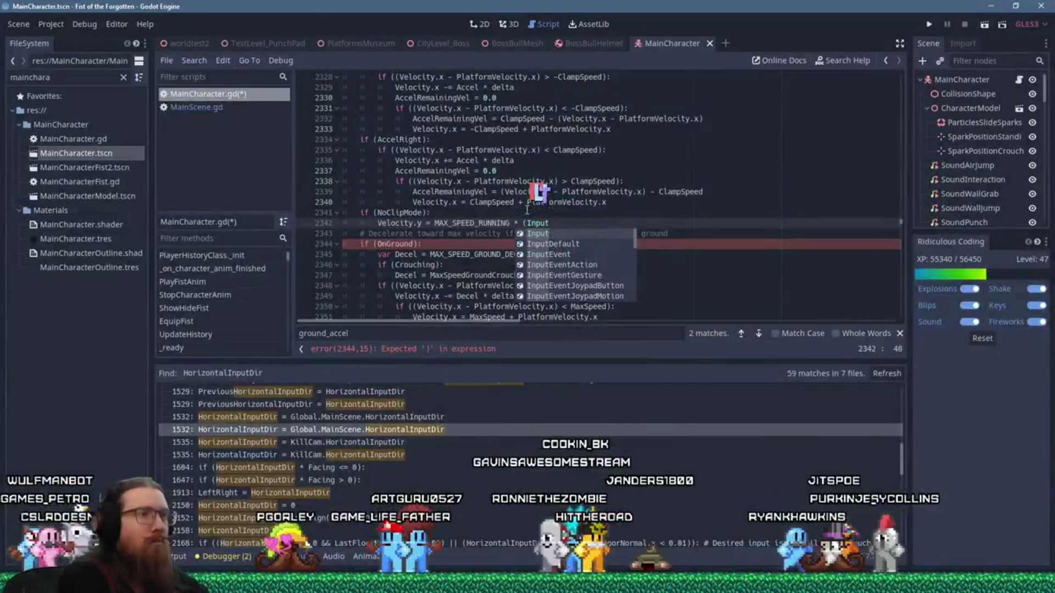
type("Vertic")
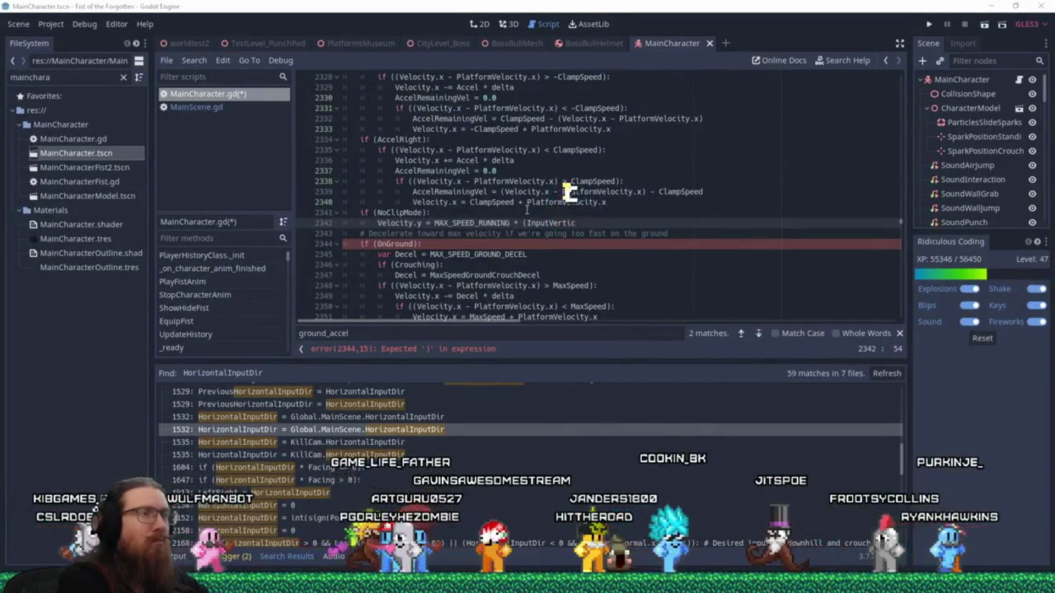
Check the variable name in the notes, finish line 2342 as MAX_SPEED_RUNNING * VerticalInputDir, and launch the game.
key("alt+Tab")
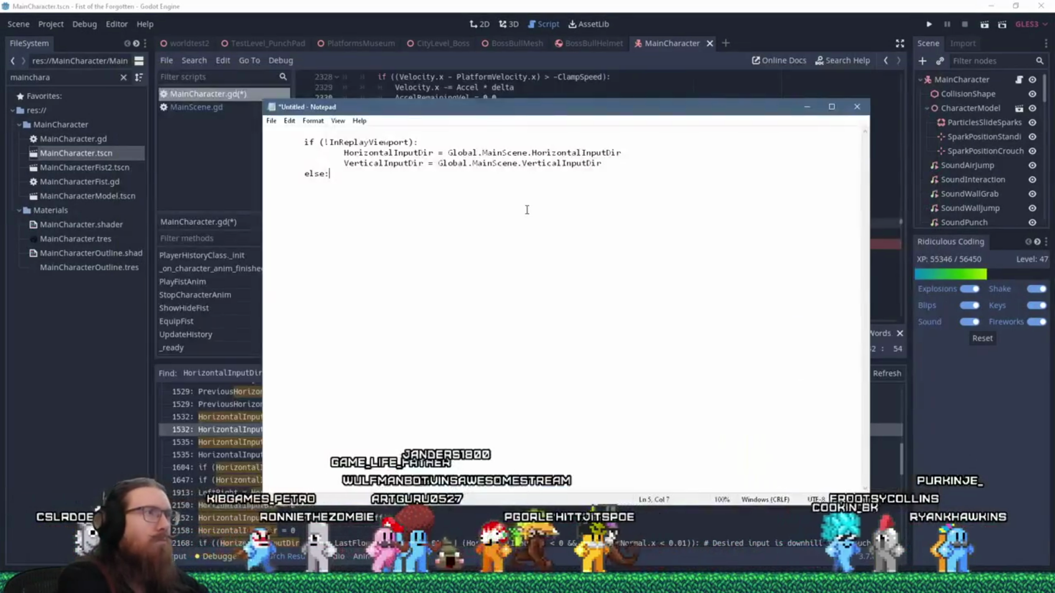
key("alt+Tab")
key("alt+Tab")
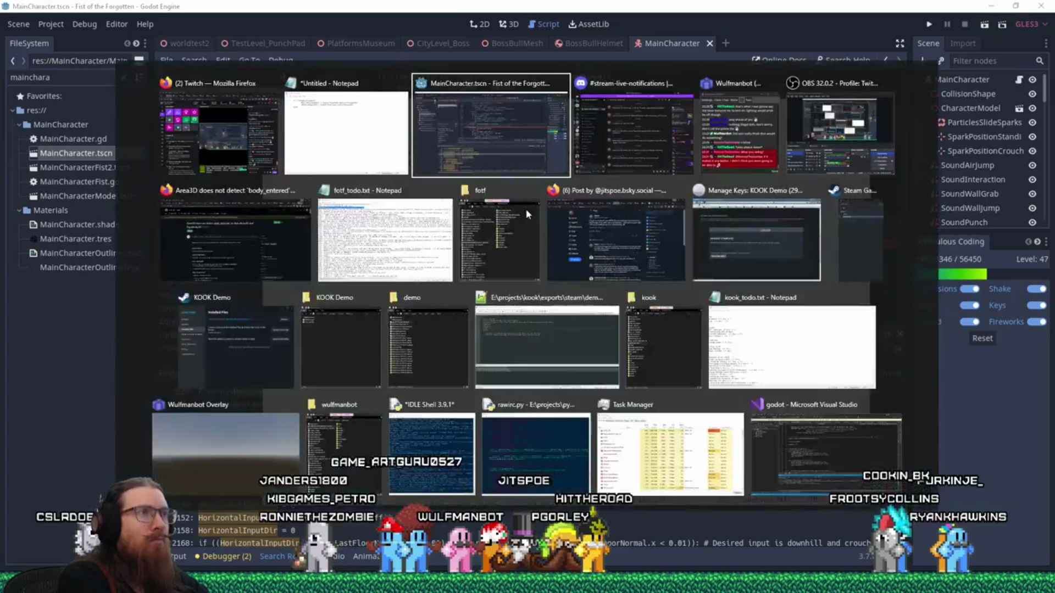
key("alt+Tab")
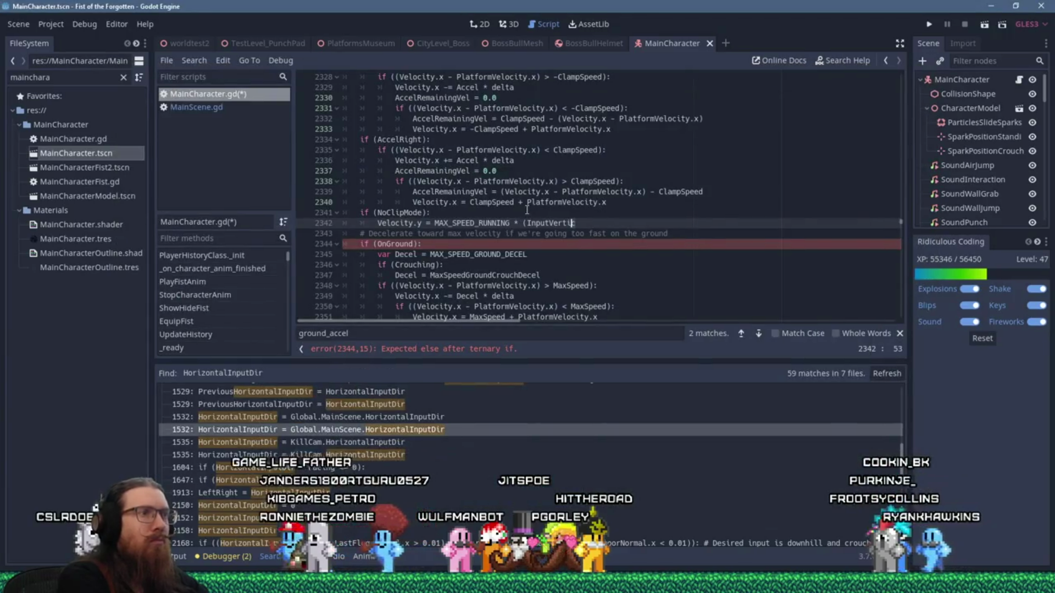
key("ctrl+v")
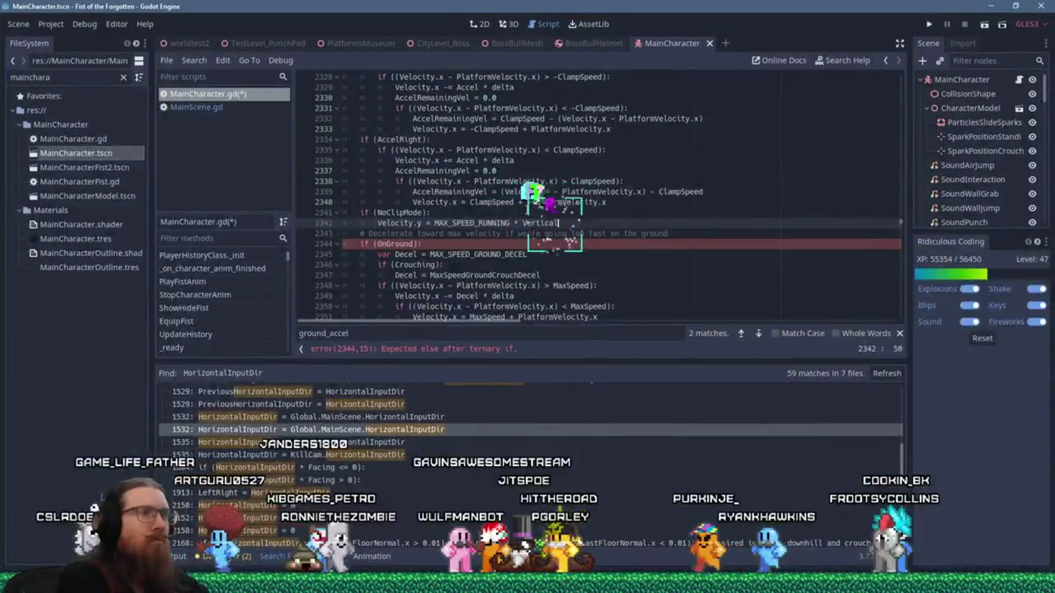
type("InputDir")
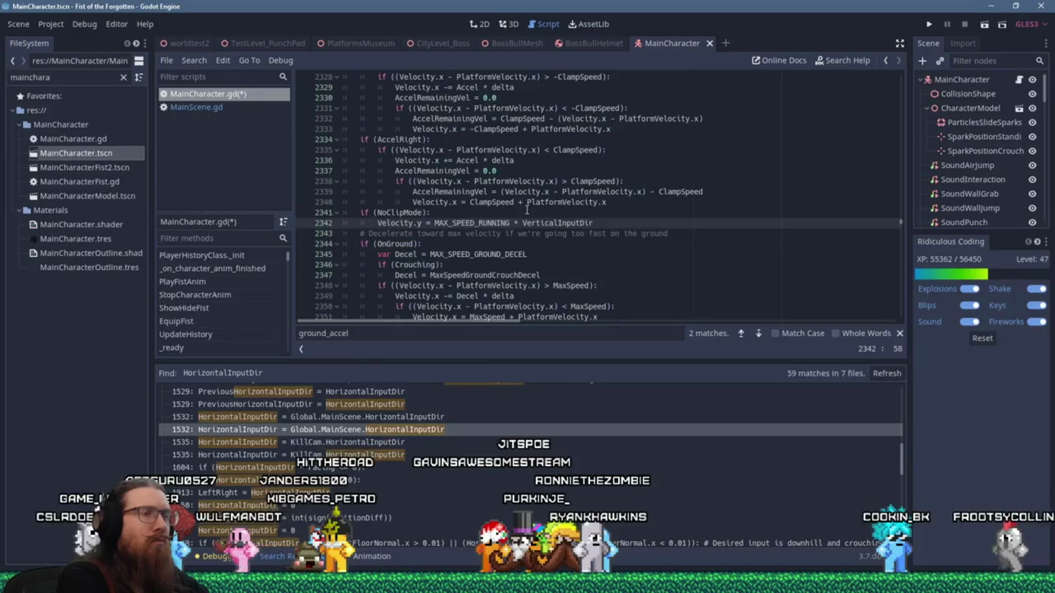
left_click(929, 24)
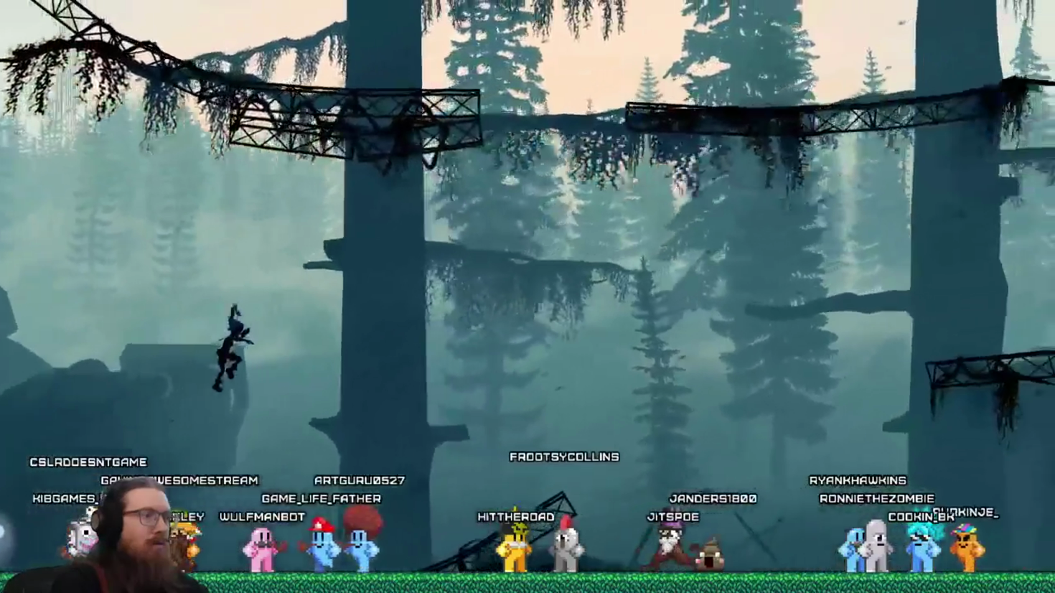
Enable noclip from the dev console, fly through the forest level, then quit the game via the console.
key("grave")
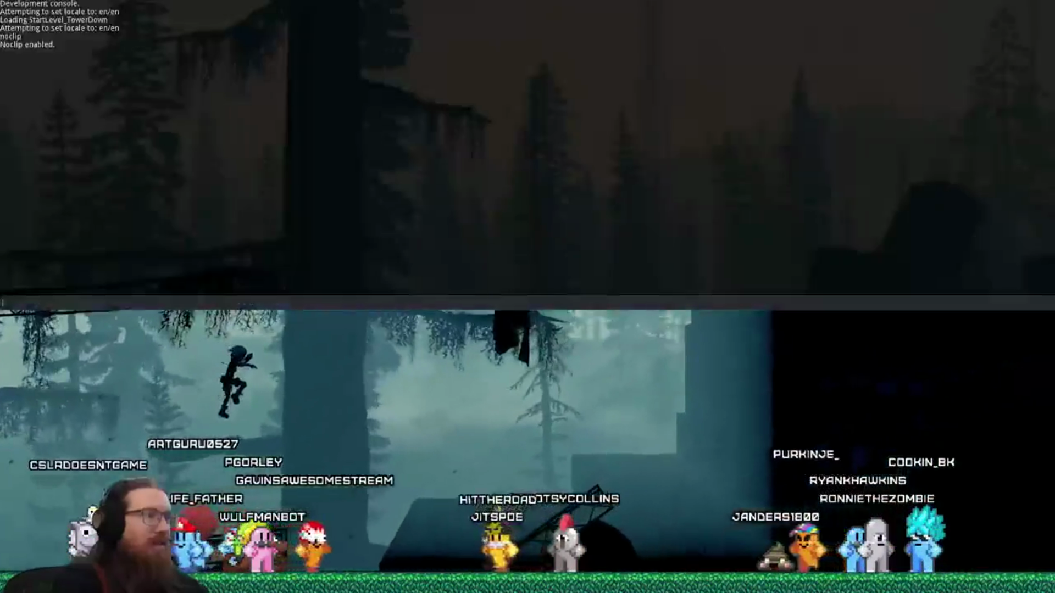
type("noclip")
key("Return")
key("grave")
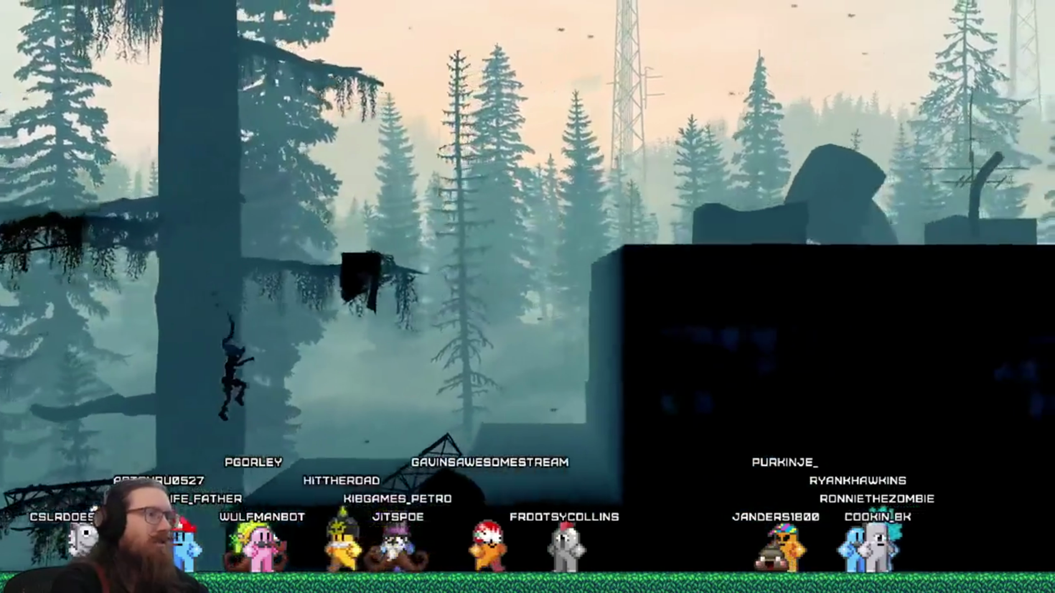
key("grave")
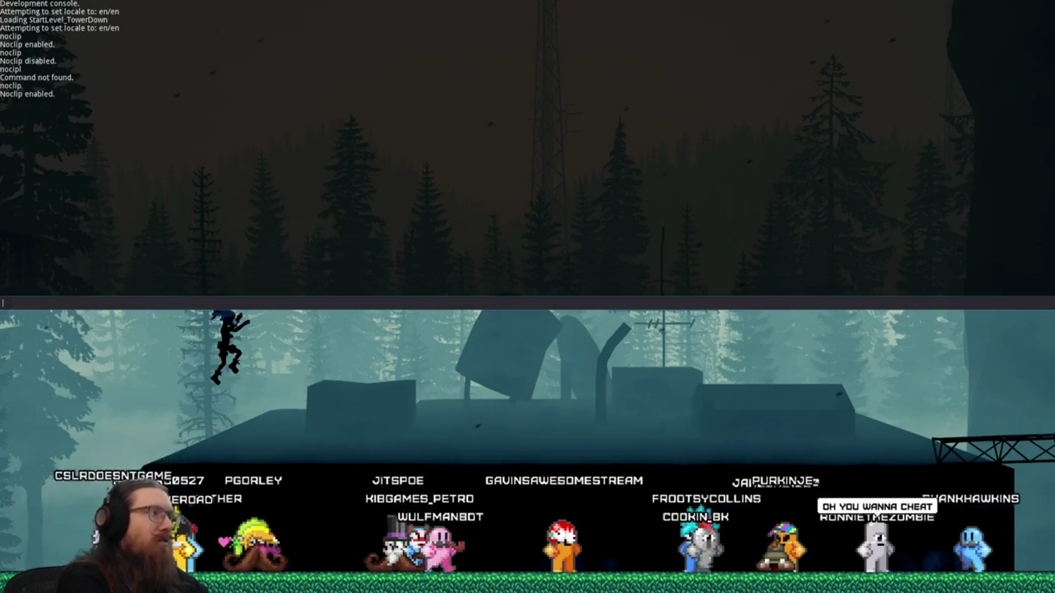
key("grave")
key("grave")
type("quit")
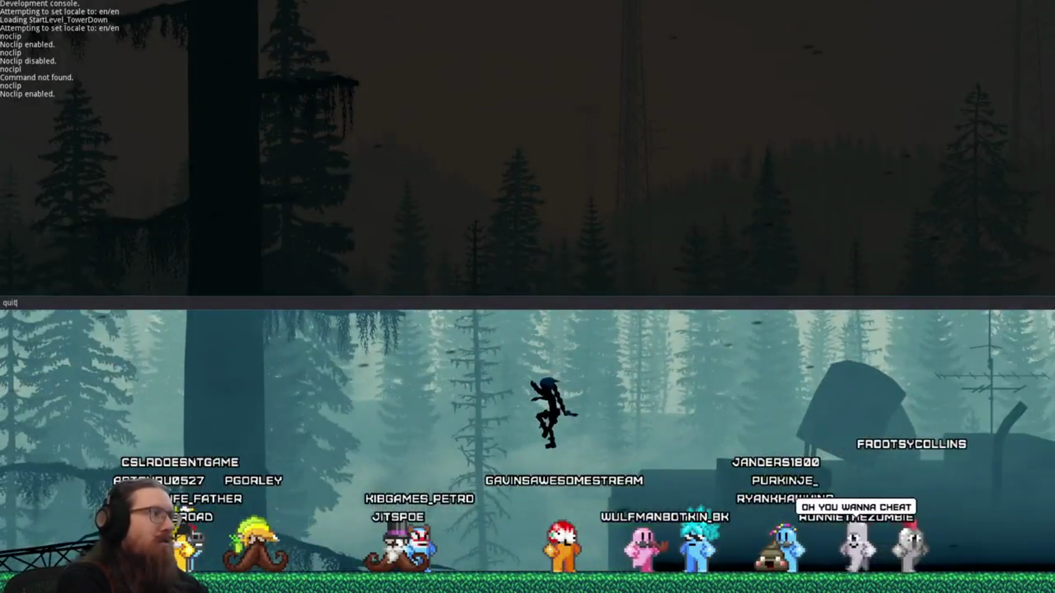
key("Return")
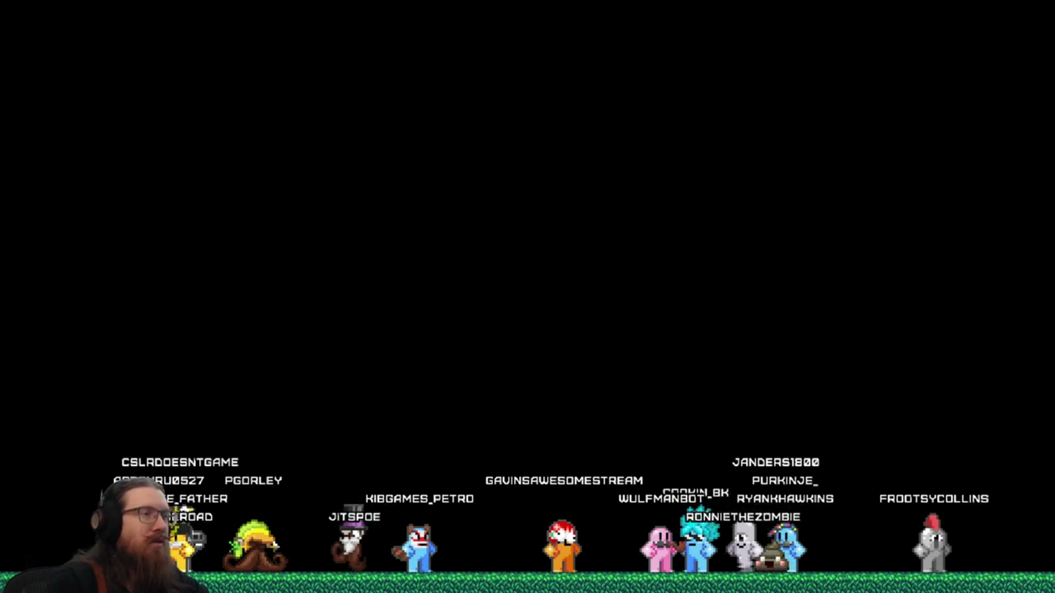
key("Return")
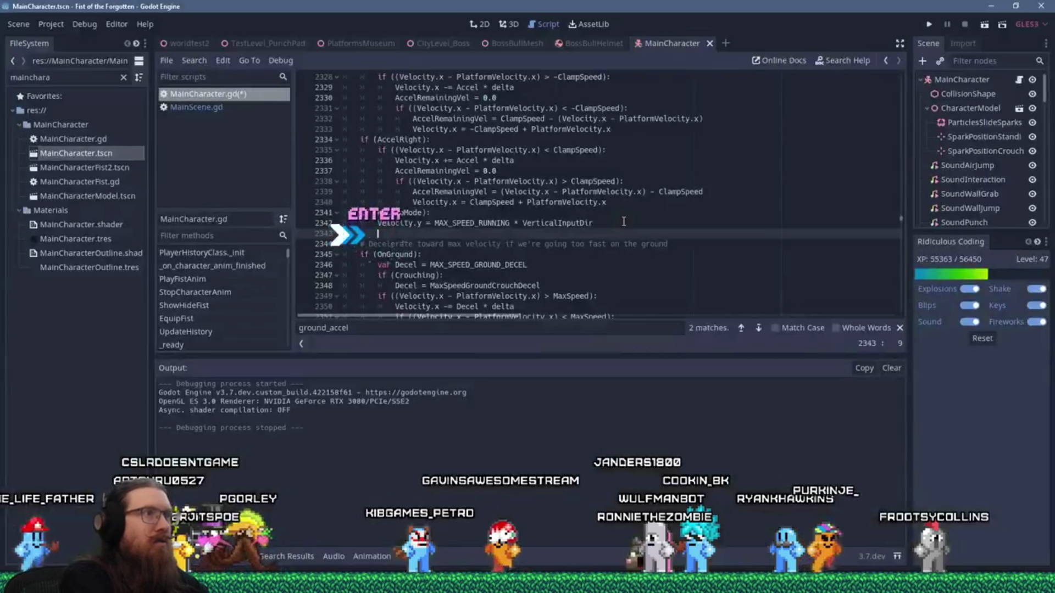
type("Velocity.")
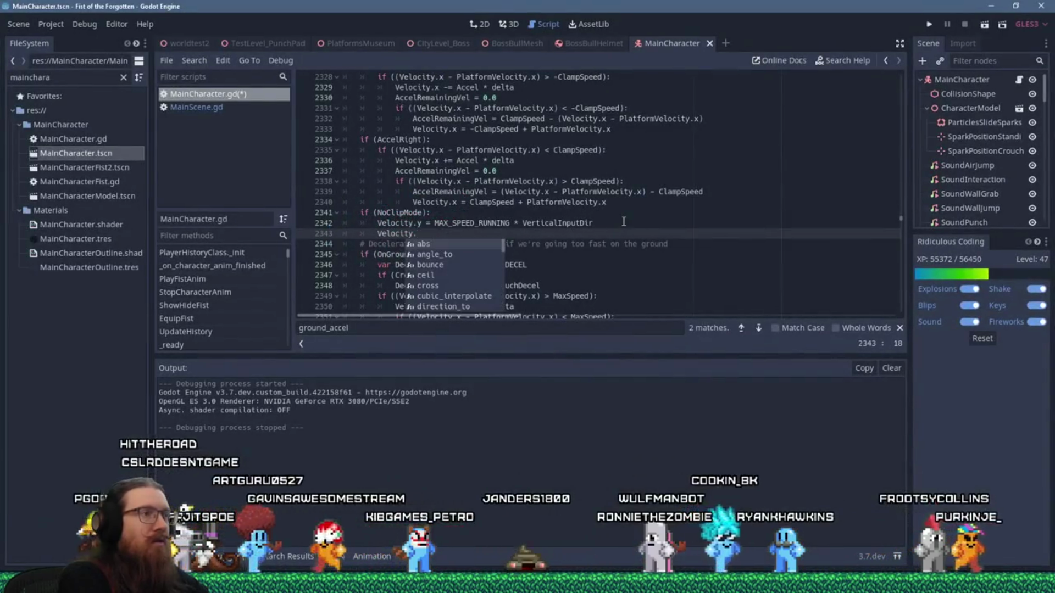
type("x = MAX_")
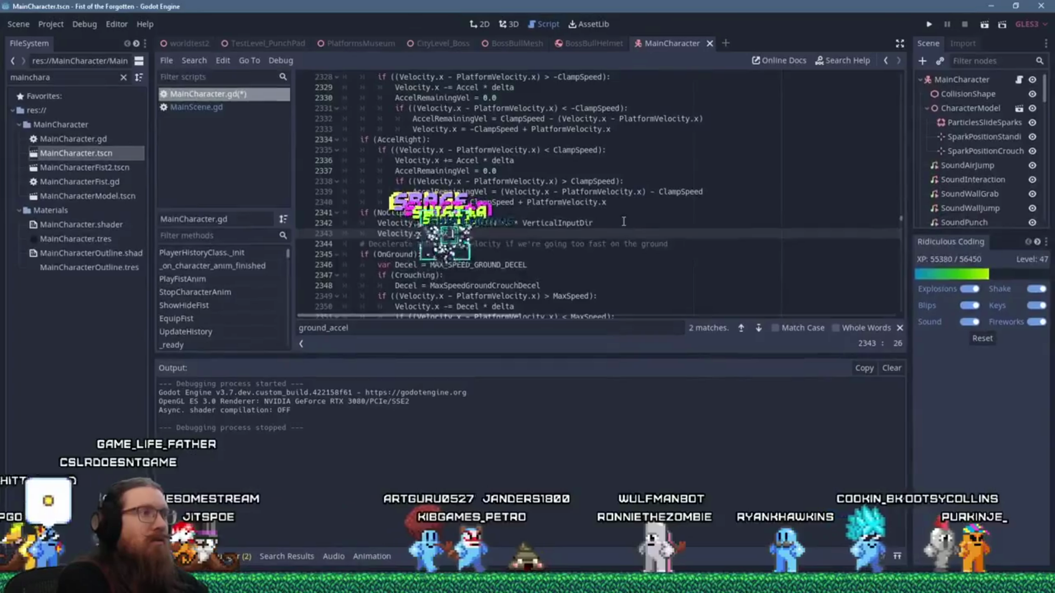
type("SPEED_R")
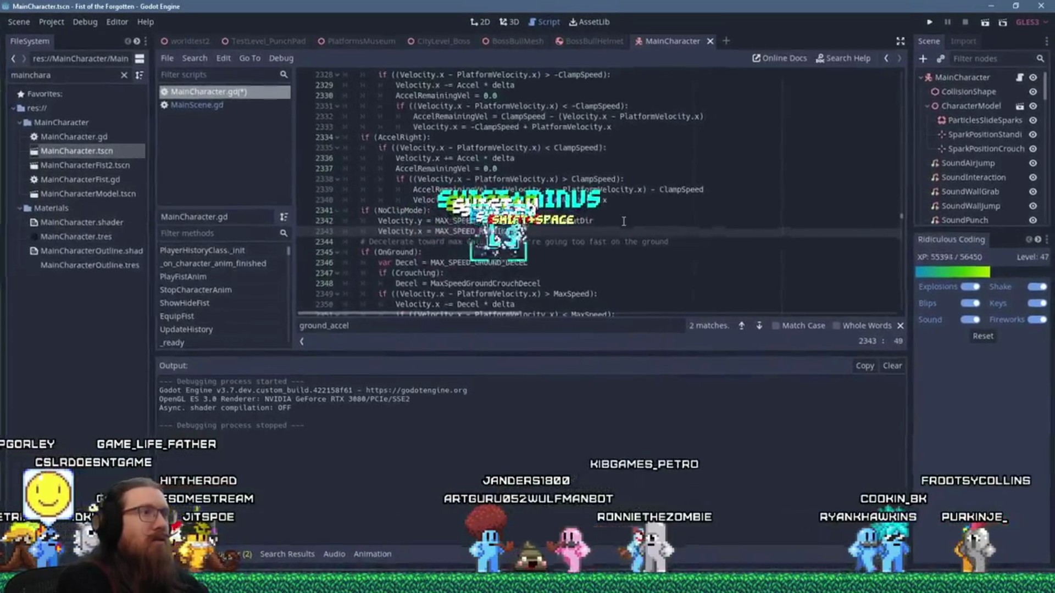
type("UNNING * Ver")
Add 'Velocity.x = MAX_SPEED_RUNNING * HorizontalInputDir' under the Velocity.y line and relaunch the game.
key("Return")
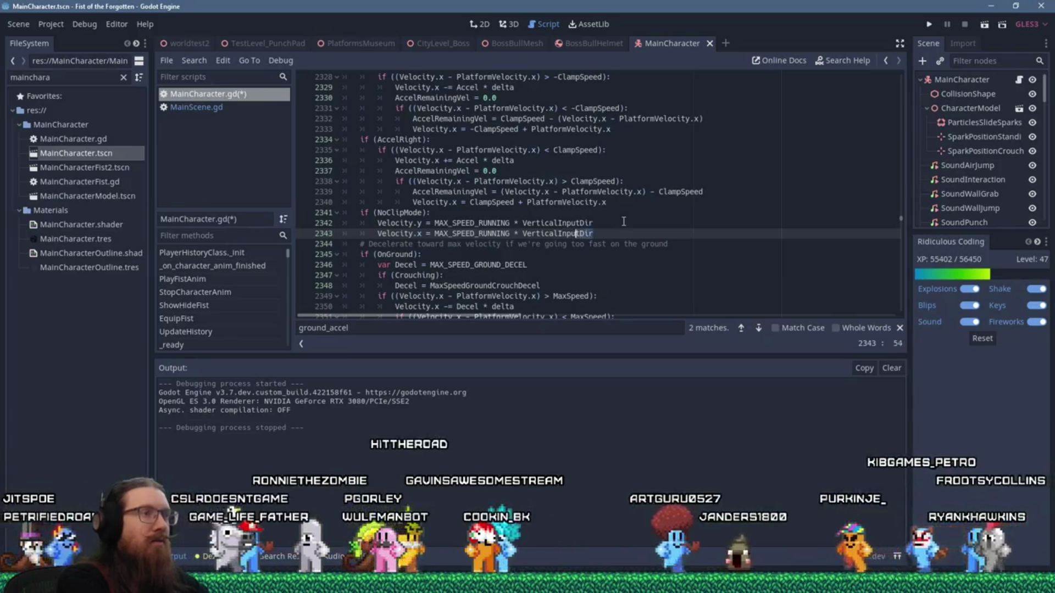
key("ctrl+shift+Left")
key("ctrl+shift+Left")
key("BackSpace")
type("* Horizon")
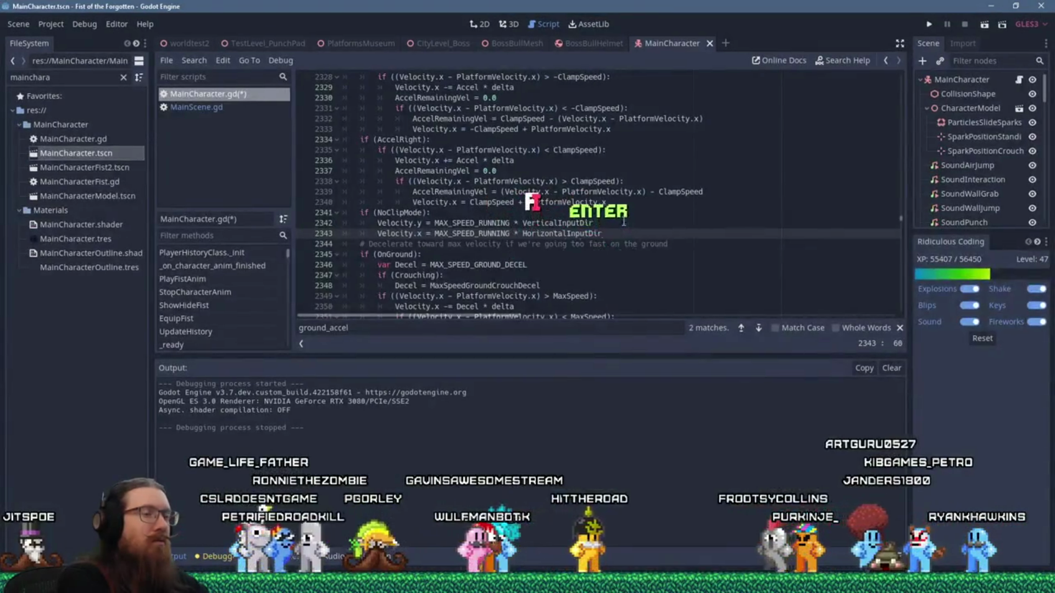
key("Return")
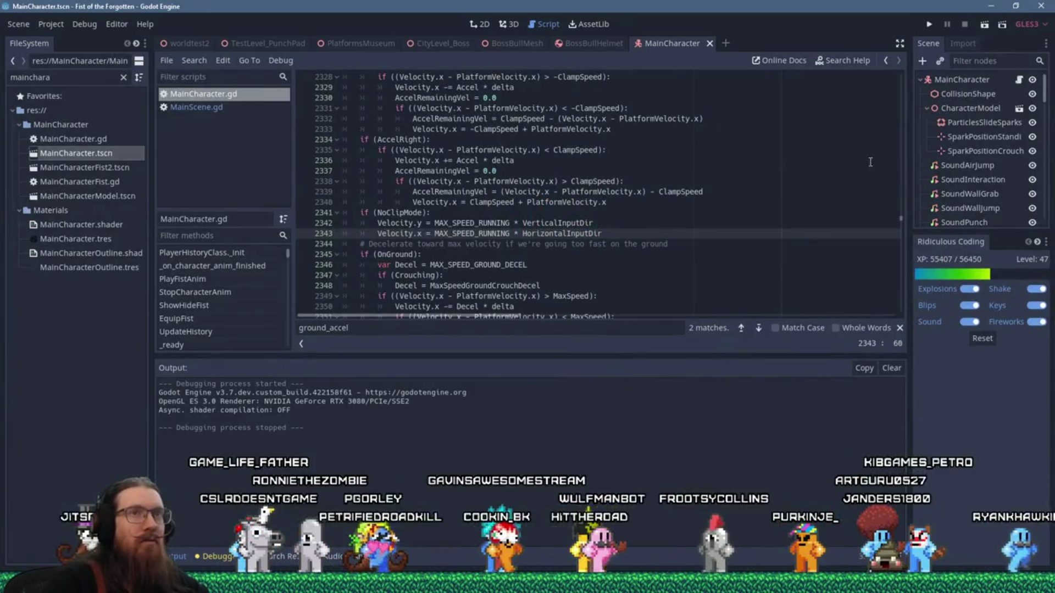
left_click(929, 28)
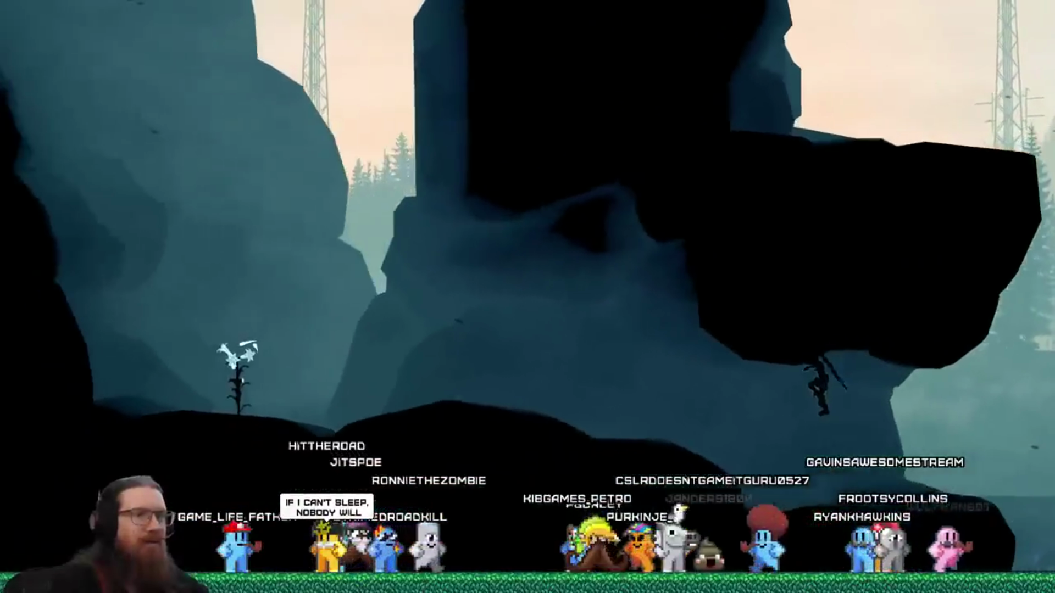
Toggle noclip on from the console and fly the character up, right past the tree trunk and back left to the level edge.
key("grave")
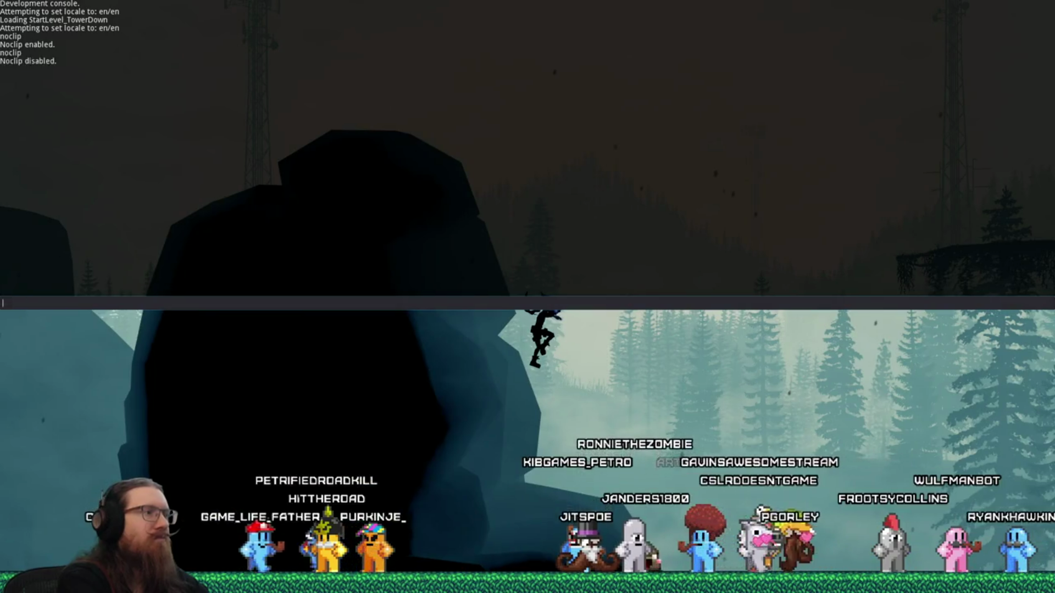
key("grave")
key("Right")
key("space")
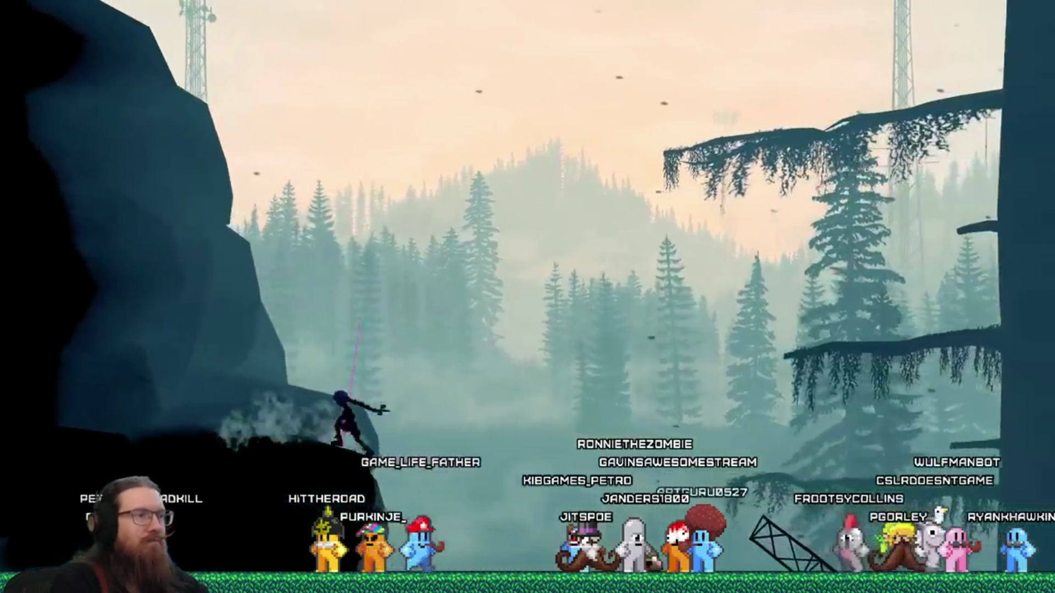
key("Right")
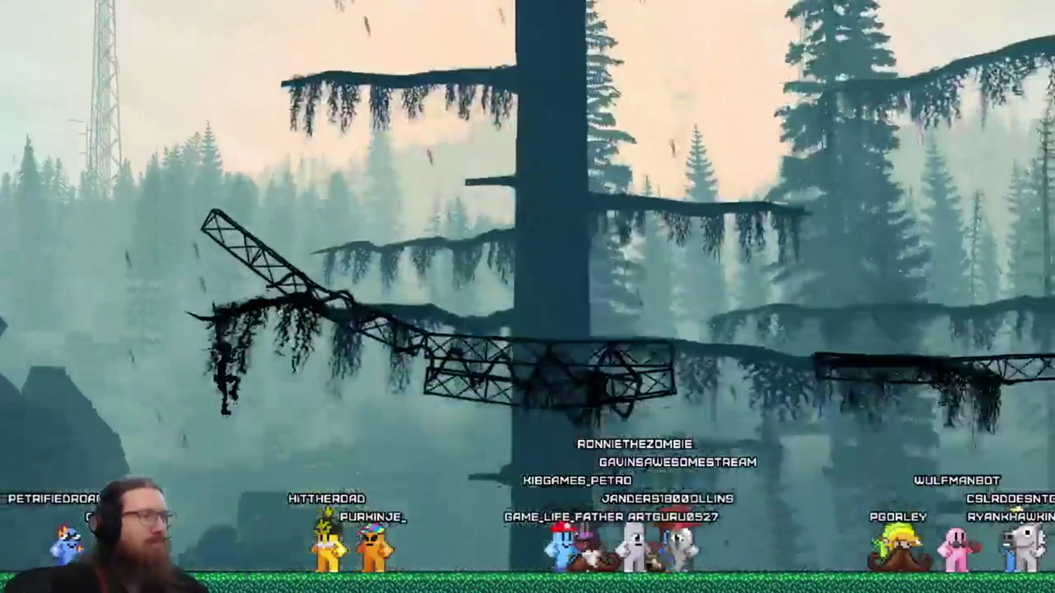
key("grave")
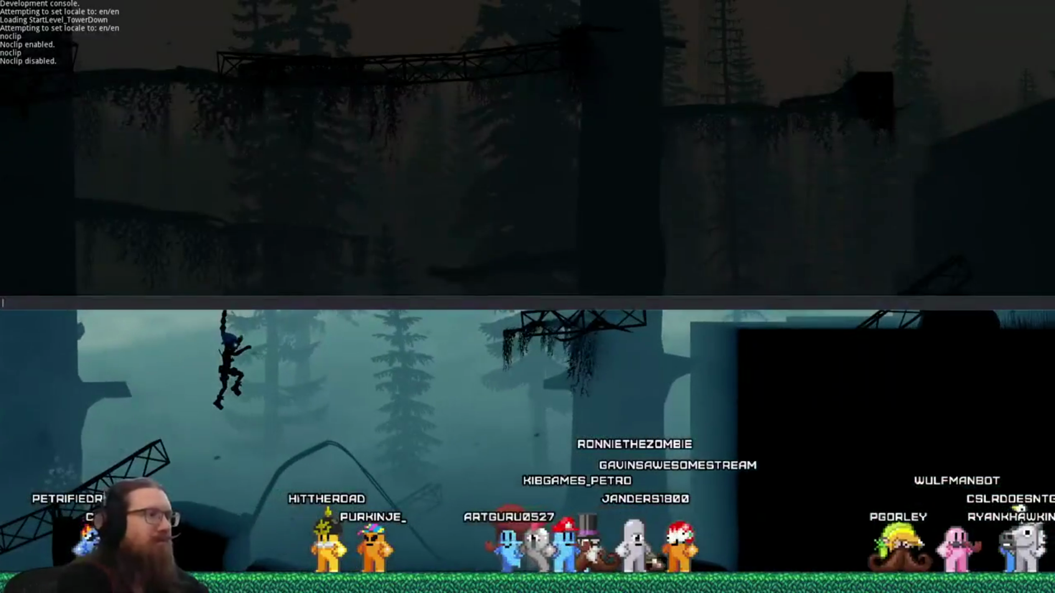
type("noclip")
key("Return")
key("grave")
key("Up")
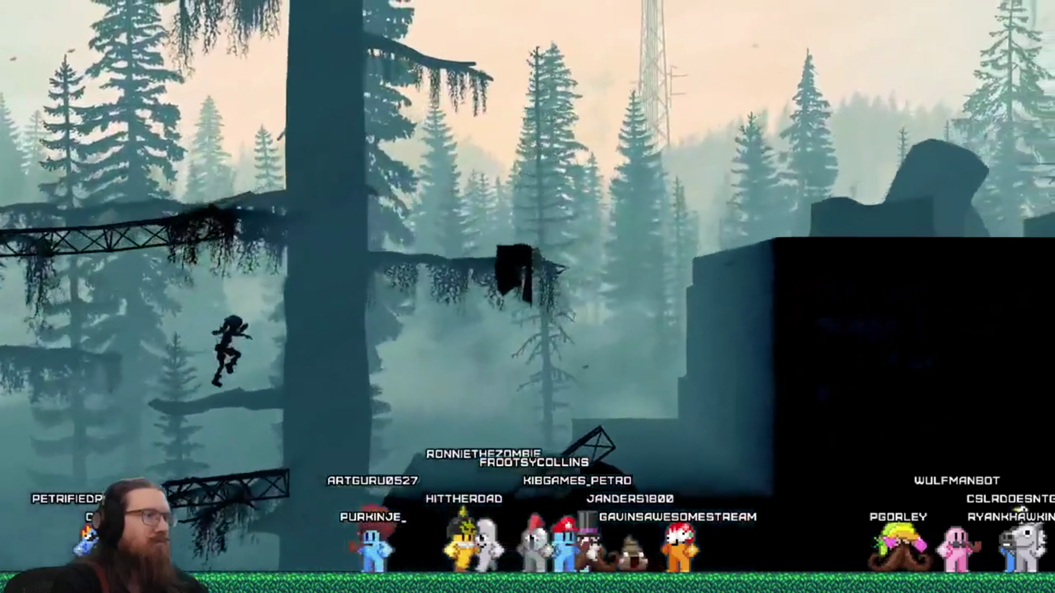
key("Up")
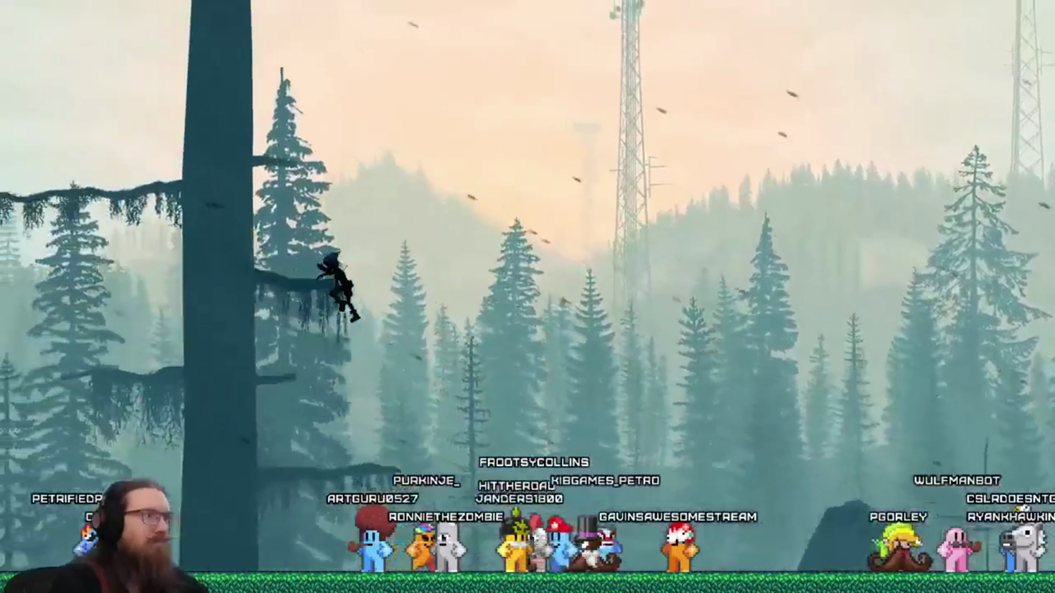
key("Right")
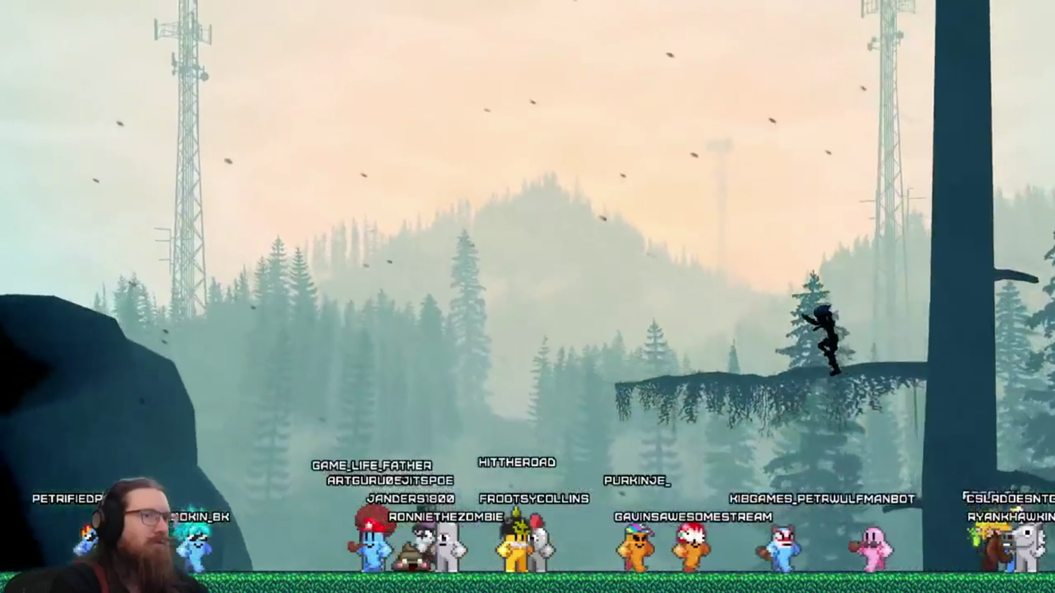
key("Left")
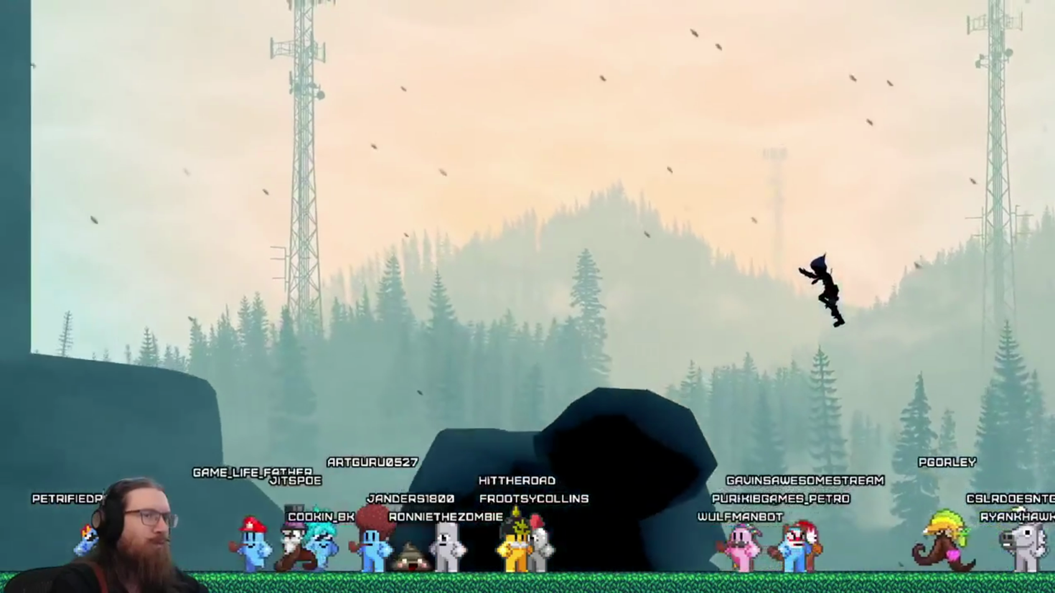
key("Left")
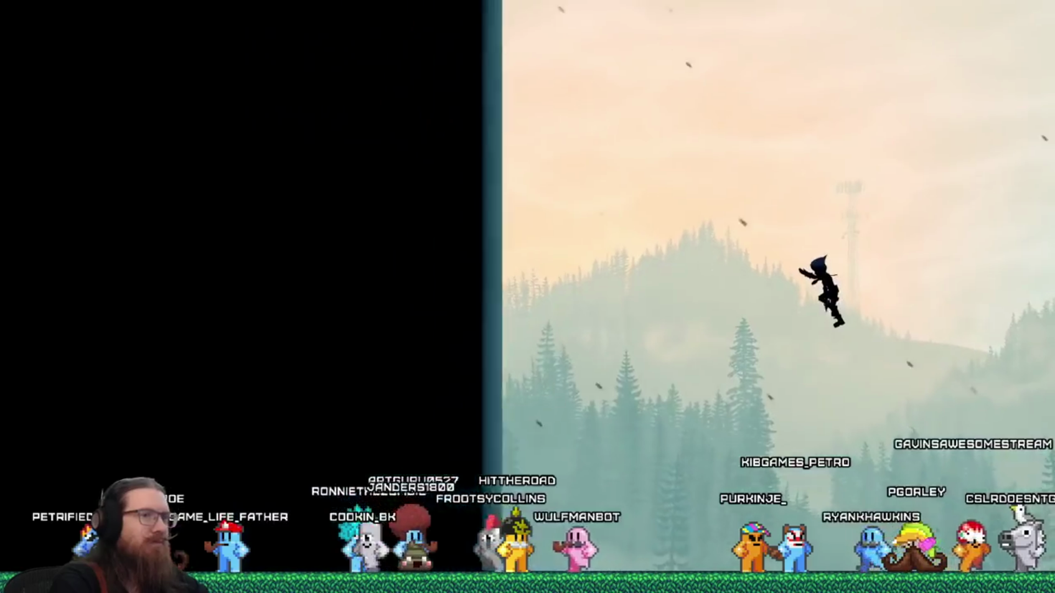
Toggle noclip off via the console and run and jump right across the rocks to a new area.
key("grave")
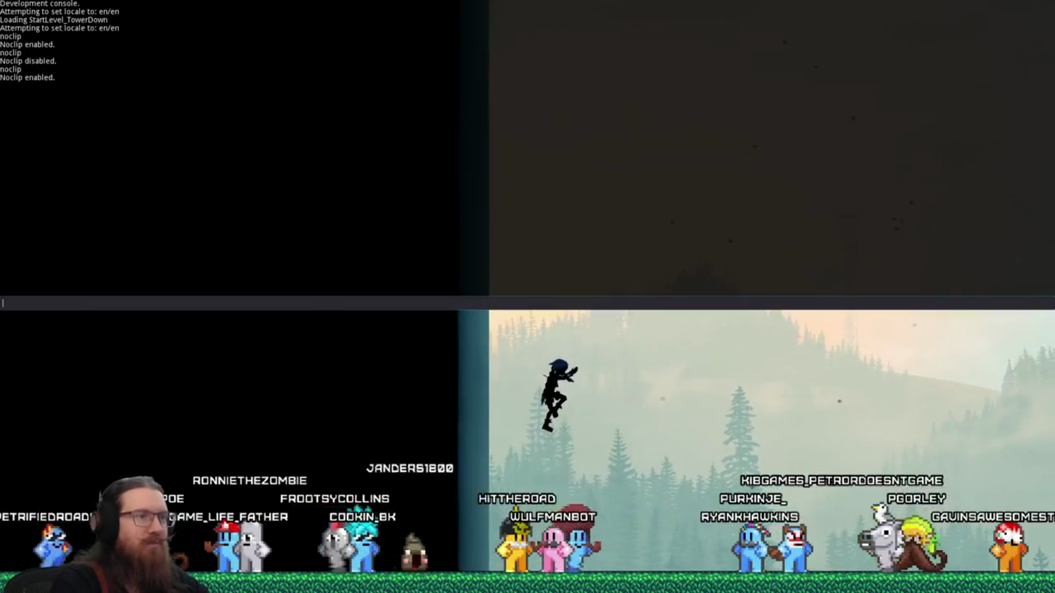
type("noclip")
key("Return")
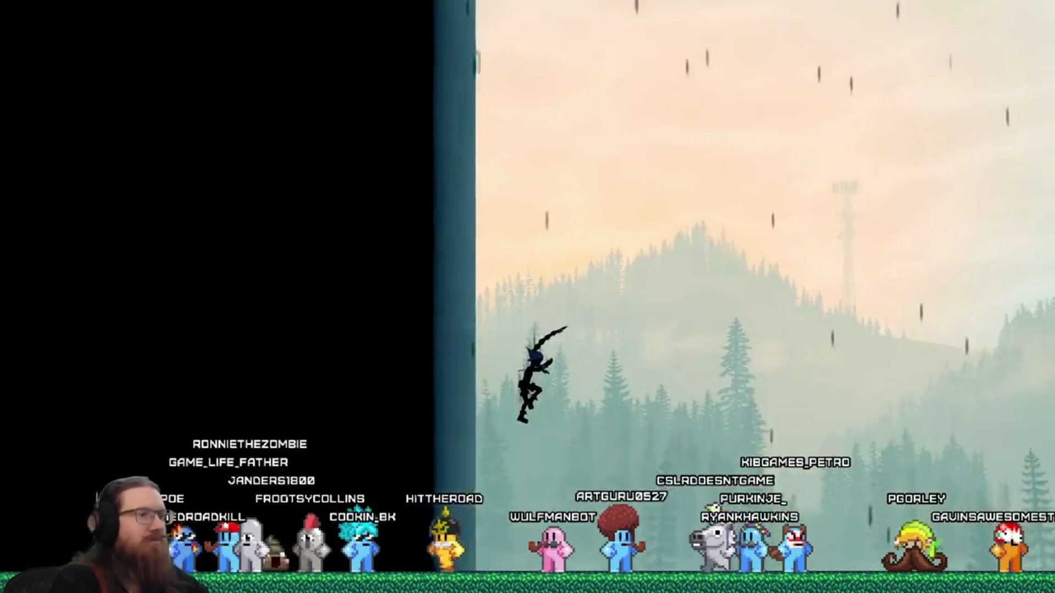
key("Right")
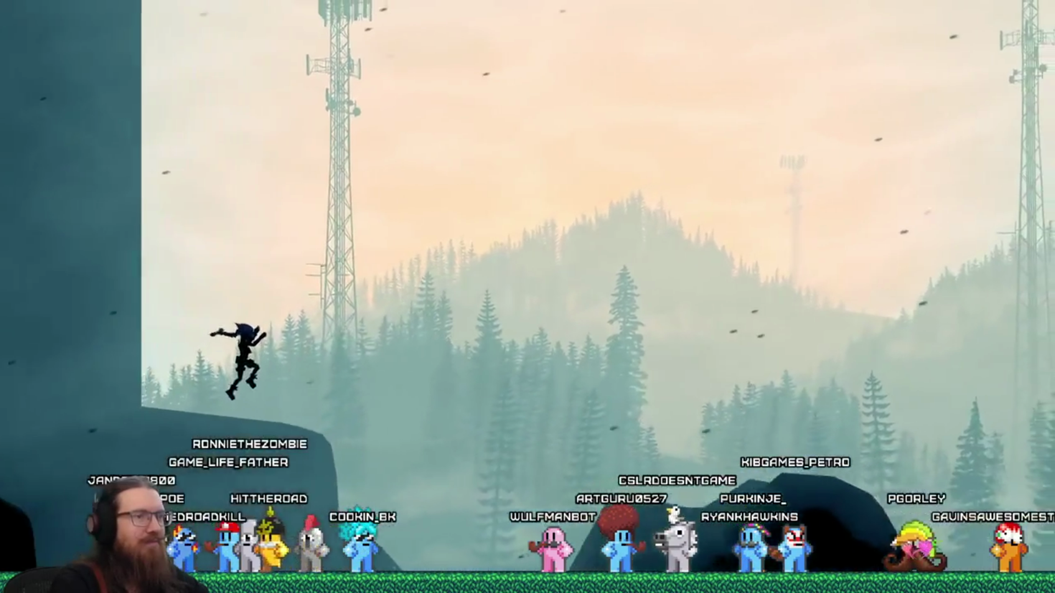
key("Right")
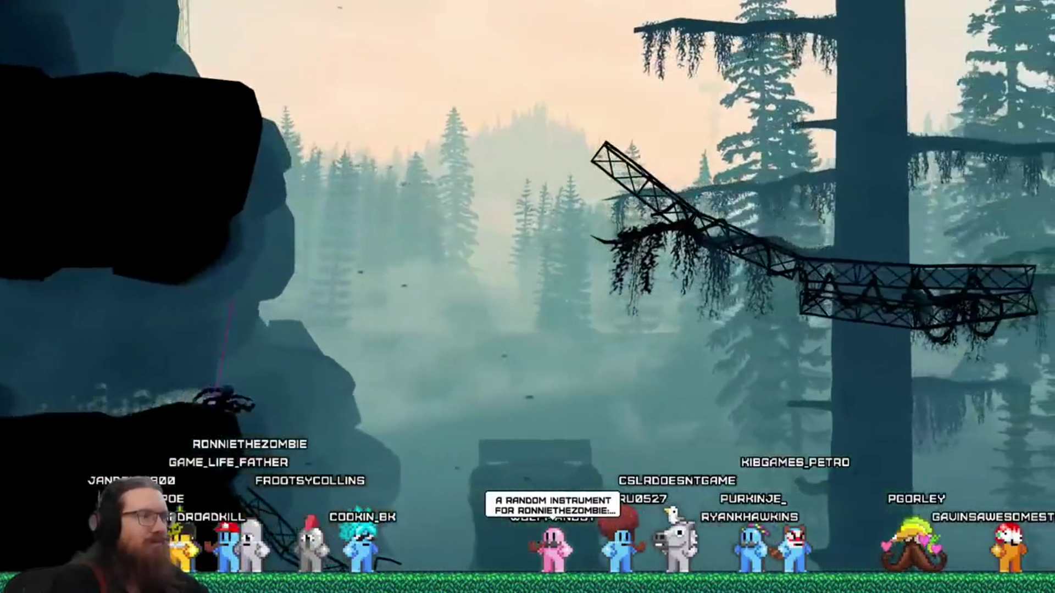
key("Right")
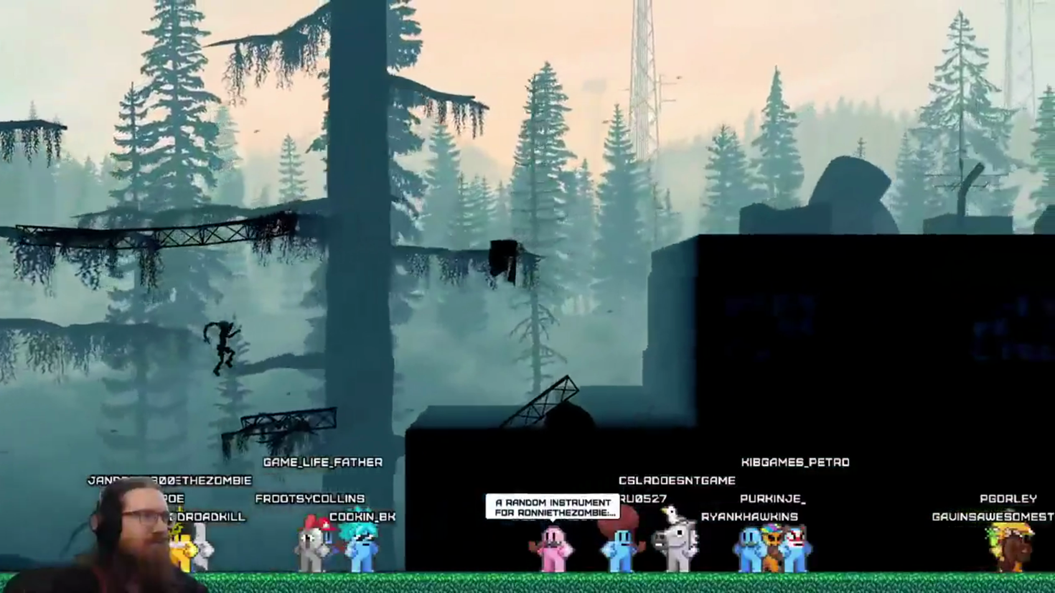
key("grave")
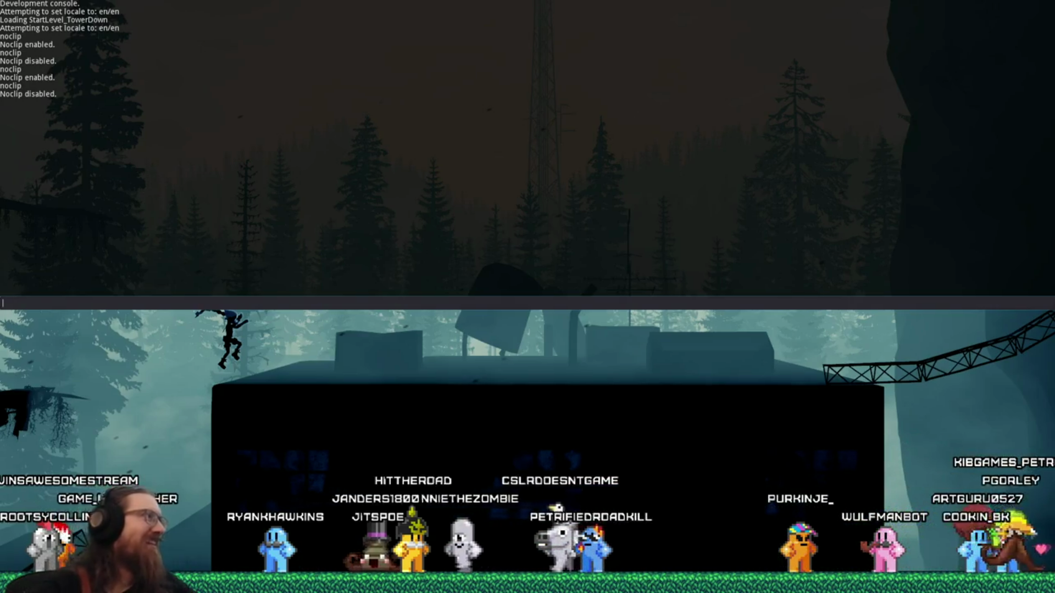
type("achievement_complete")
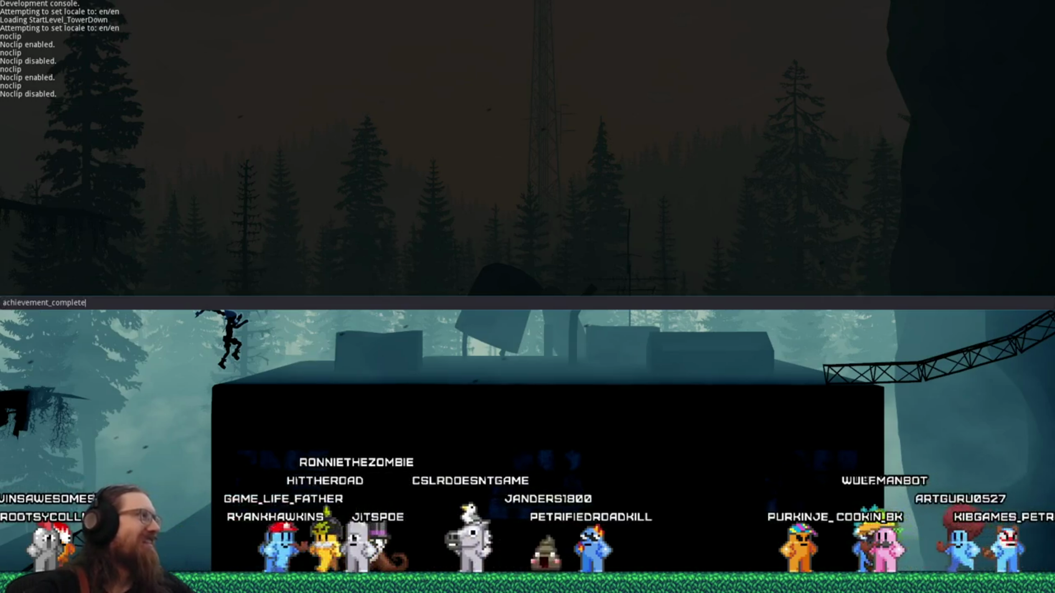
Run the achievement_complete console command and bring up the window switcher over Godot.
key("Return")
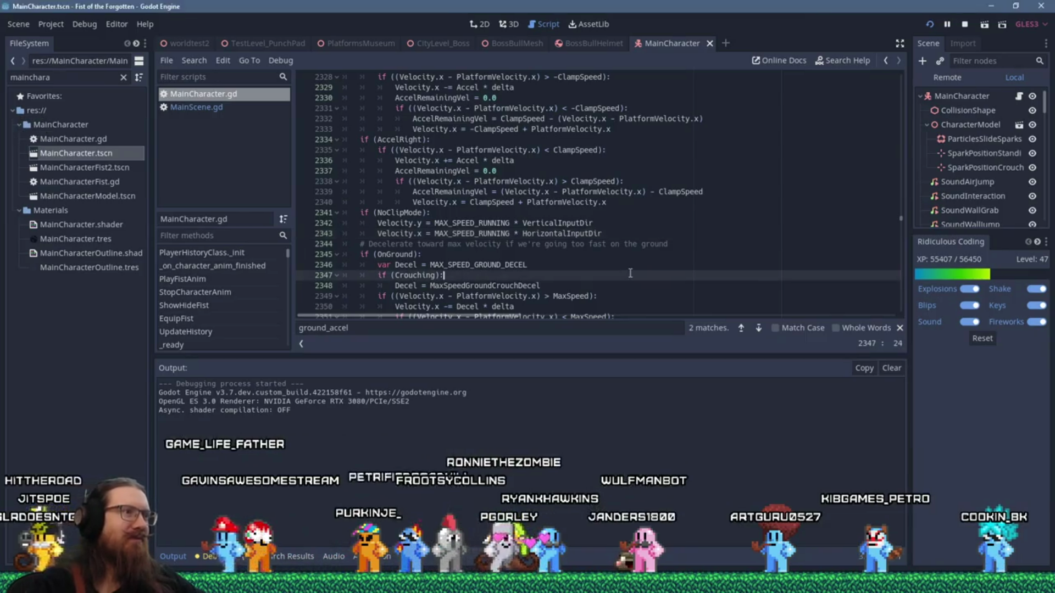
key("alt+Tab")
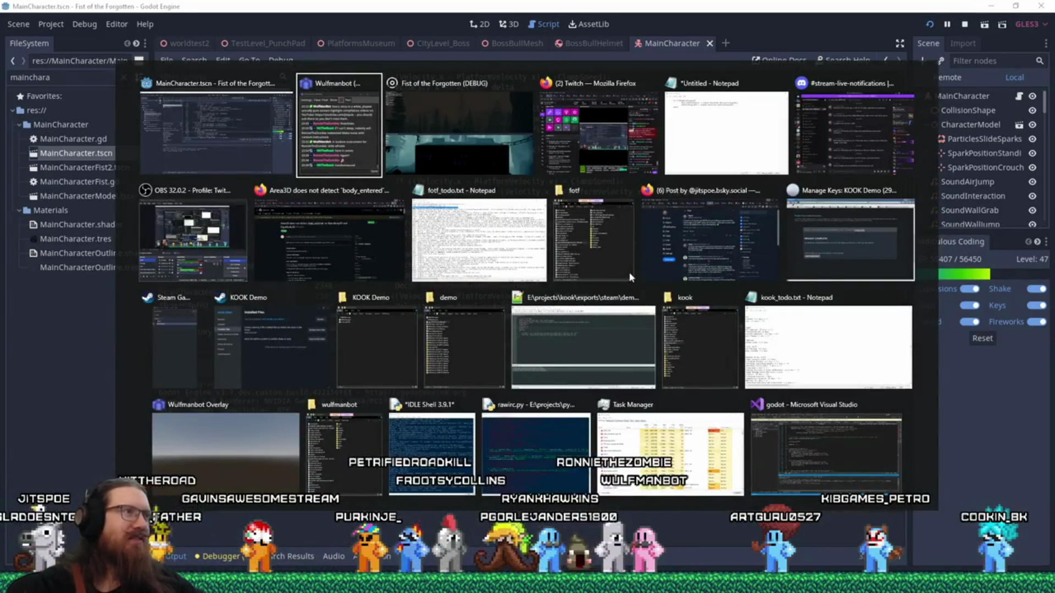